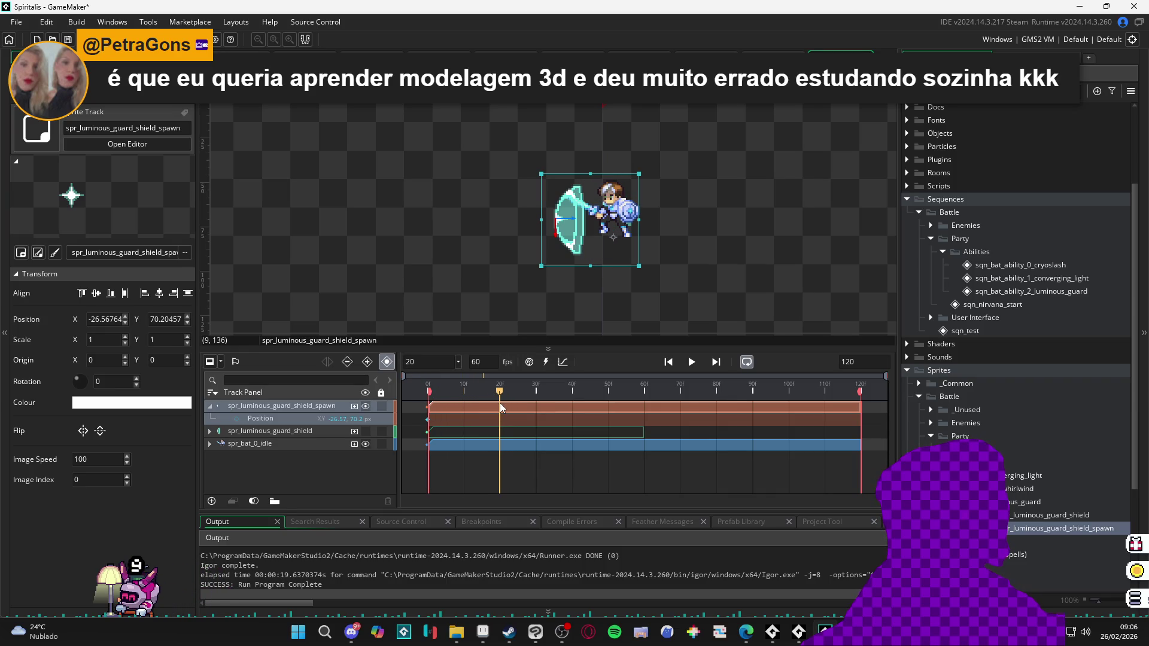
Step: Shorten the shield spawn clip to end at frame 20 and preview the timing
left_click_drag(861, 409, 499, 409)
key("space")
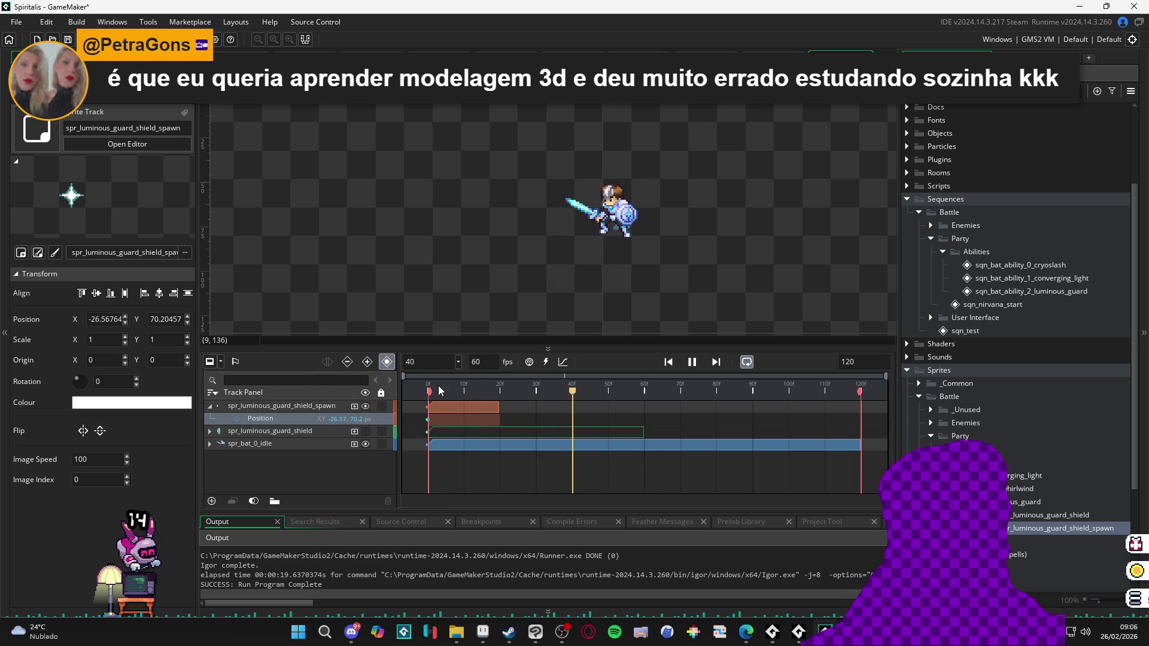
key("space")
Step: Move the shield clip to start at frame 20 and stretch it to the sequence end
left_click(479, 432)
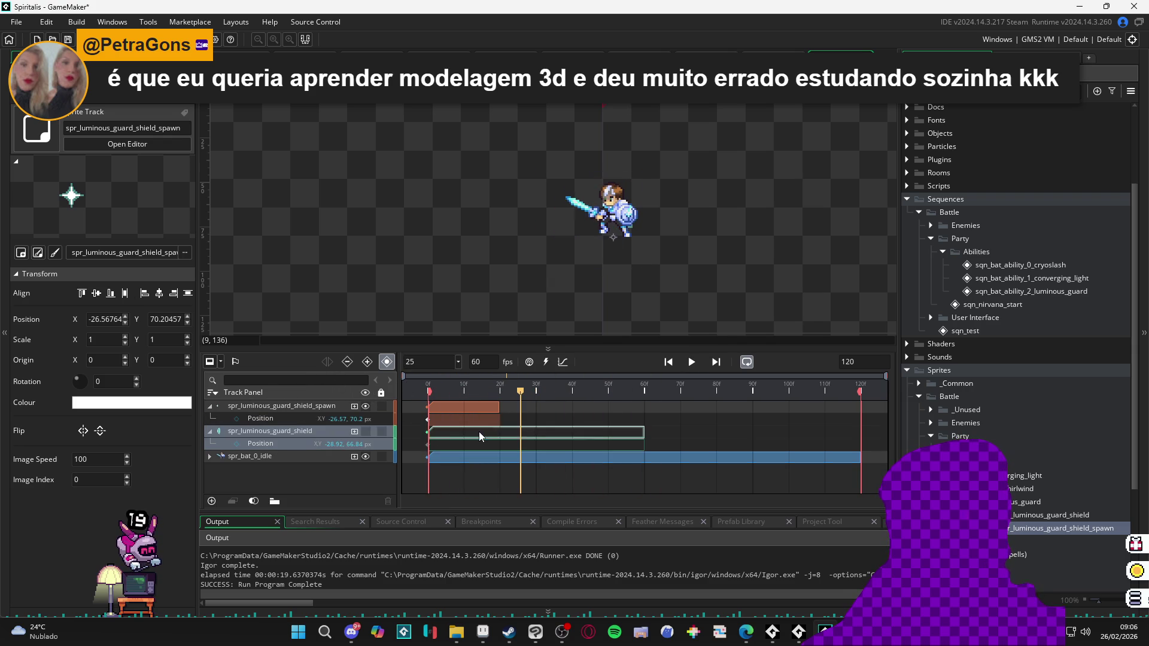
left_click_drag(483, 432, 554, 432)
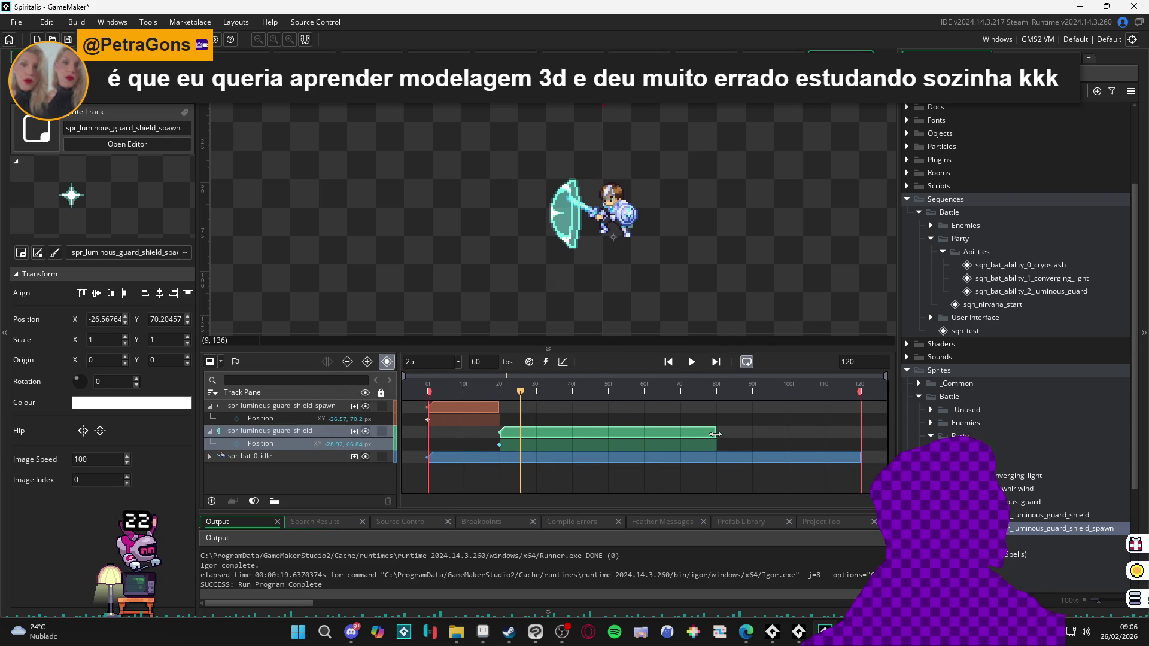
left_click_drag(715, 434, 861, 433)
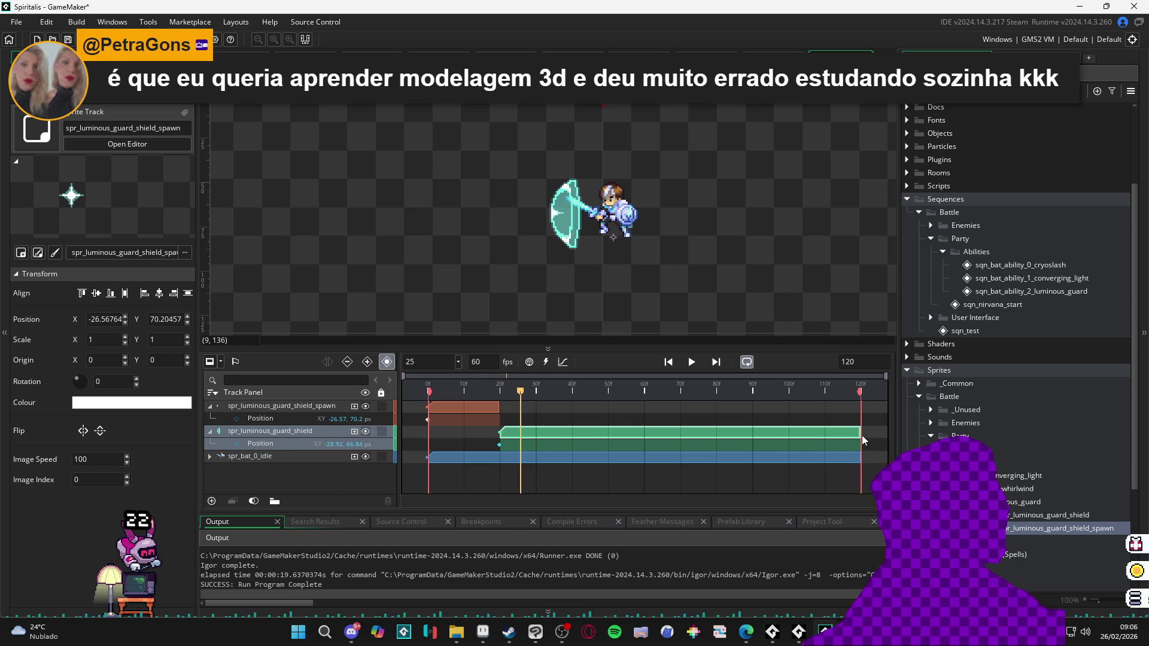
Step: Replay from frame 0 and scrub the early frames to check the spawn-to-shield hand-off
left_click(428, 386)
key("space")
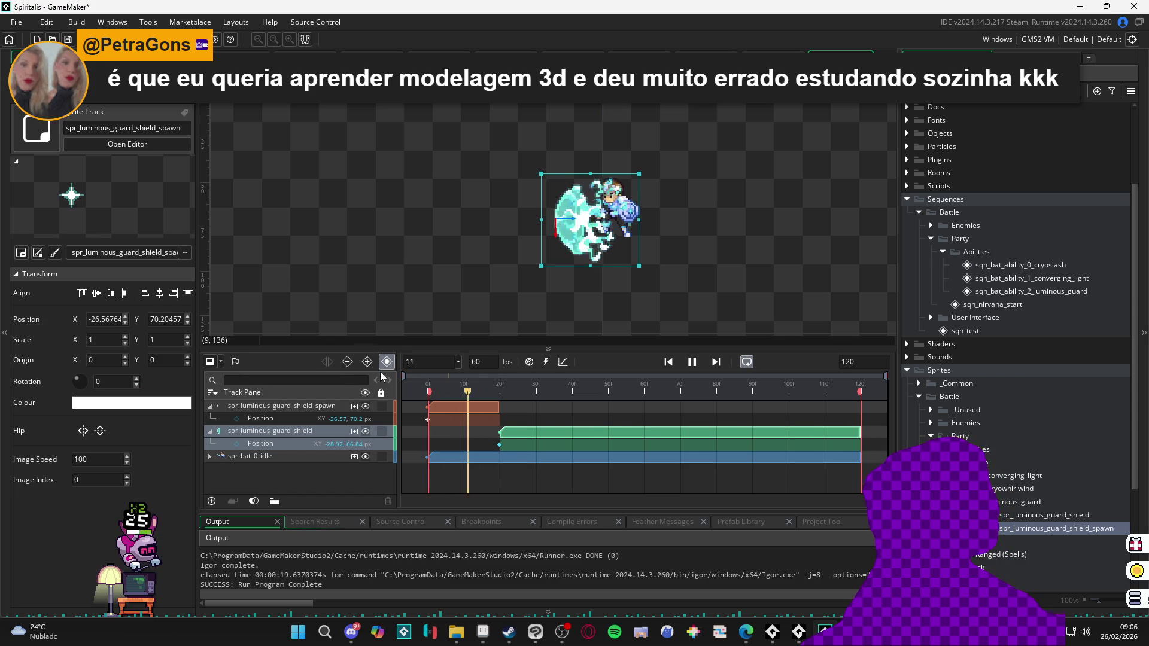
left_click_drag(449, 391, 475, 393)
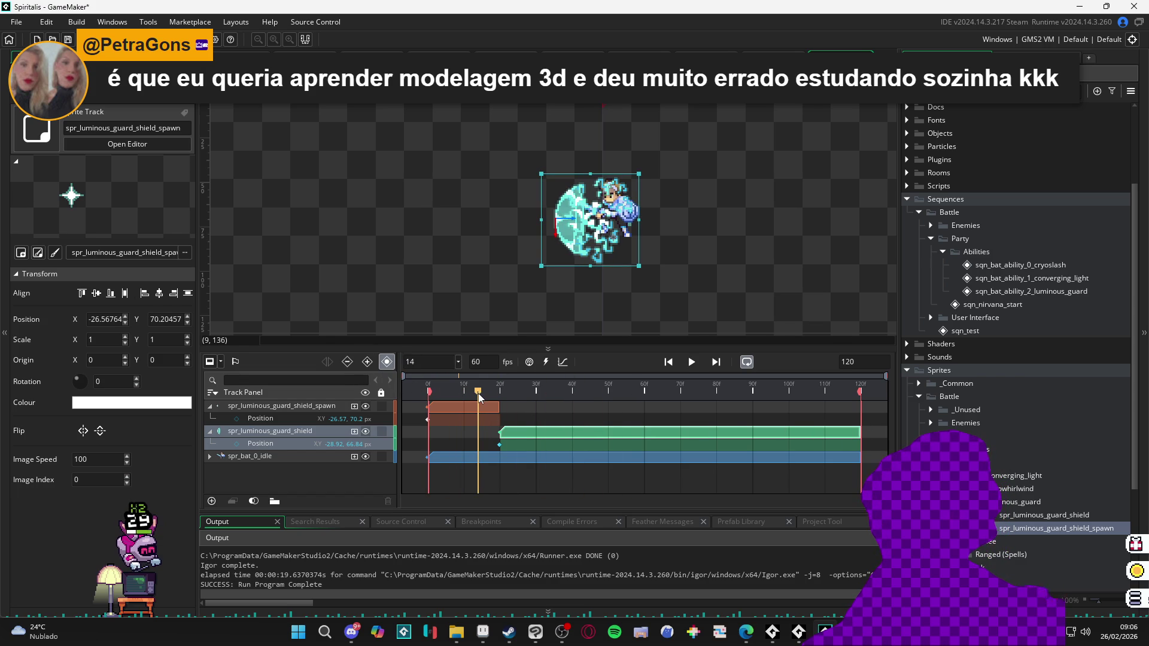
left_click(207, 442)
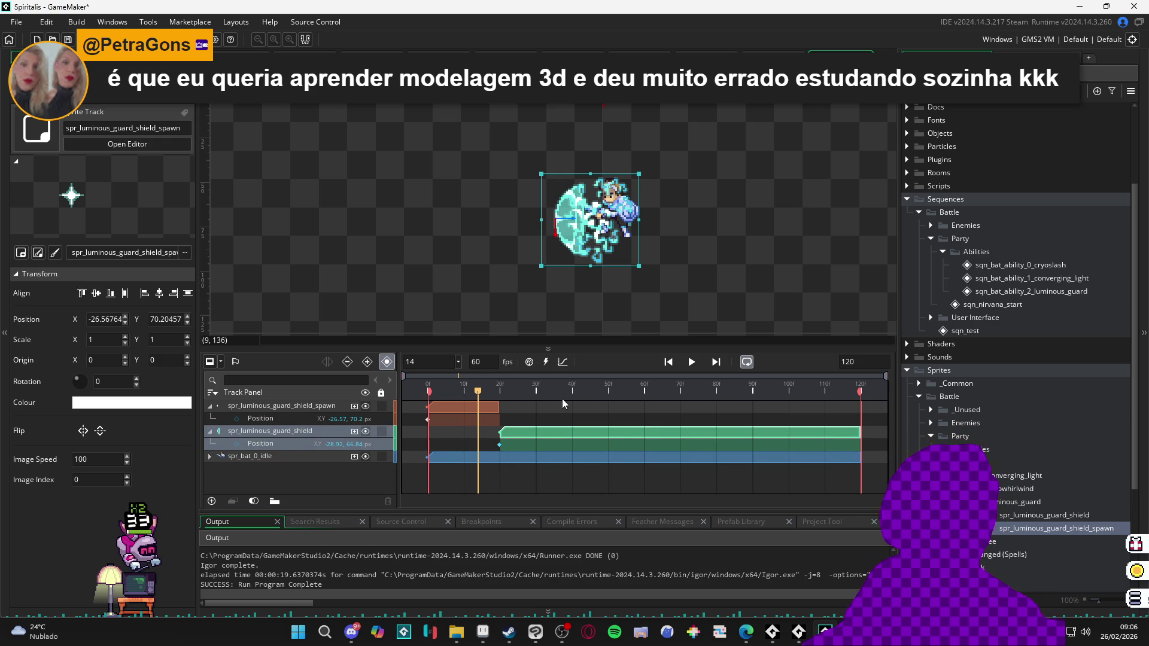
mouse_move(477, 392)
left_mouse_down()
mouse_move(427, 400)
mouse_move(503, 421)
left_mouse_up()
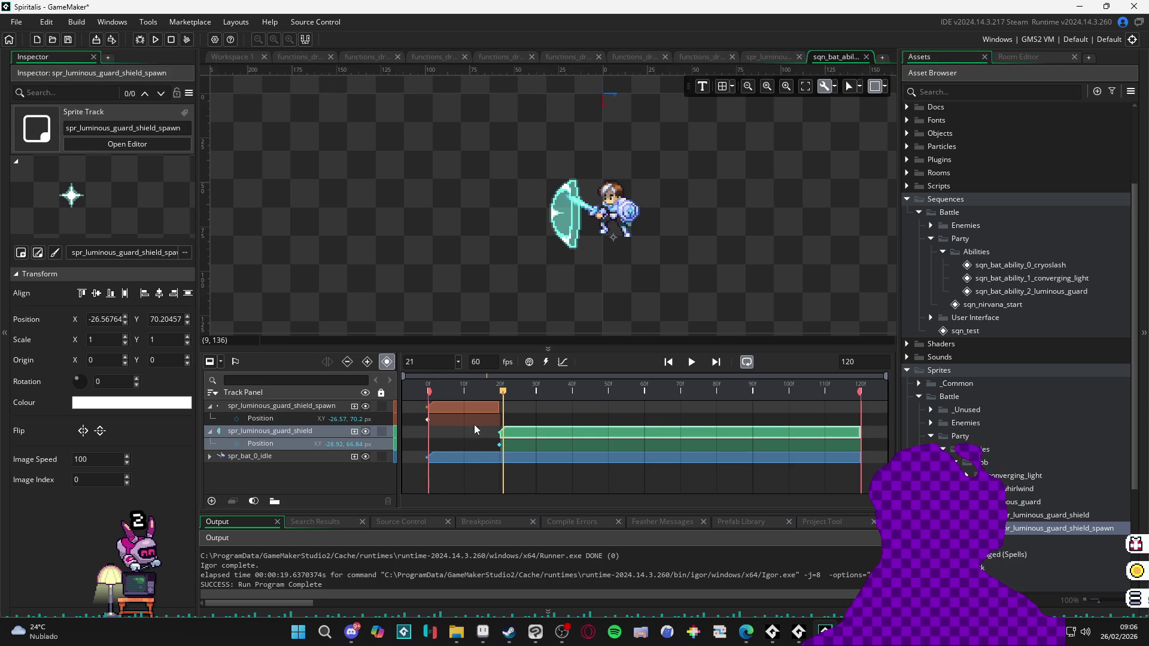
Step: Copy the spawn track's Position onto the shield track and preview the alignment
left_click(257, 418)
key("ctrl+c")
left_click(270, 444)
key("ctrl+v")
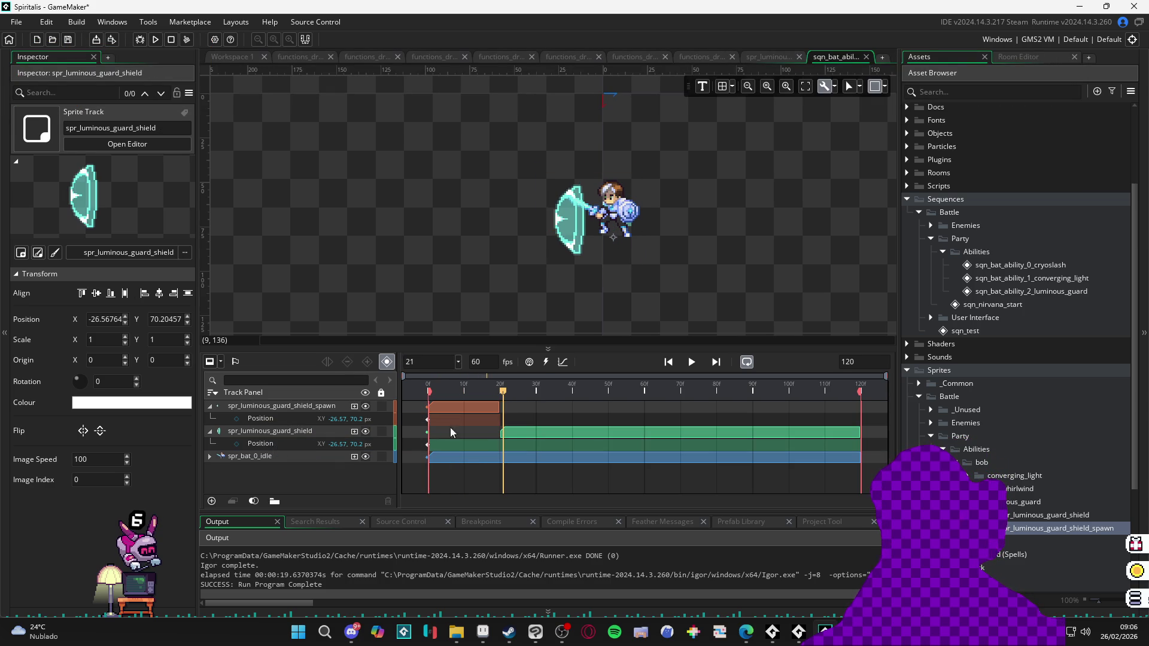
key("space")
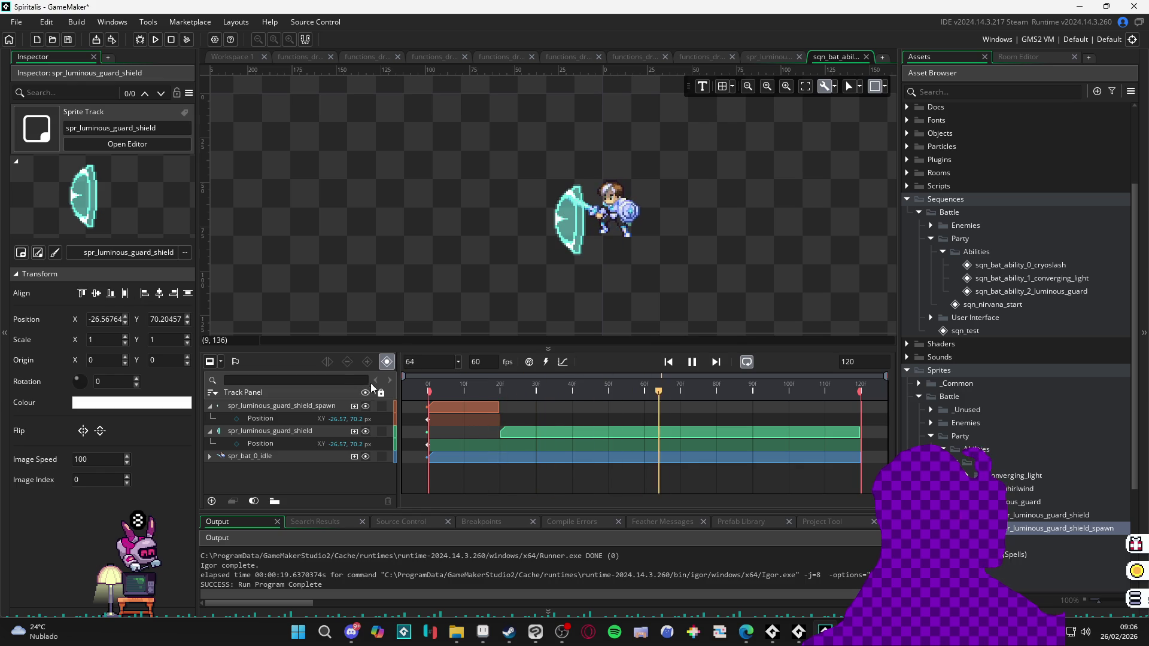
key("space")
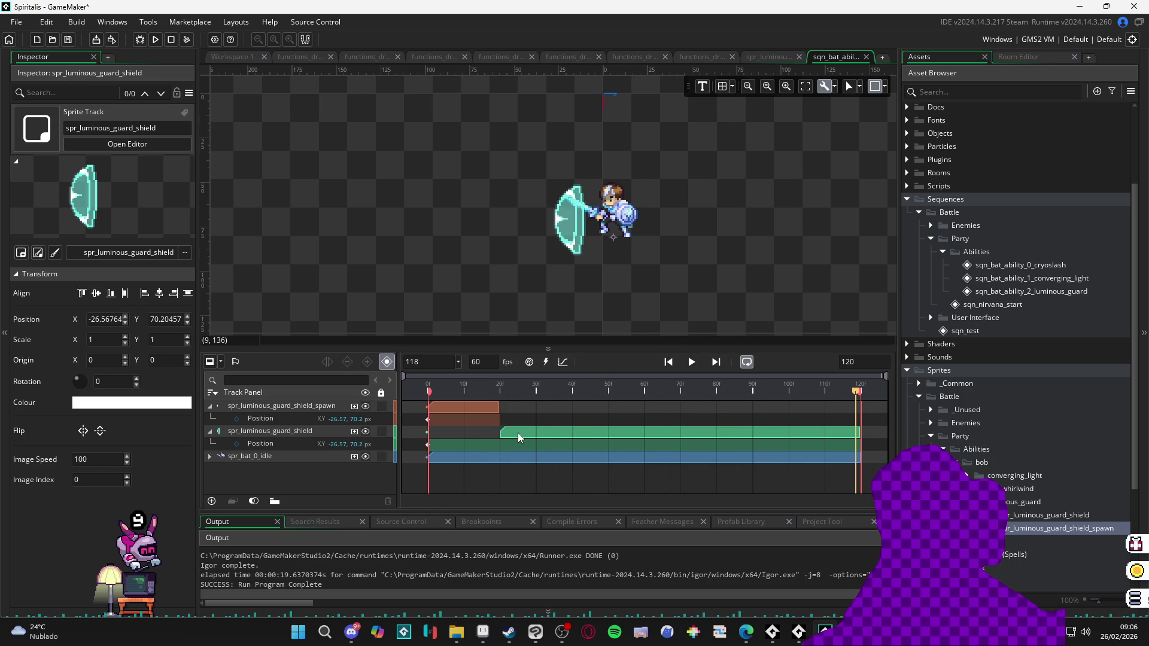
Step: Move the shield sprite up on the canvas to about (-24.57, 63.3)
left_click(519, 433)
scroll(574, 240, "up", 3)
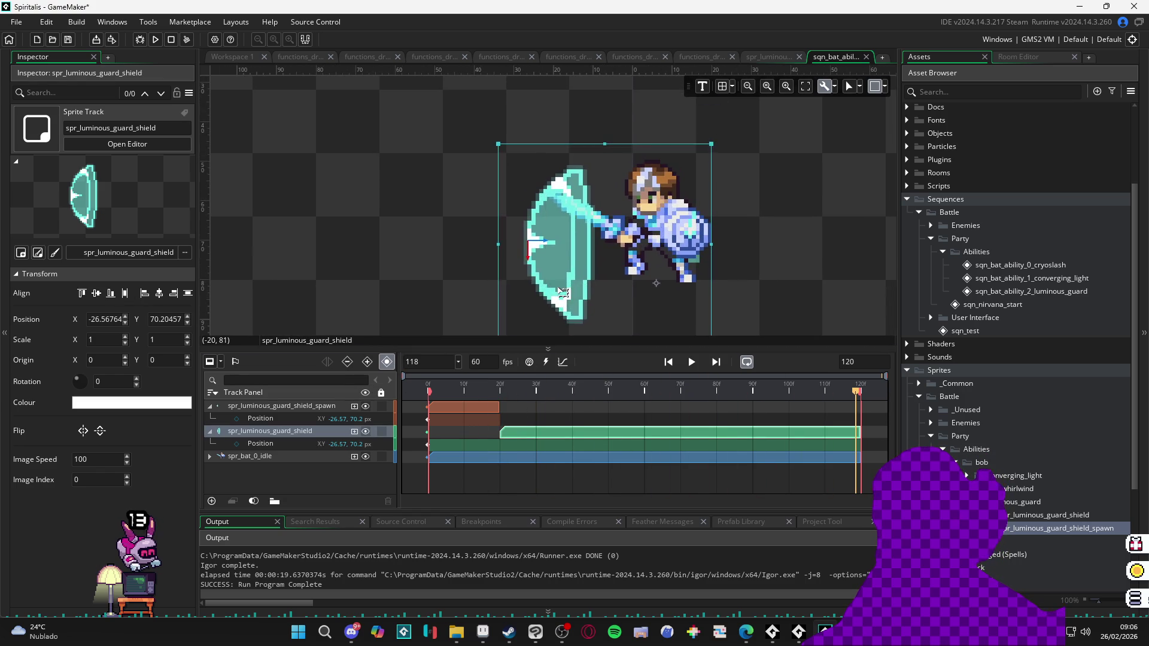
scroll(584, 287, "down", 2)
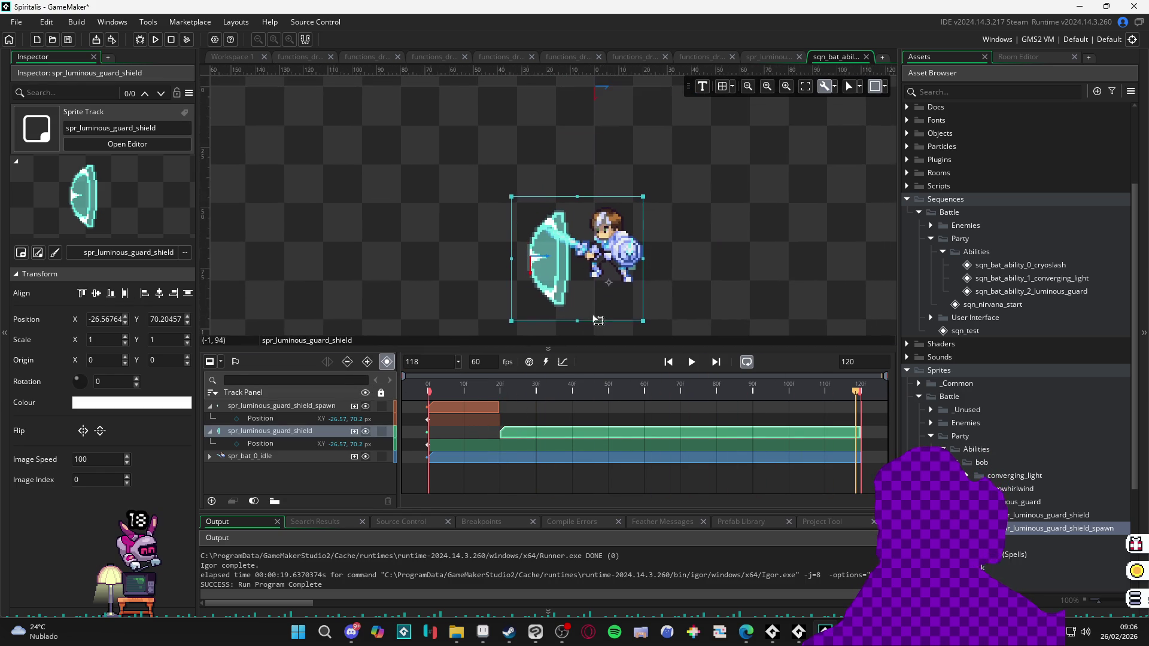
scroll(582, 304, "down", 2)
mouse_move(571, 292)
left_mouse_down()
mouse_move(569, 275)
mouse_move(573, 292)
left_mouse_up()
scroll(569, 274, "up", 2)
scroll(567, 291, "down", 1)
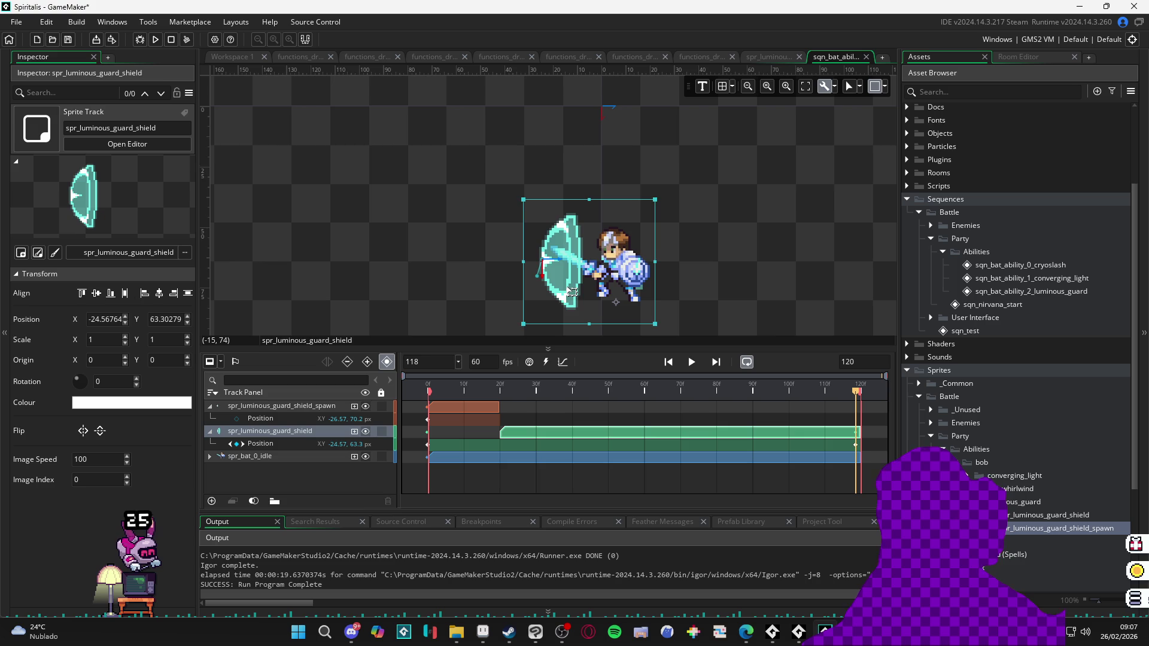
scroll(572, 291, "down", 2)
Step: Paste the shield's Position onto the spawn track, keyed at frame 118
left_click(288, 443)
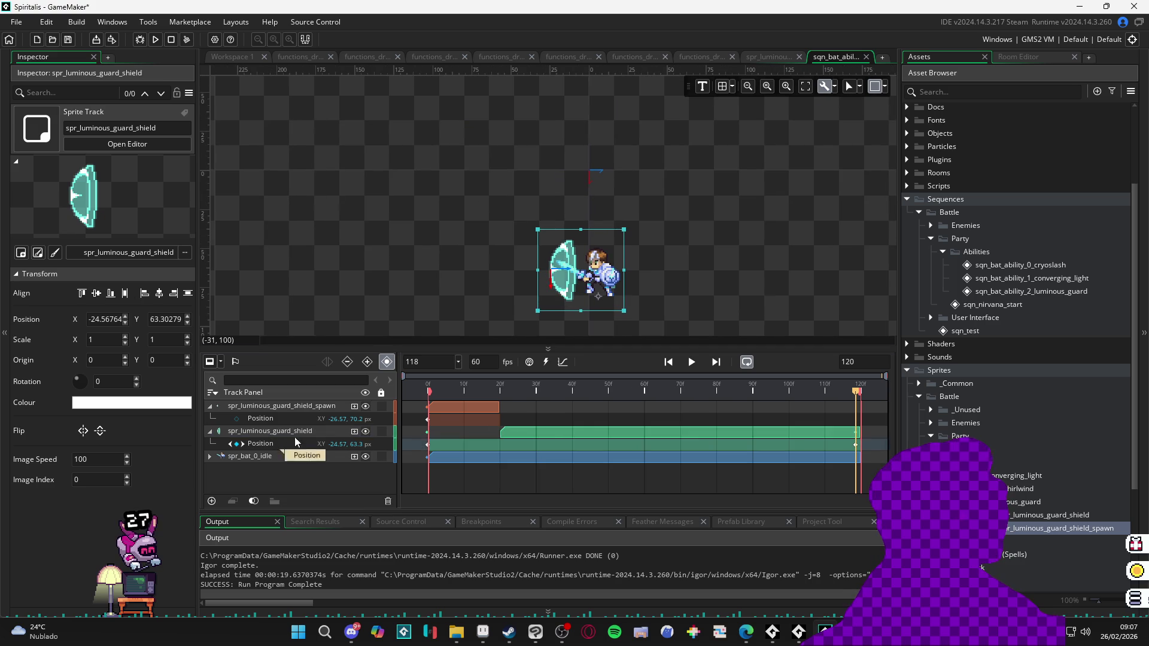
left_click(302, 421)
key("ctrl+v")
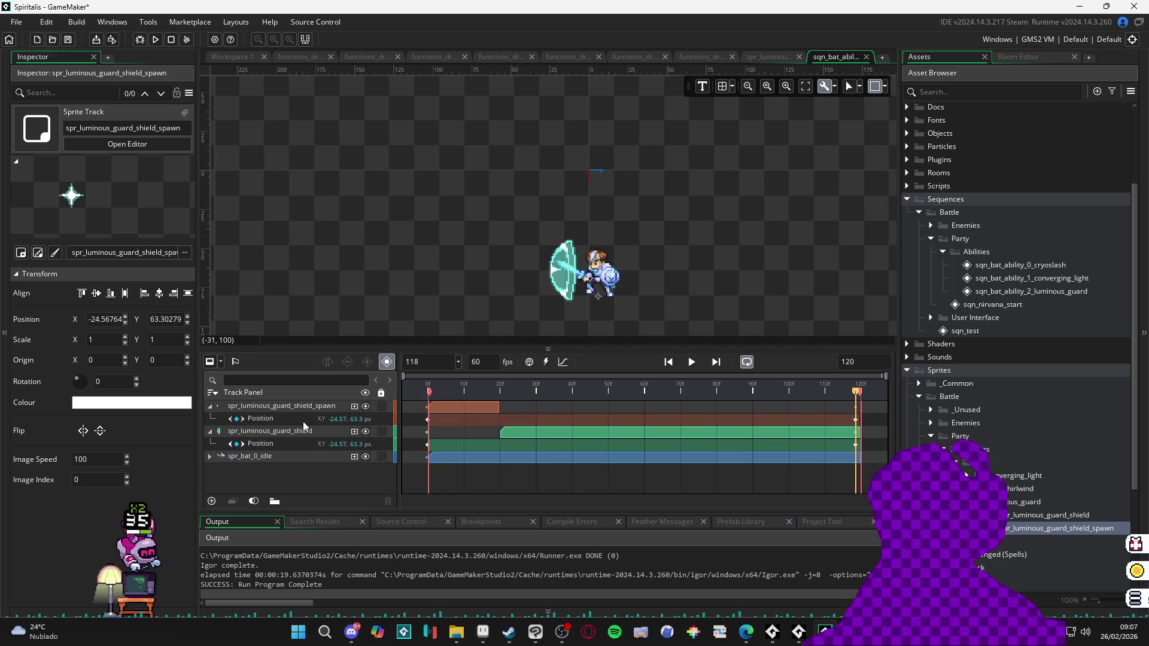
left_click(510, 389)
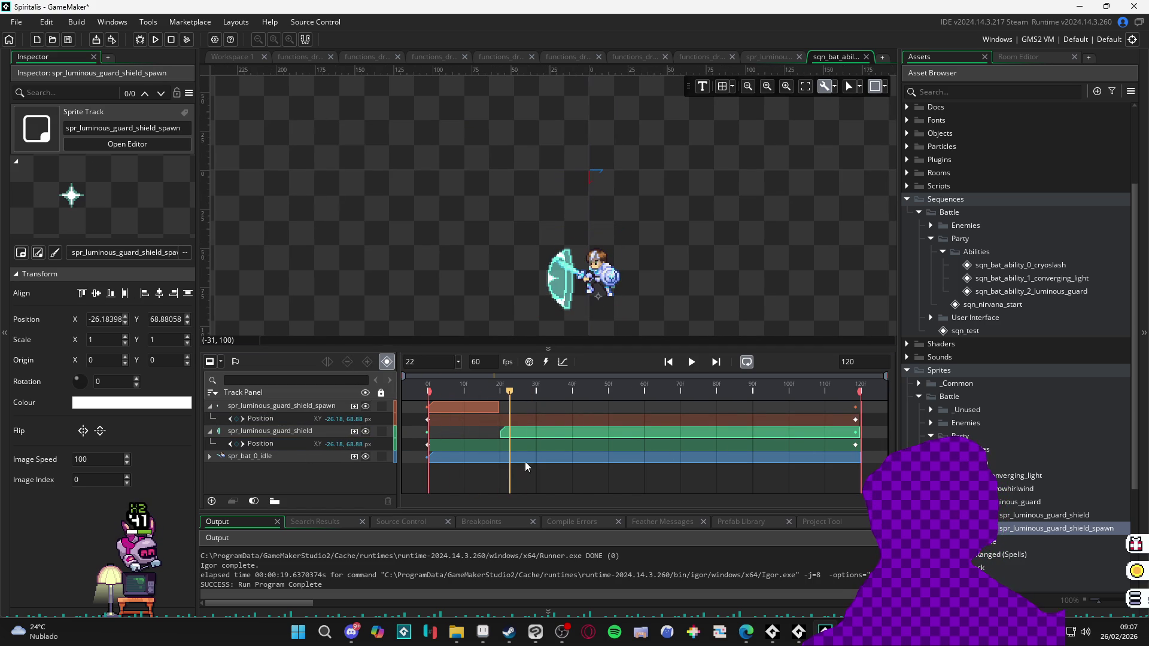
Step: Merge the shield's Position keyframes into one at frame 20 and preview
mouse_move(426, 447)
left_mouse_down()
mouse_move(856, 445)
mouse_move(803, 444)
left_mouse_up()
left_click_drag(704, 447, 403, 455)
key("space")
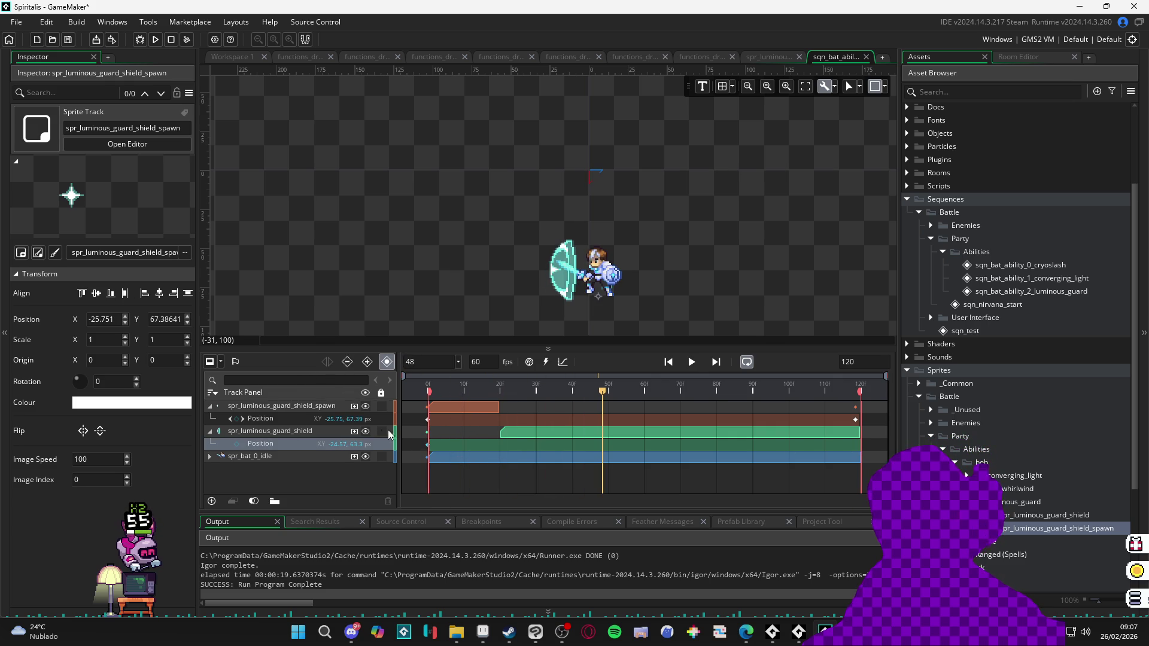
Step: Apply the shield's Position (-24.57, 63.3) to the spawn track and play it back
left_click(262, 421)
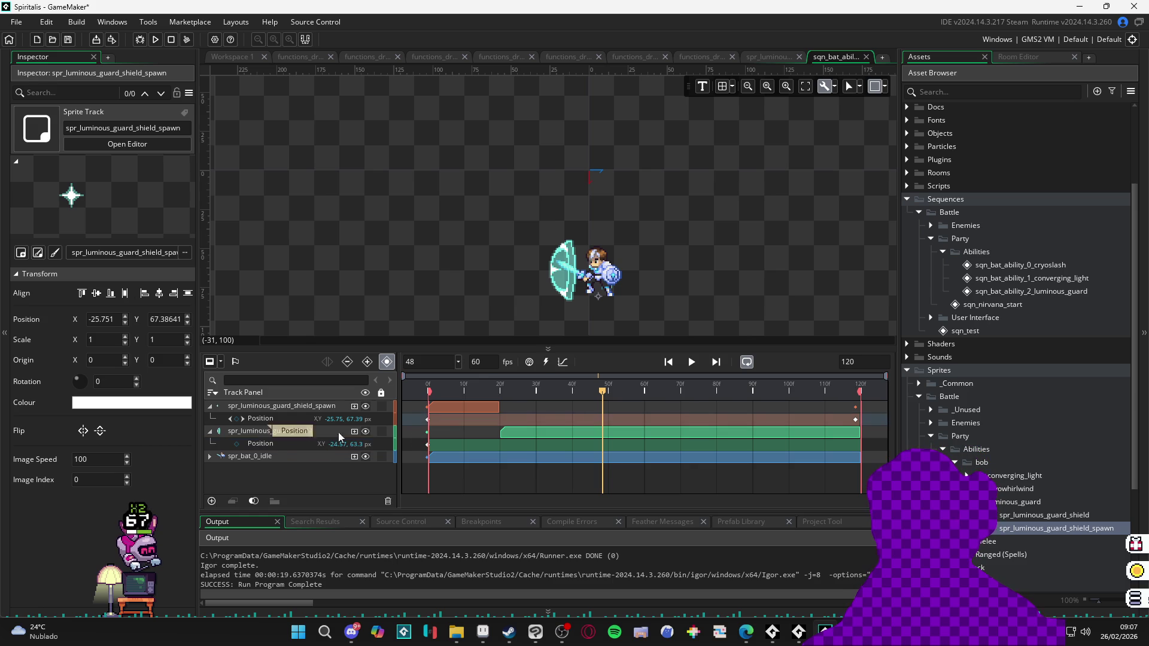
left_click(280, 443)
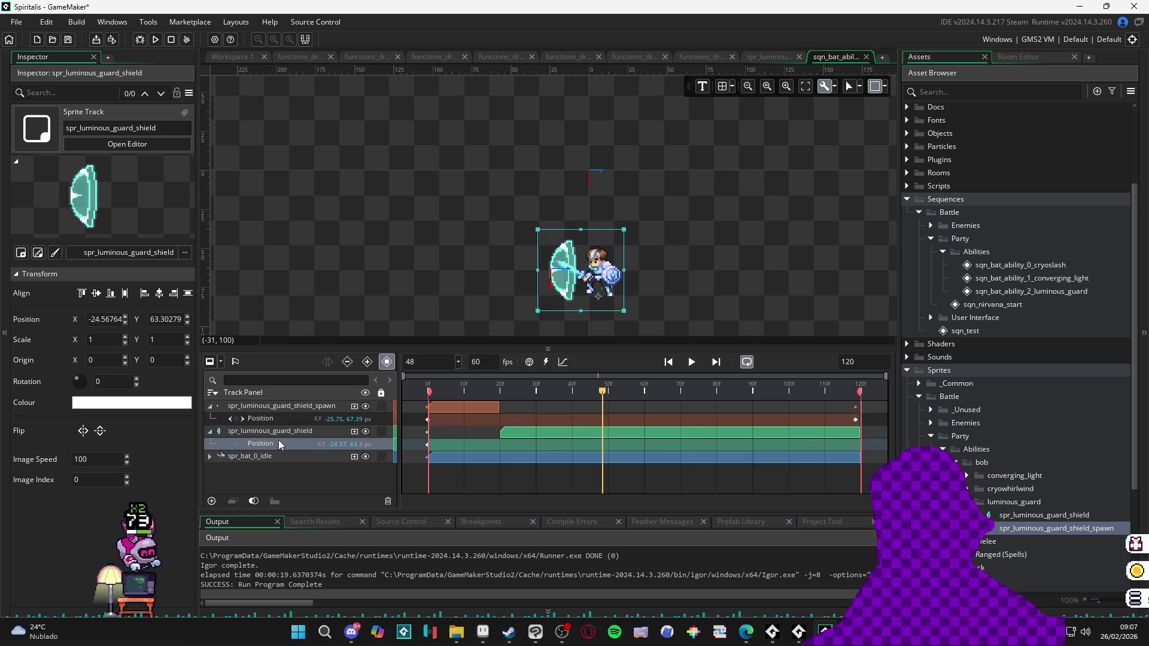
left_click(271, 421)
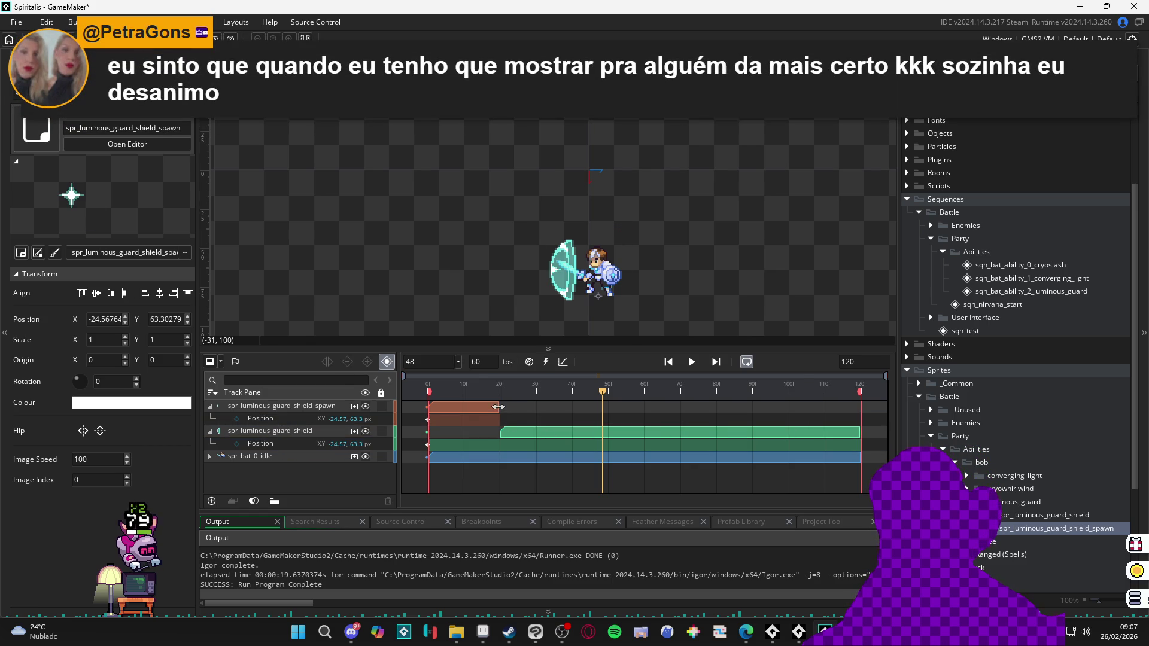
key("space")
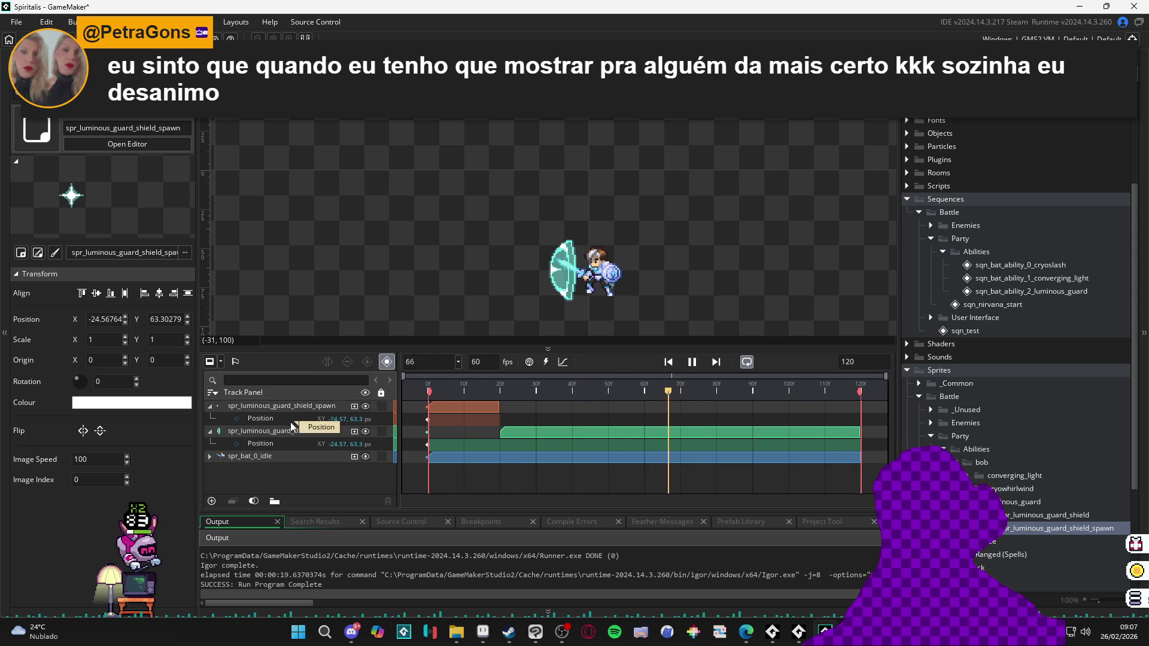
key("space")
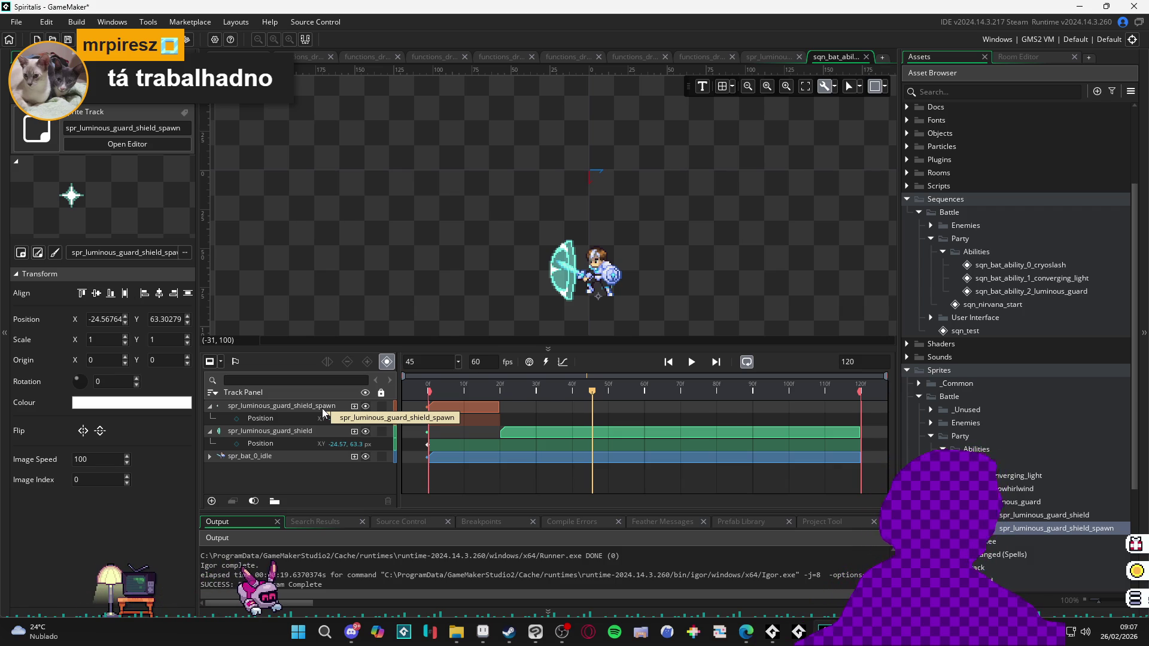
Step: Replay the sequence from frame 0 to confirm the shield stays steady
scroll(533, 318, "up", 2)
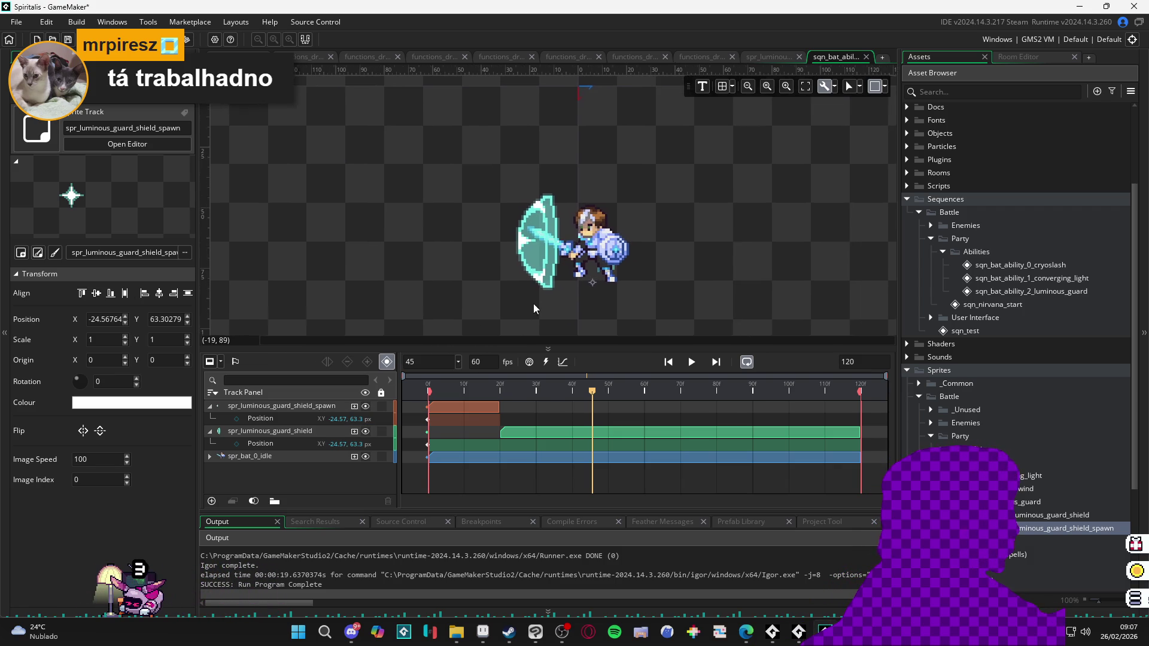
left_click(428, 387)
key("space")
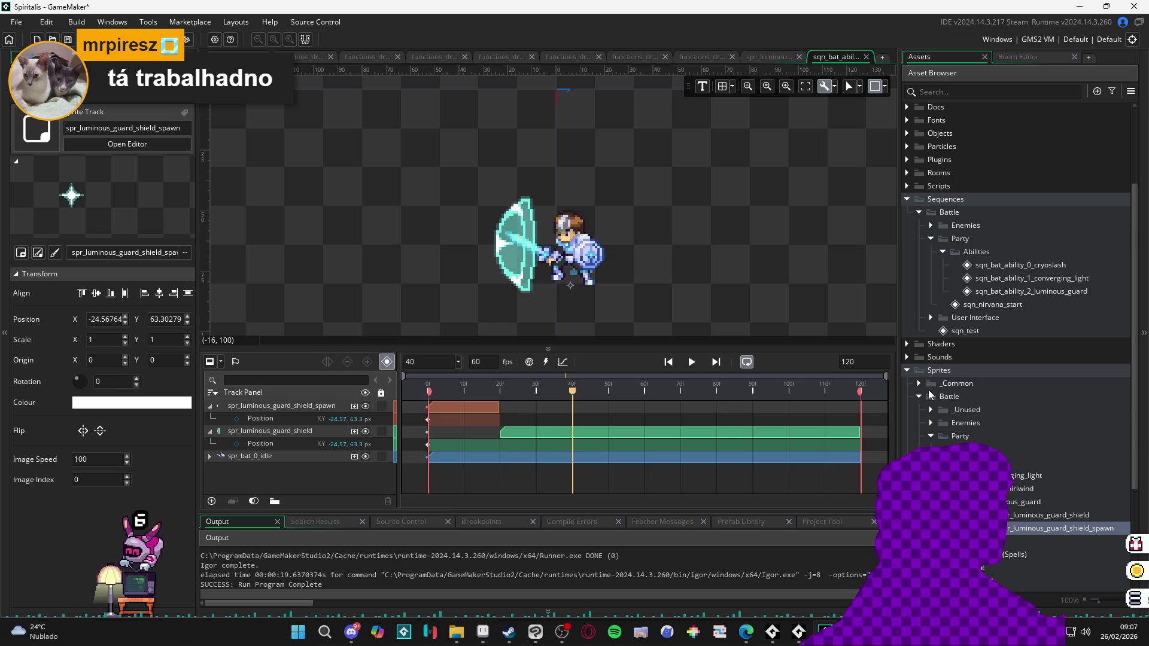
key("space")
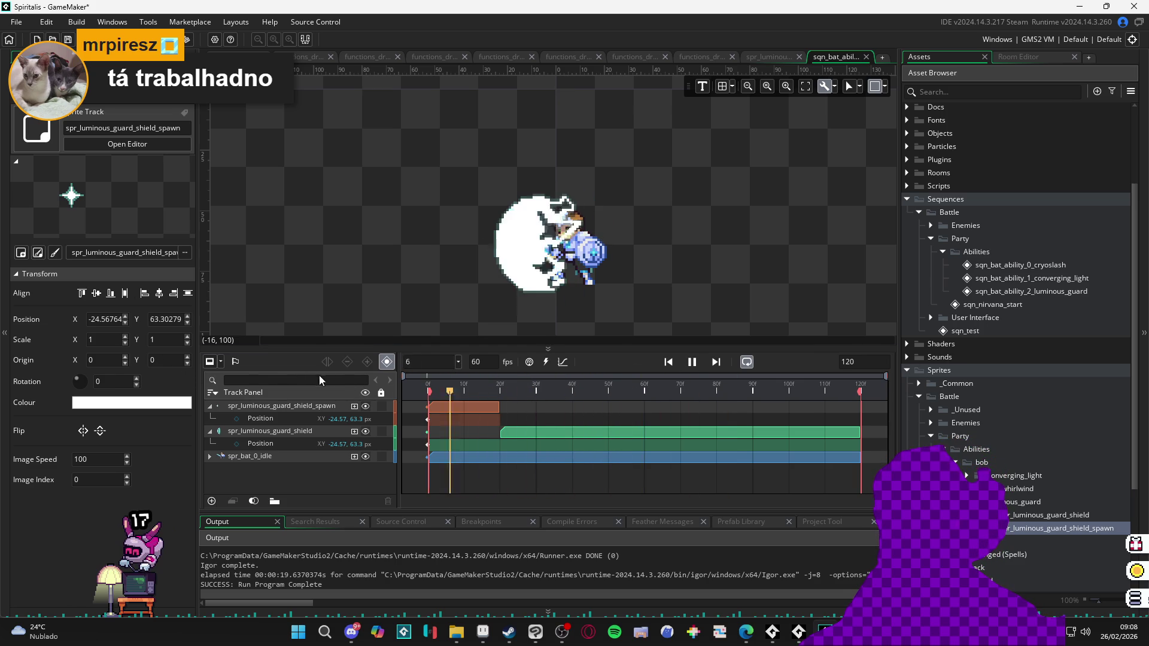
key("space")
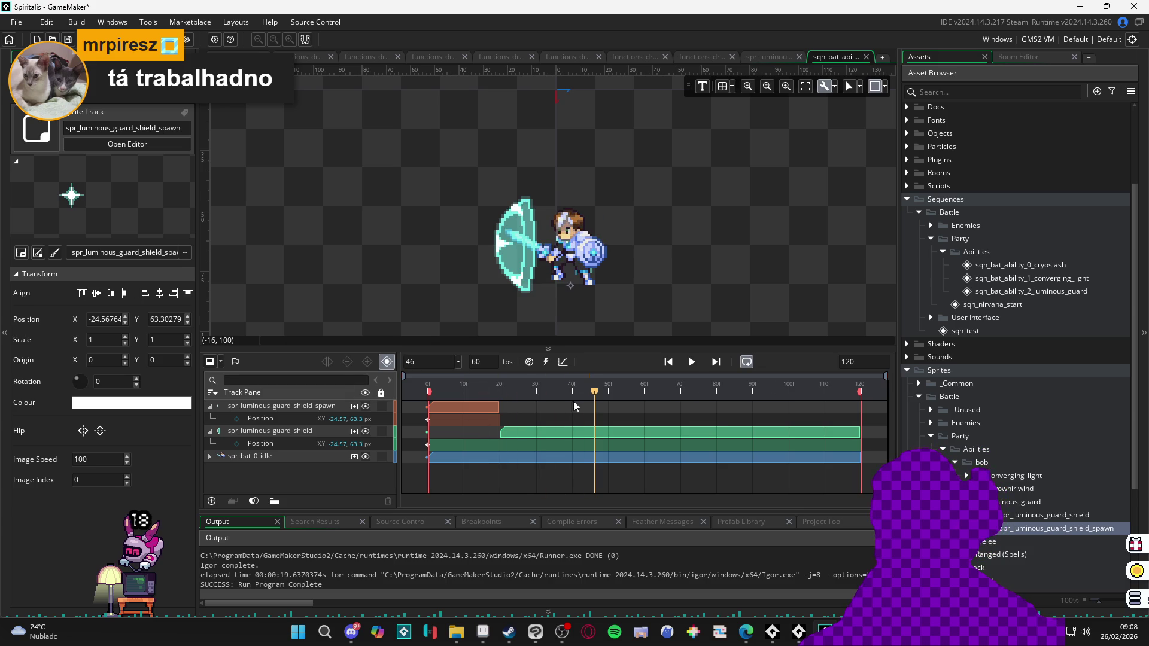
Step: Set the shield spawn sprite's speed to 17 fps and return to the luminous guard sequence
double_click(1019, 531)
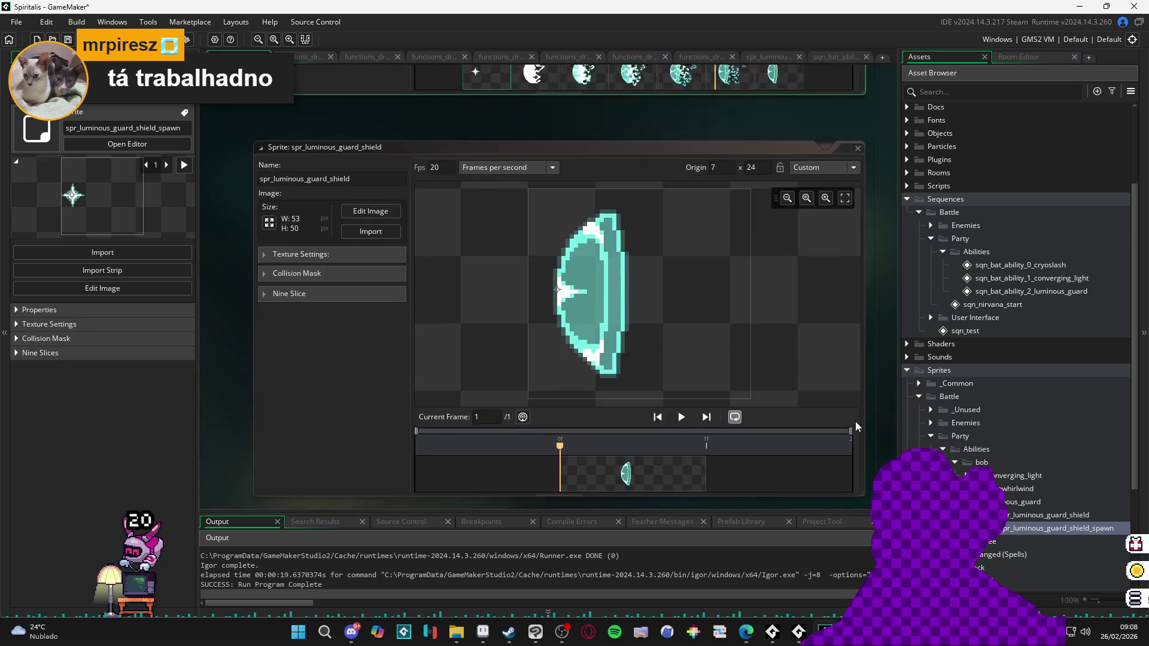
key("BackSpace")
key("BackSpace")
type("15")
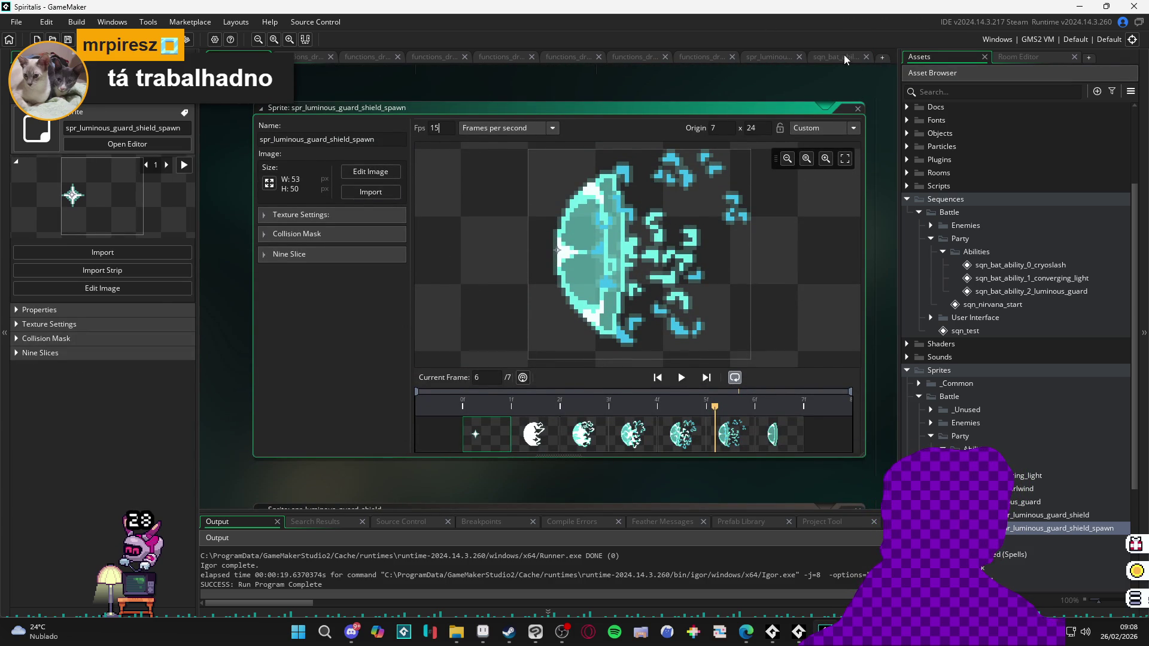
left_click(845, 58)
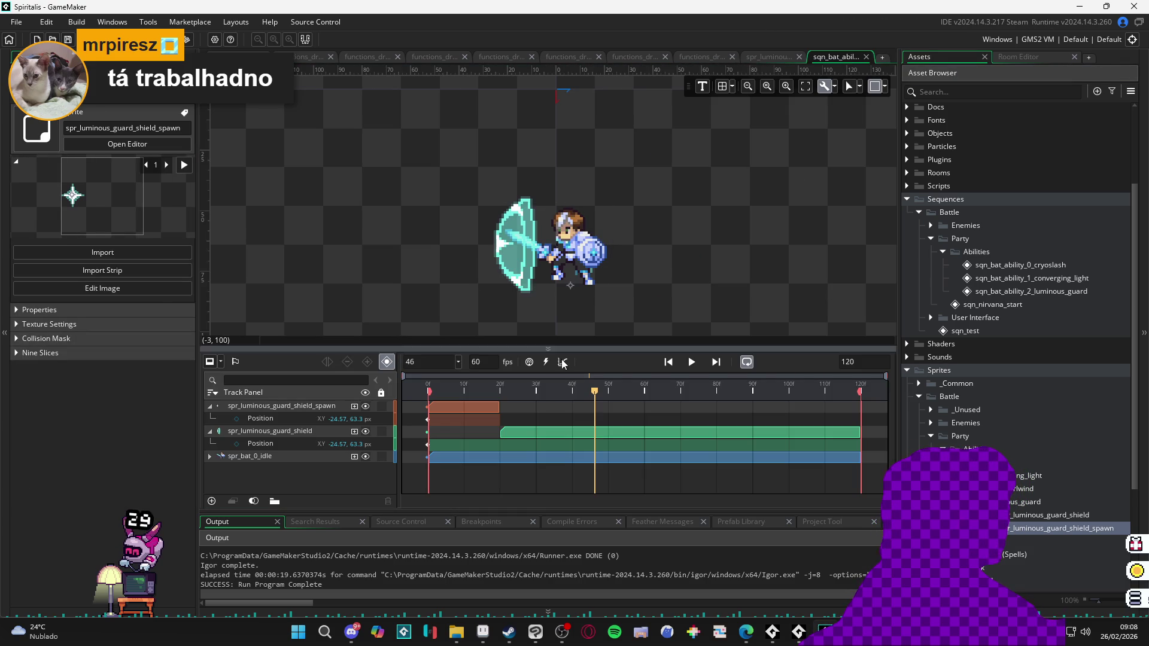
double_click(1026, 529)
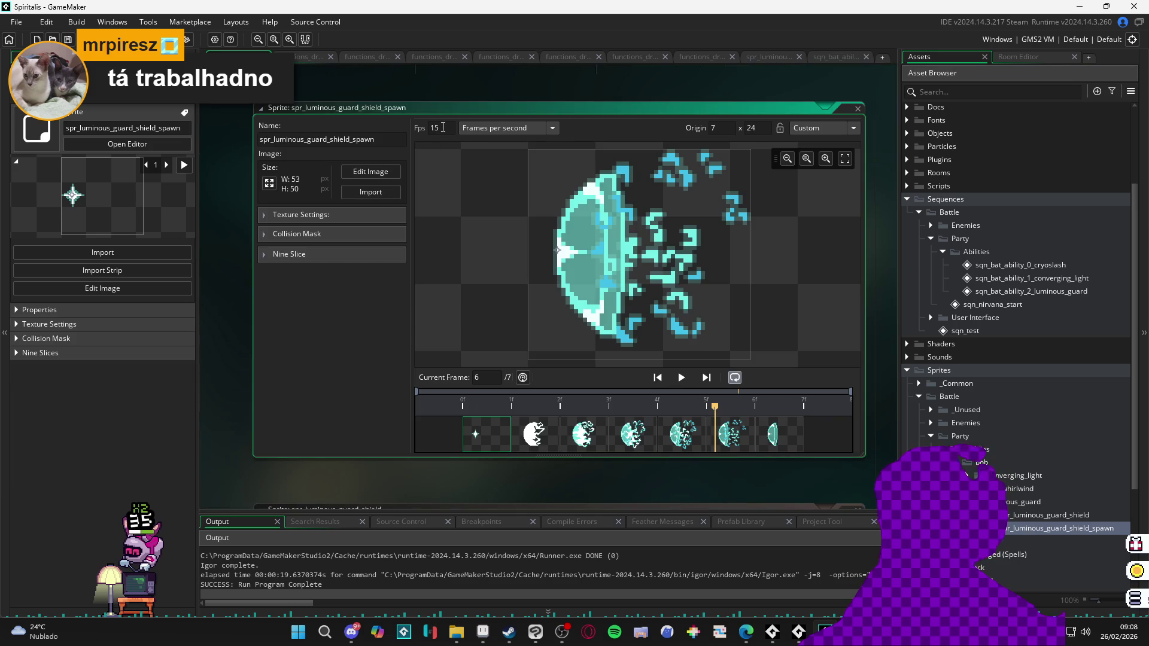
key("Return")
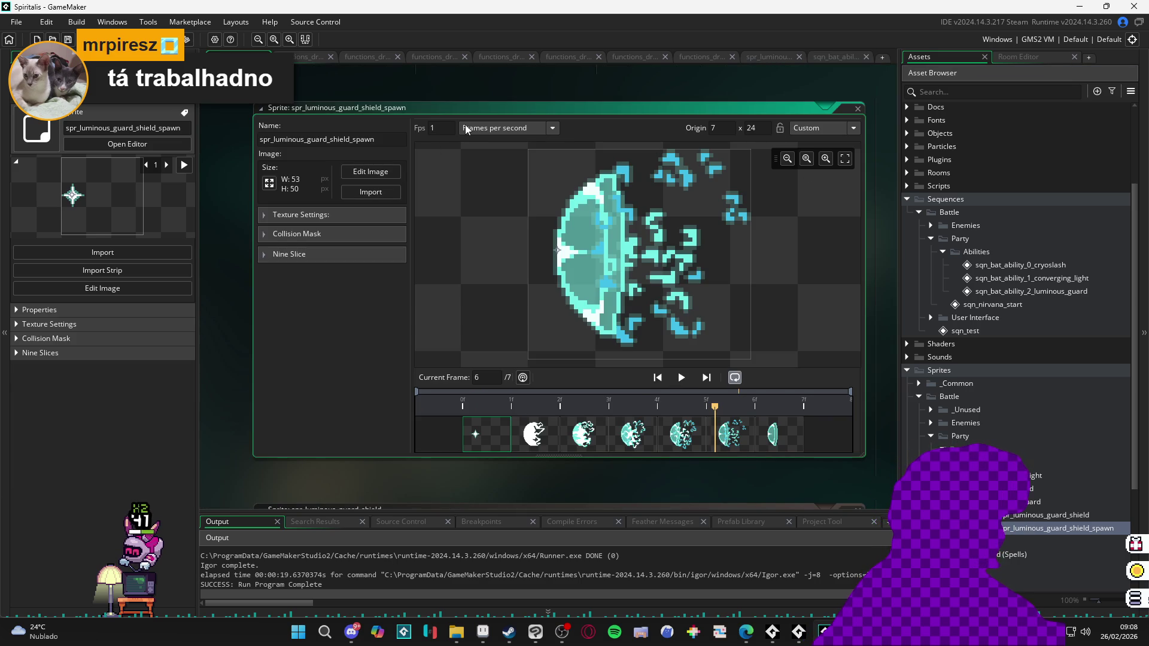
type("7")
key("Return")
left_click(835, 57)
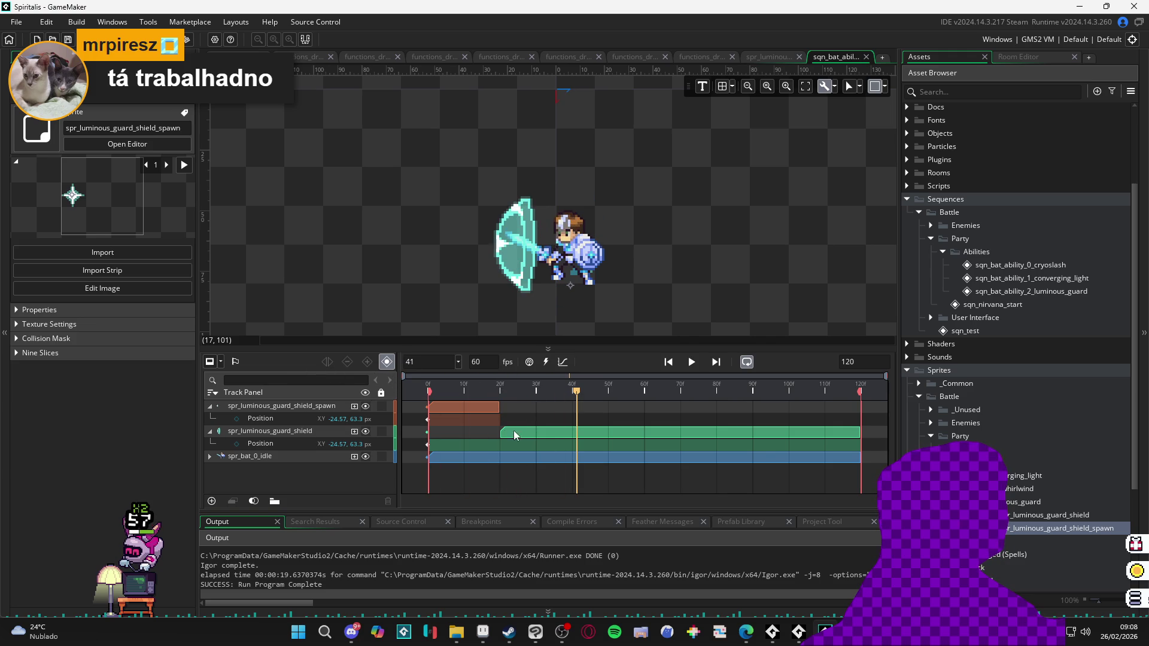
Step: Start the shield clip at frame 22, where the spawn clip ends, and preview from the start
left_click_drag(502, 430, 530, 430)
left_click(479, 413)
mouse_move(494, 388)
left_mouse_down()
mouse_move(405, 384)
mouse_move(496, 390)
left_mouse_up()
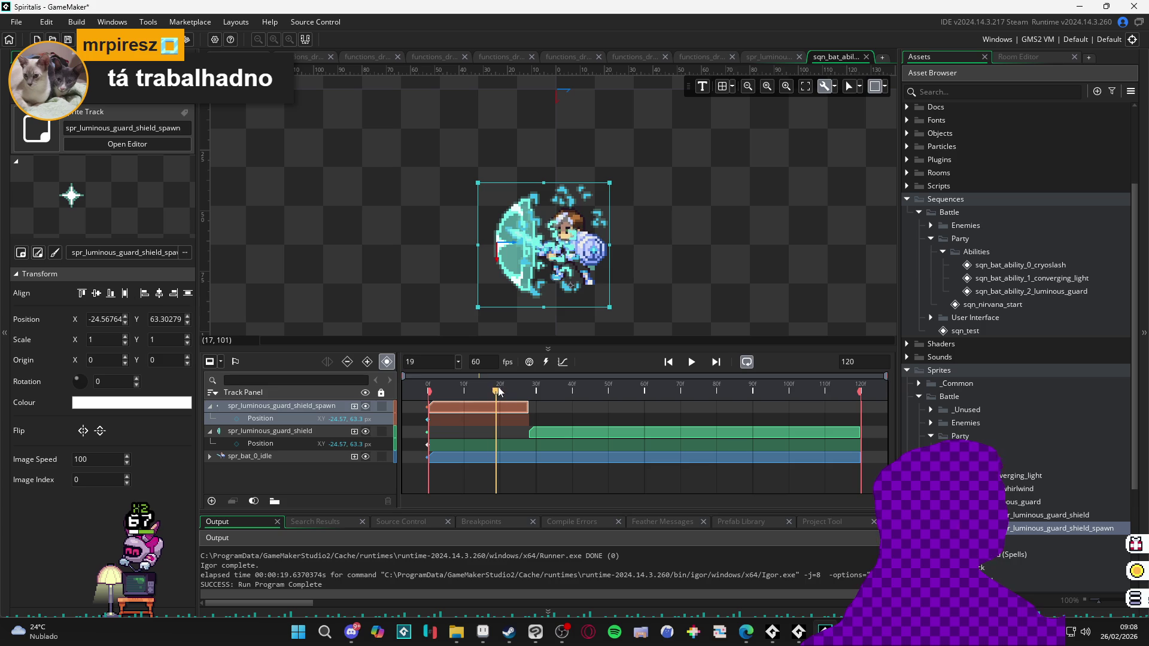
mouse_move(507, 392)
left_mouse_down()
mouse_move(429, 389)
mouse_move(510, 395)
left_mouse_up()
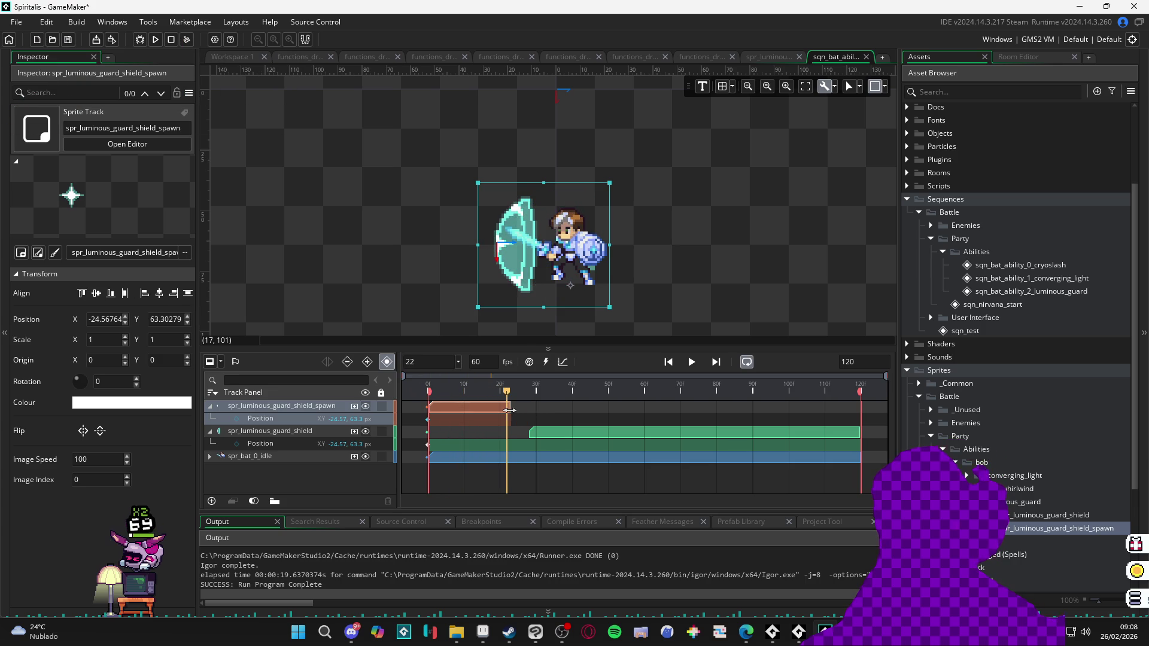
left_click_drag(539, 432, 517, 432)
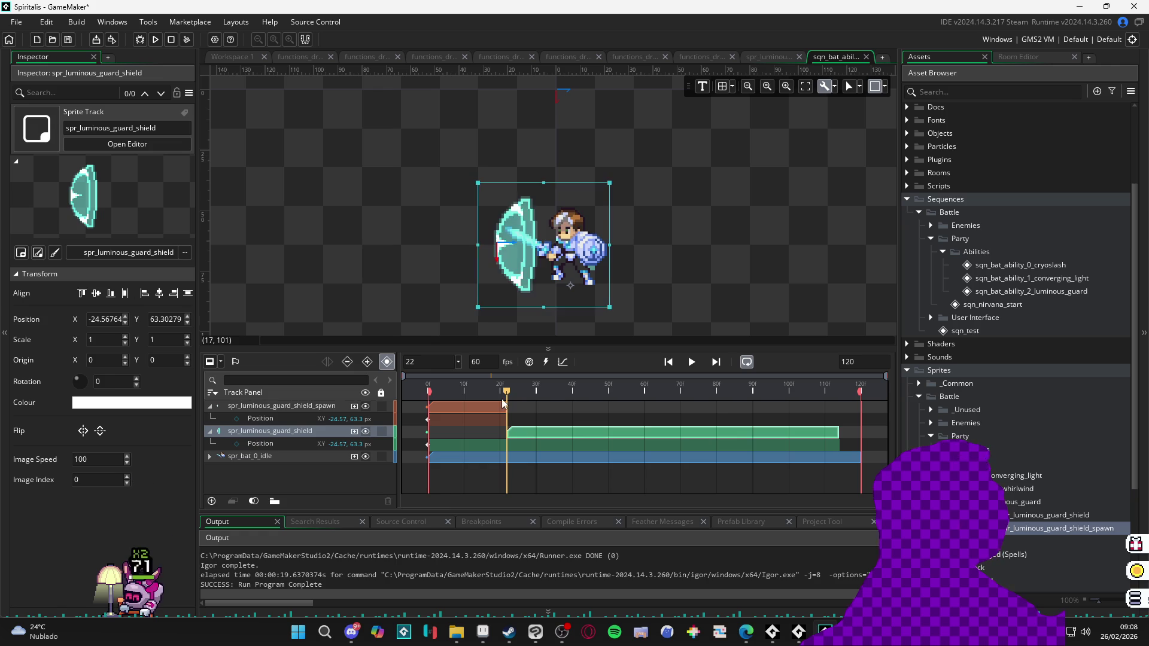
key("Home")
key("Return")
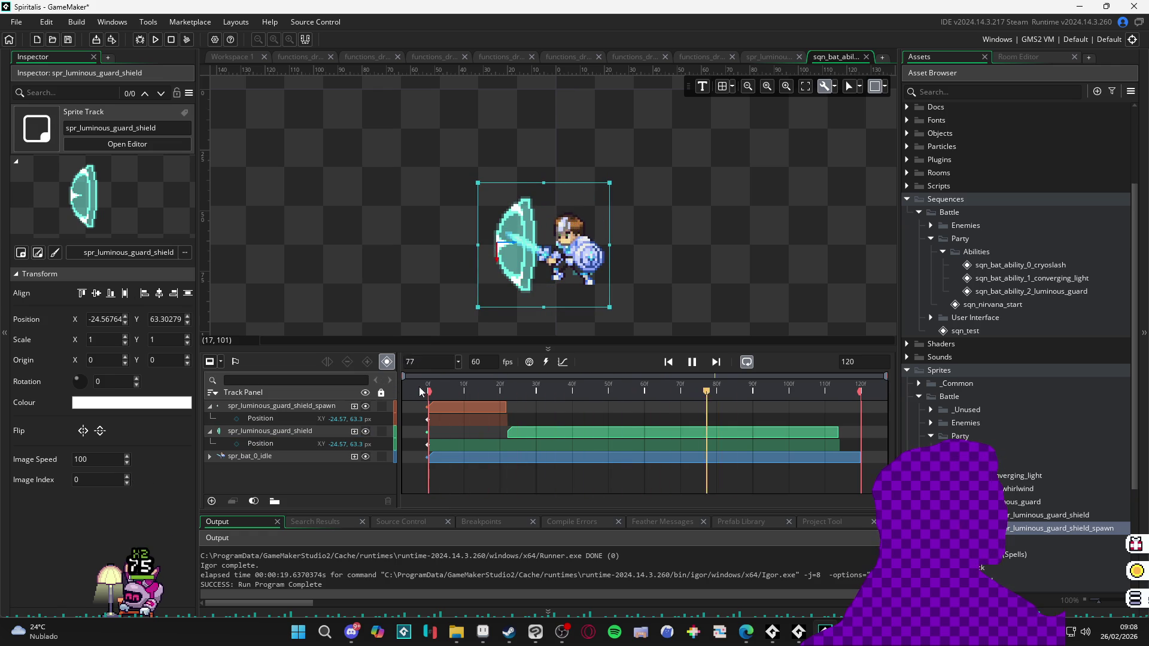
key("Return")
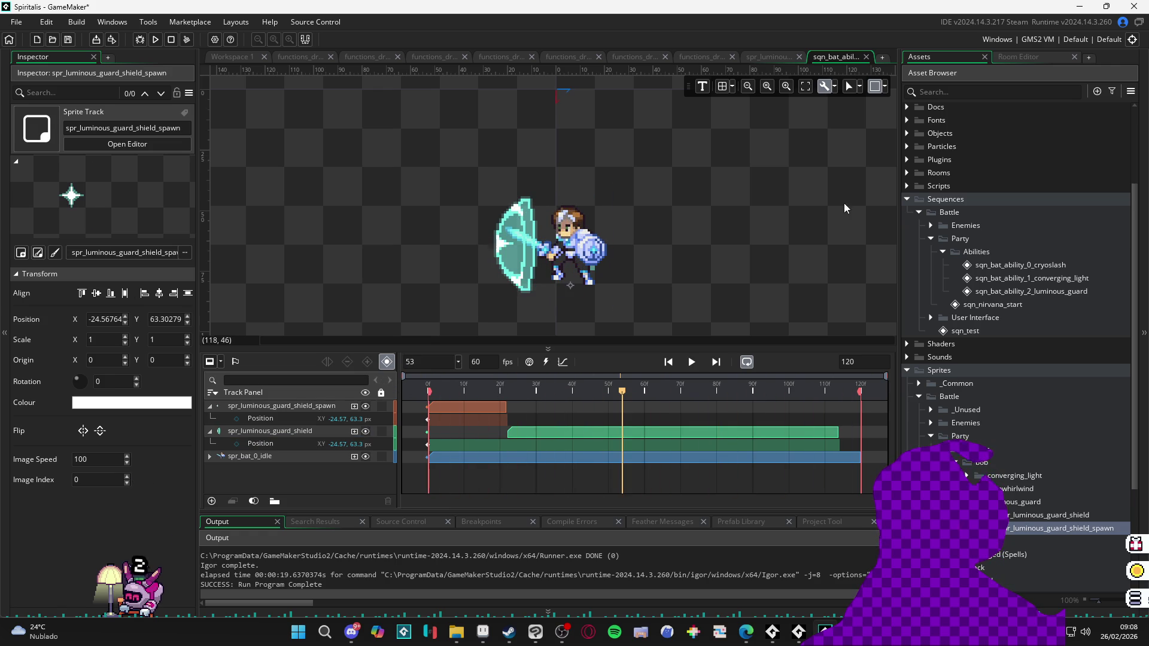
left_click_drag(619, 394, 419, 392)
key("Return")
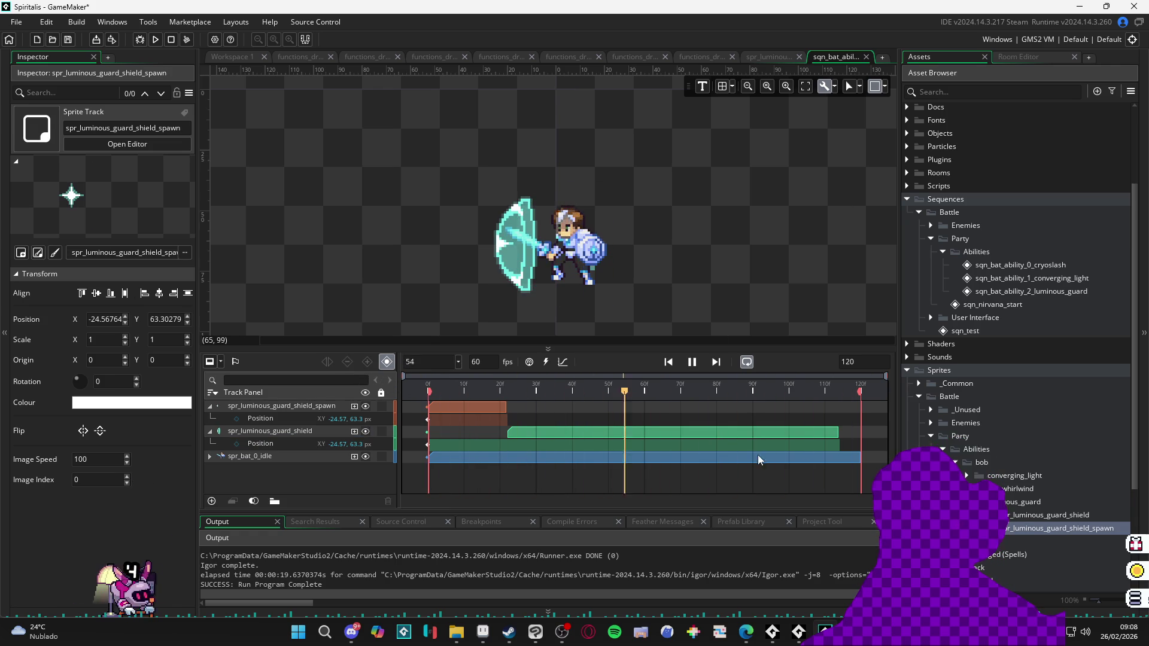
key("Return")
Step: Stretch the shield clip to the sequence end at frame 120 and play it back
left_click(823, 435)
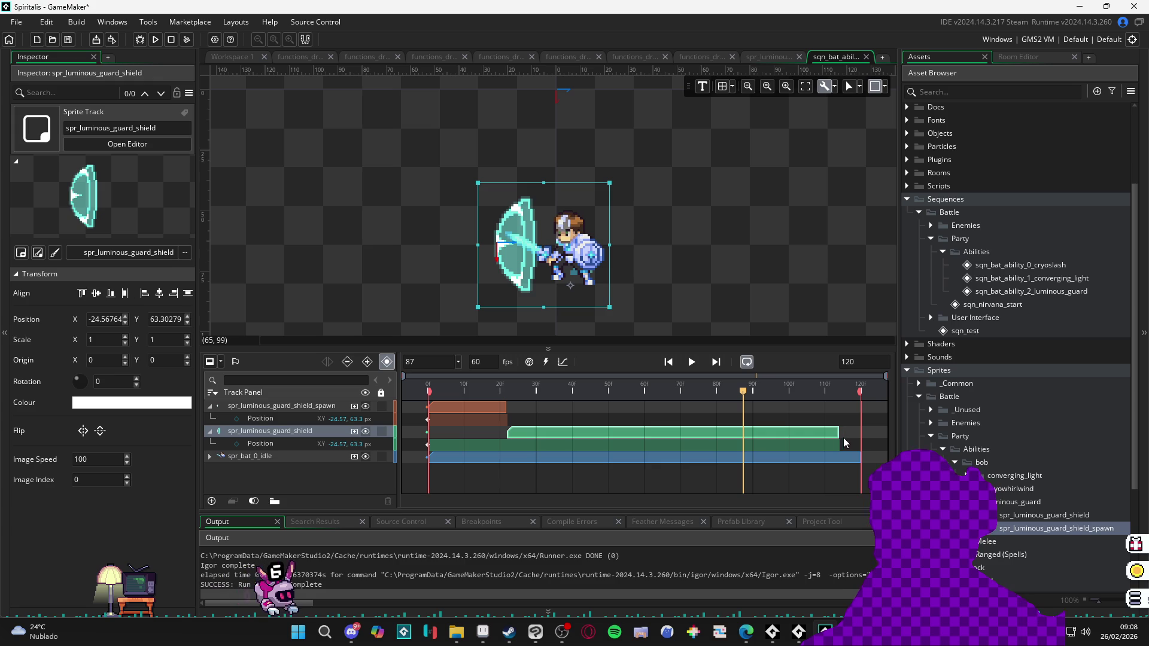
left_click_drag(836, 433, 860, 433)
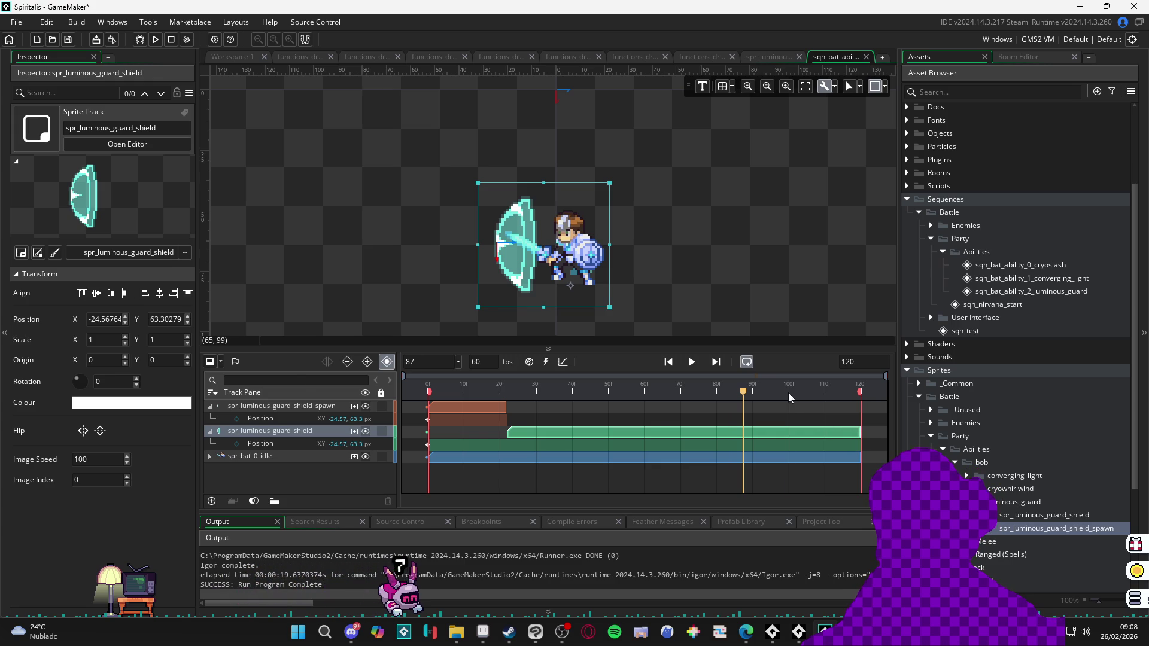
left_click_drag(788, 393, 428, 393)
key("Return")
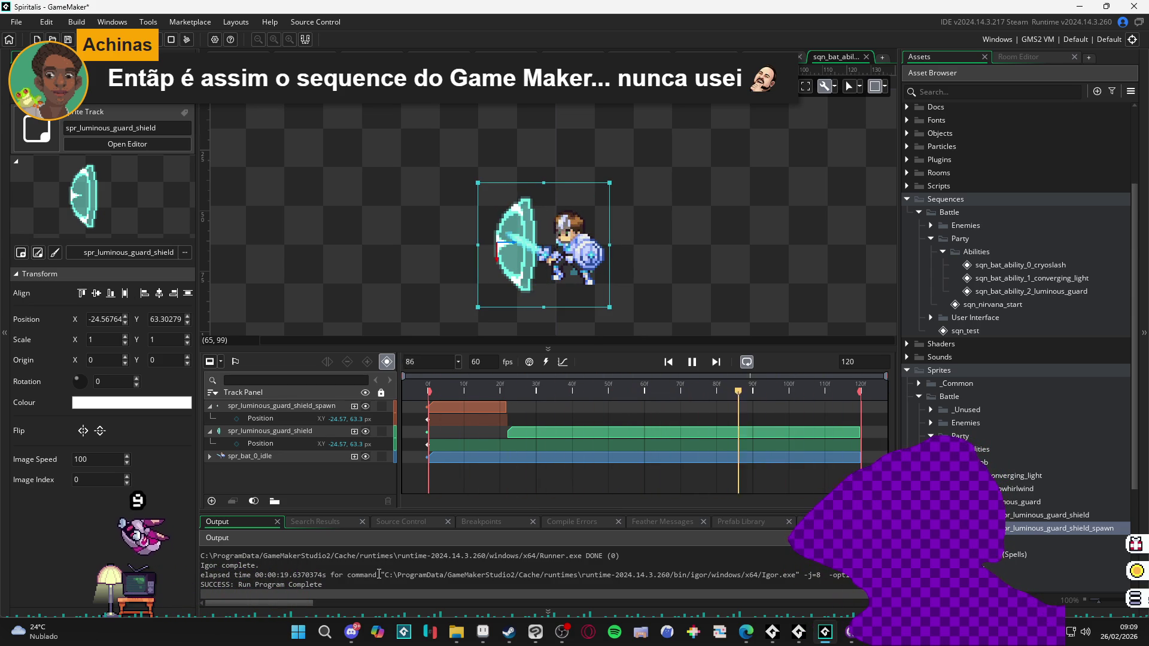
key("space")
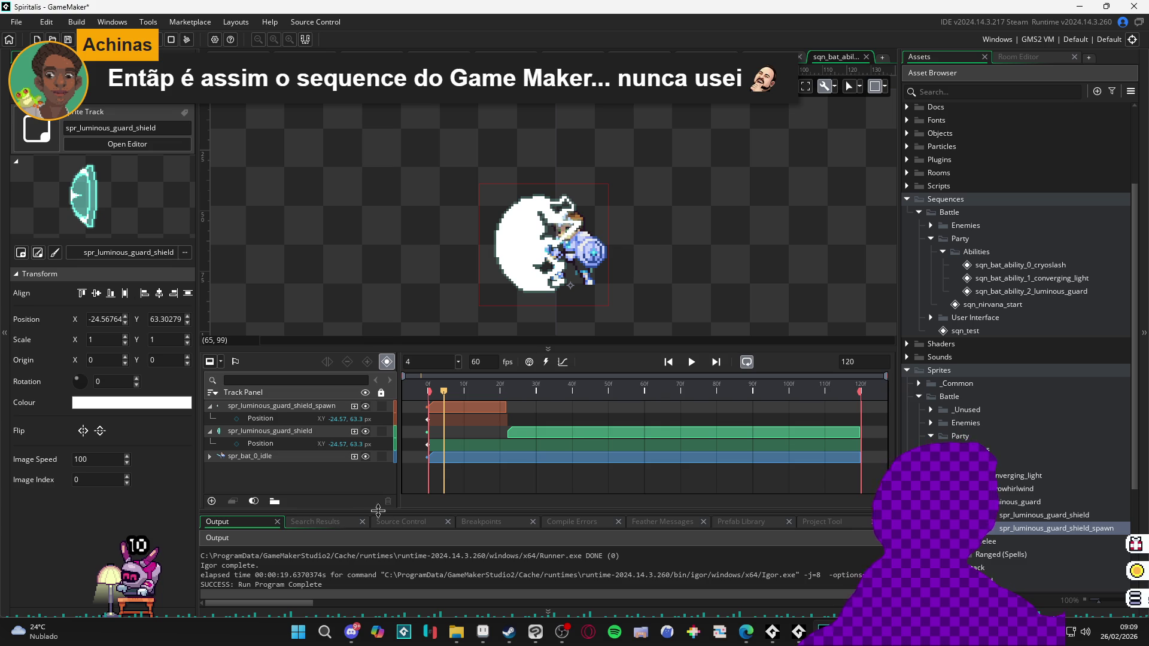
Step: Replay the sequence from about frame 12 to check the timing
left_click(473, 421)
key("space")
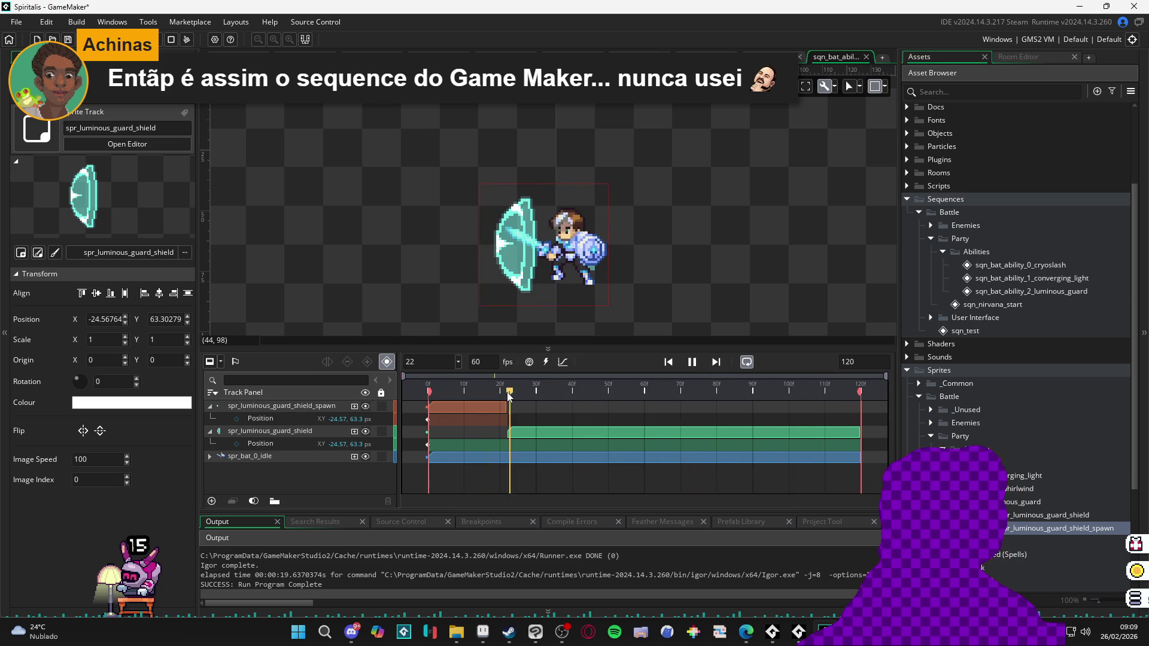
key("Return")
scroll(991, 256, "up", 2)
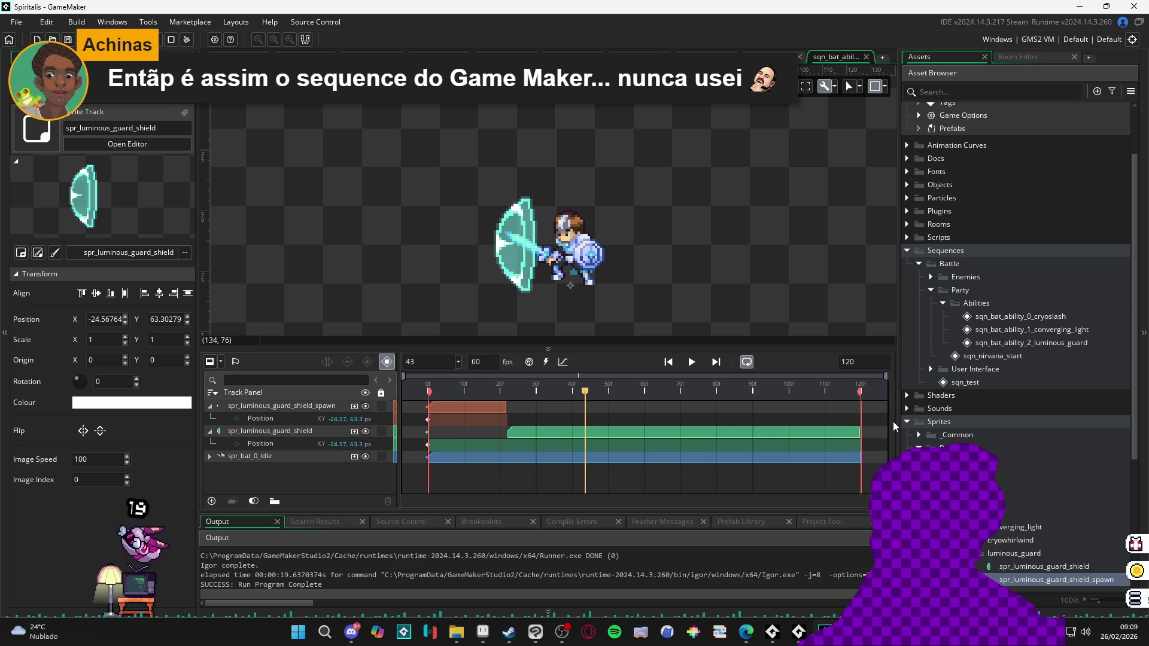
scroll(906, 422, "up", 3)
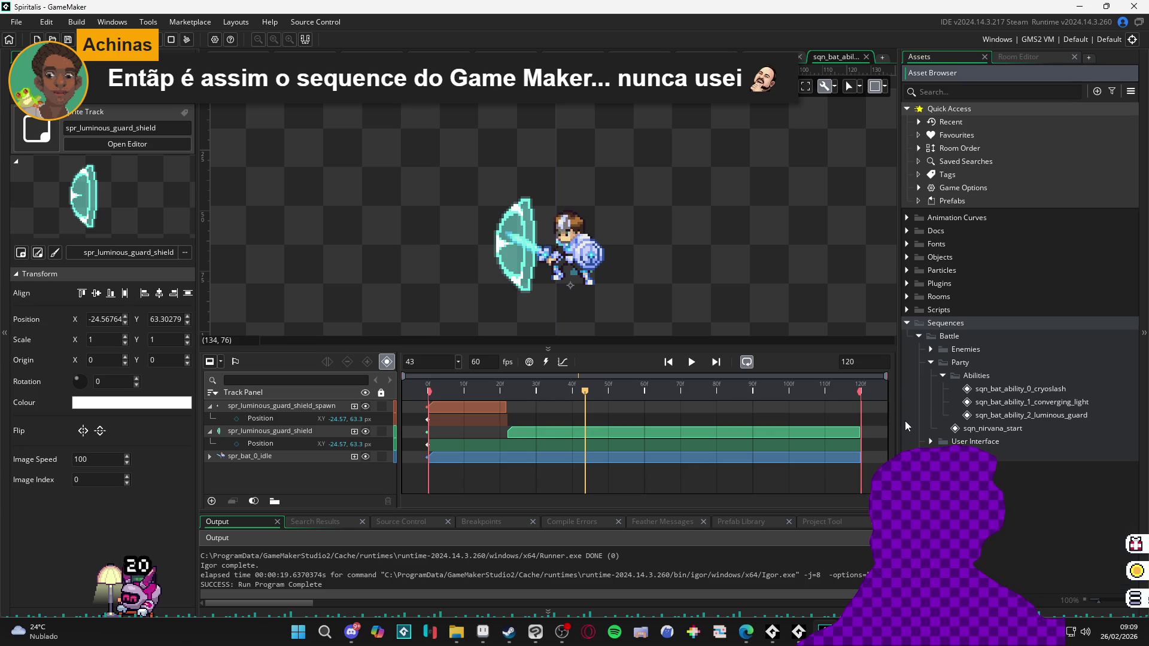
Step: Expand Particles > Battle and inspect part_constant_fading and part_constant_shine
left_click(911, 274)
left_click(914, 283)
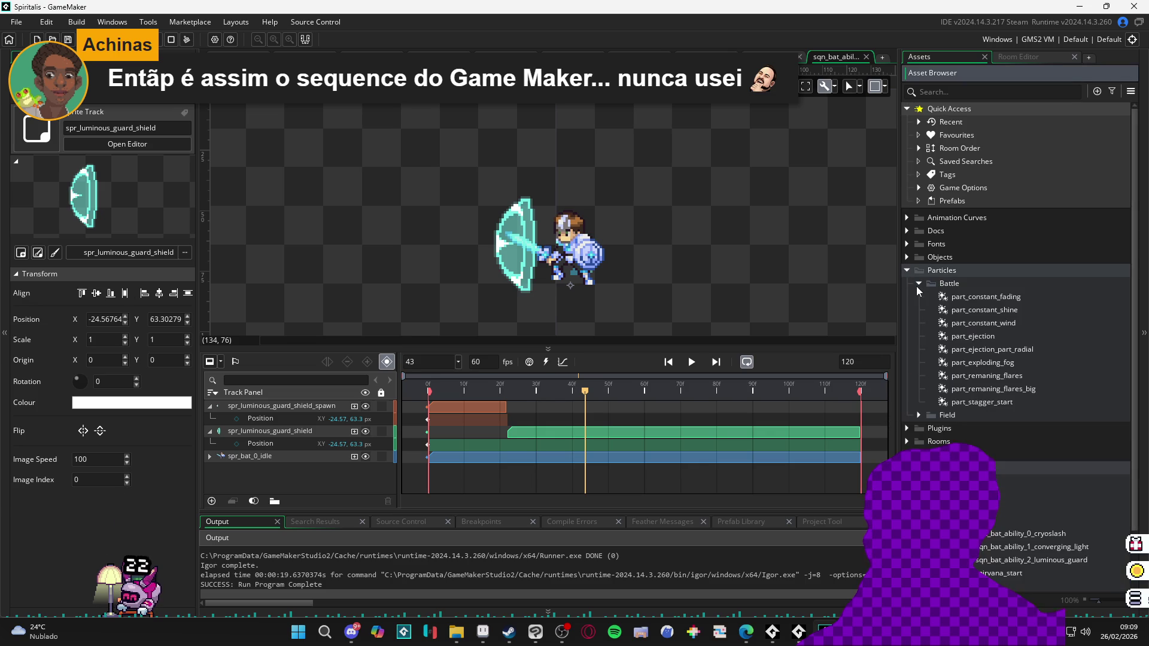
left_click(981, 298)
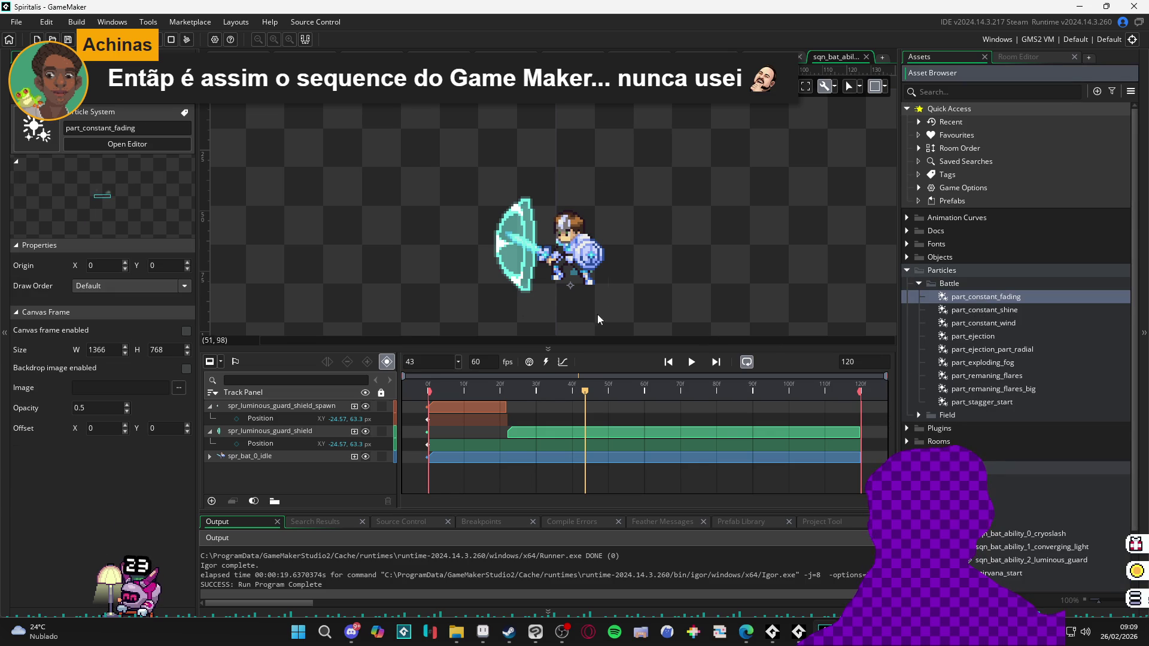
left_click(1004, 310)
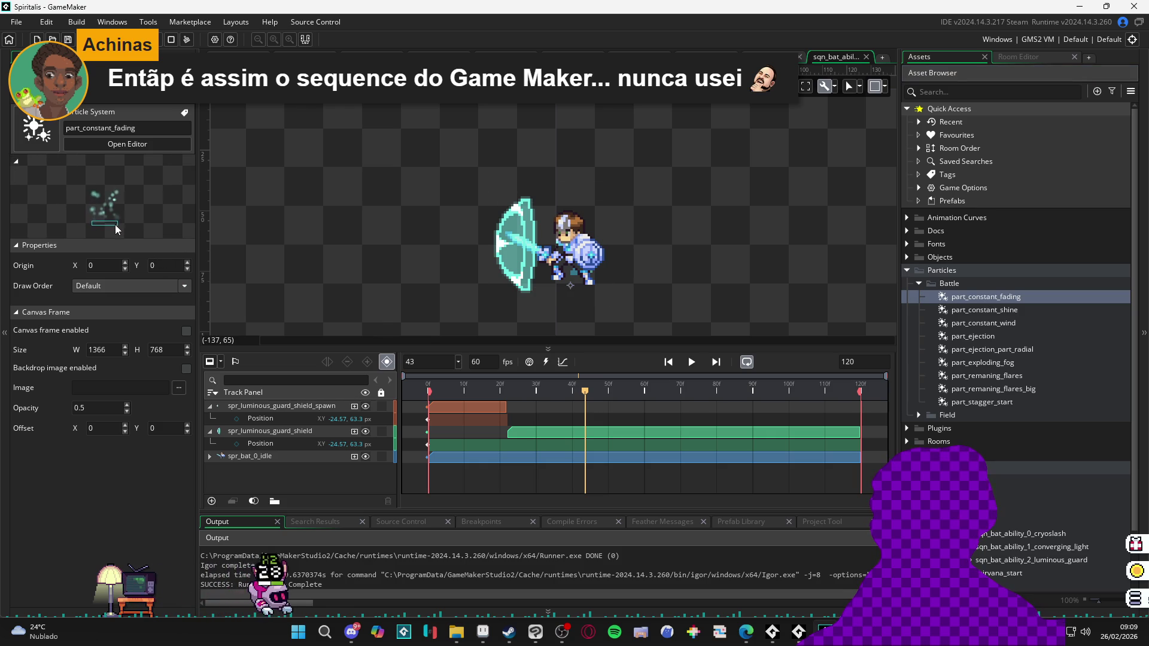
Step: Open part_constant_shine in the particle editor and review its system properties
double_click(984, 309)
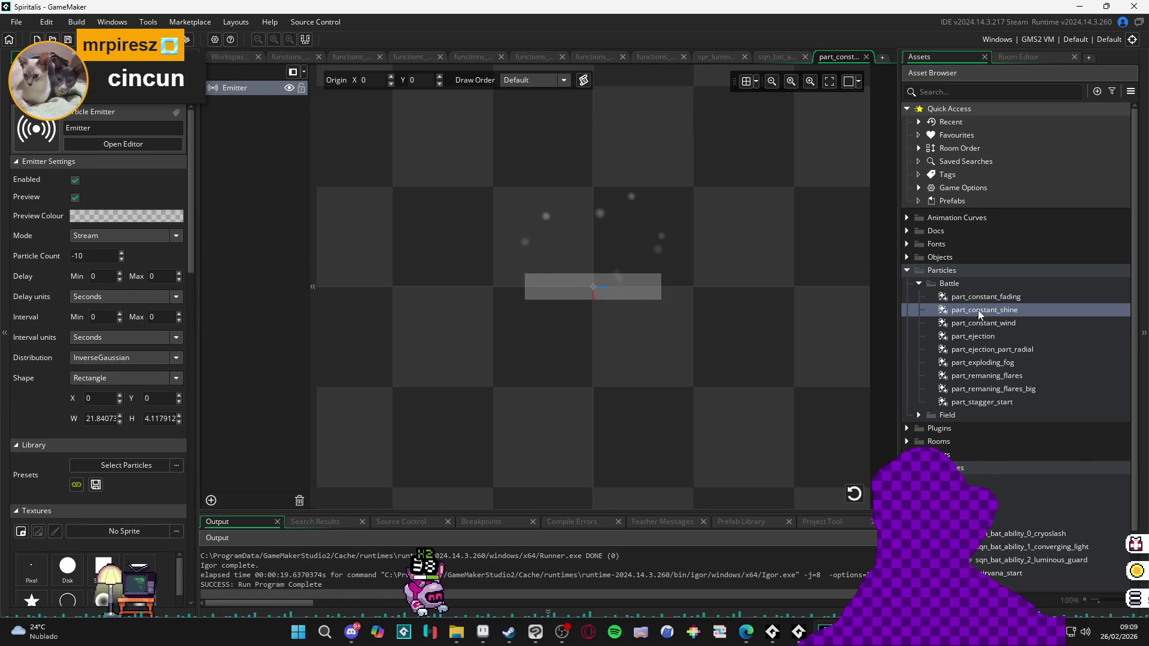
left_click(758, 56)
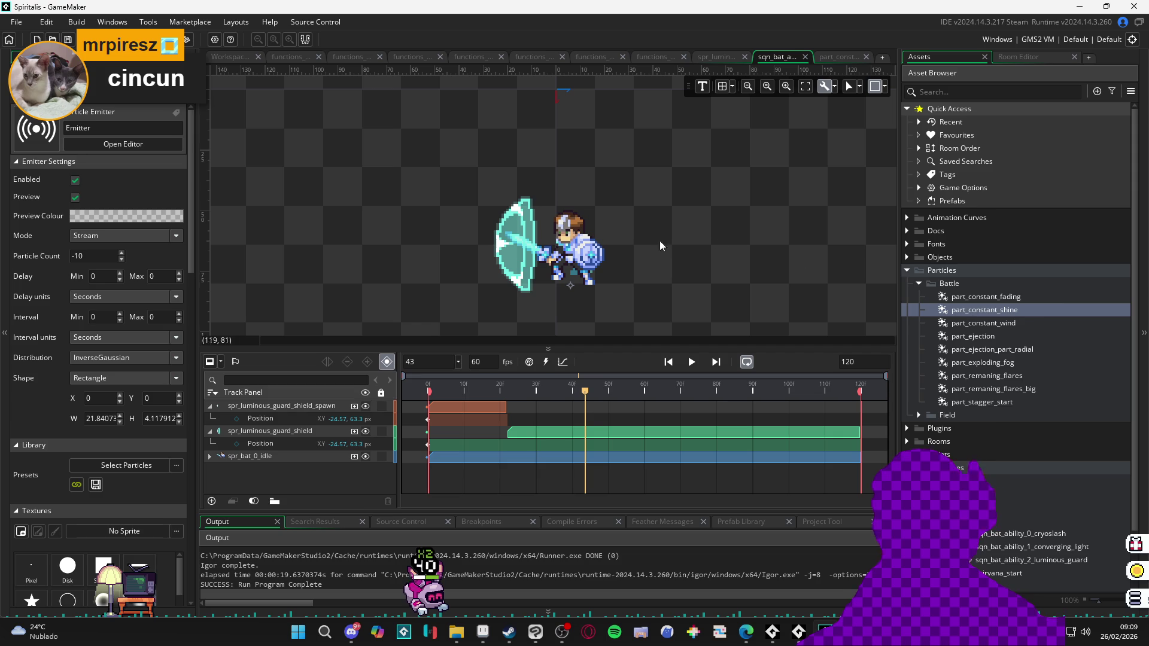
left_click(1012, 313)
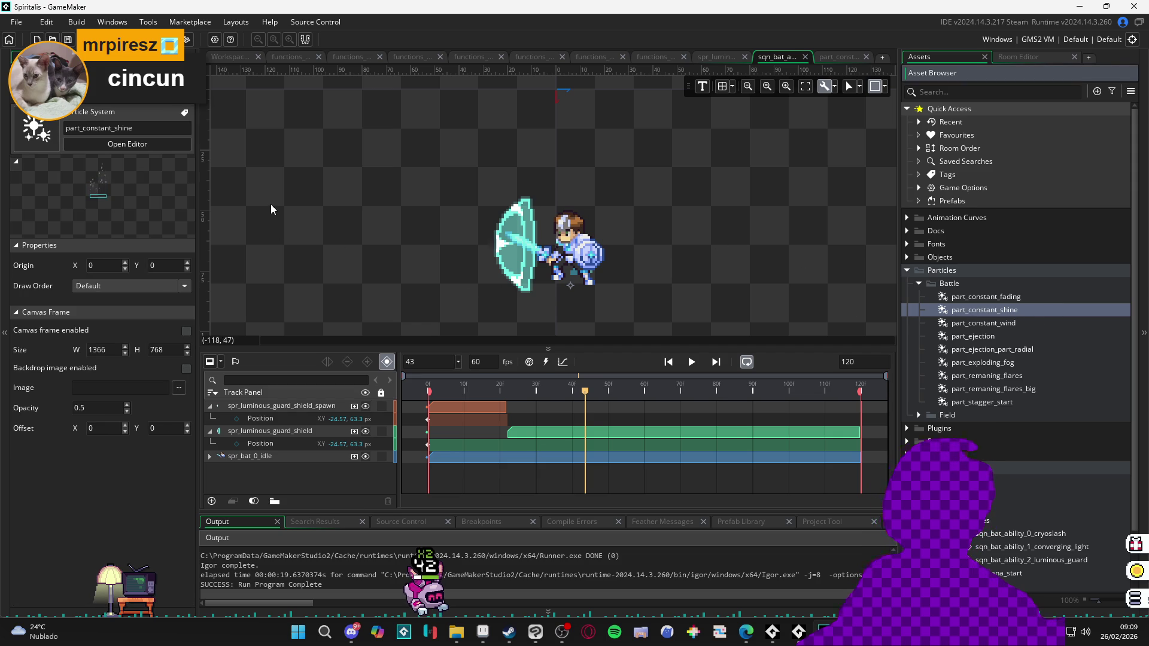
left_click(132, 250)
left_click(132, 250)
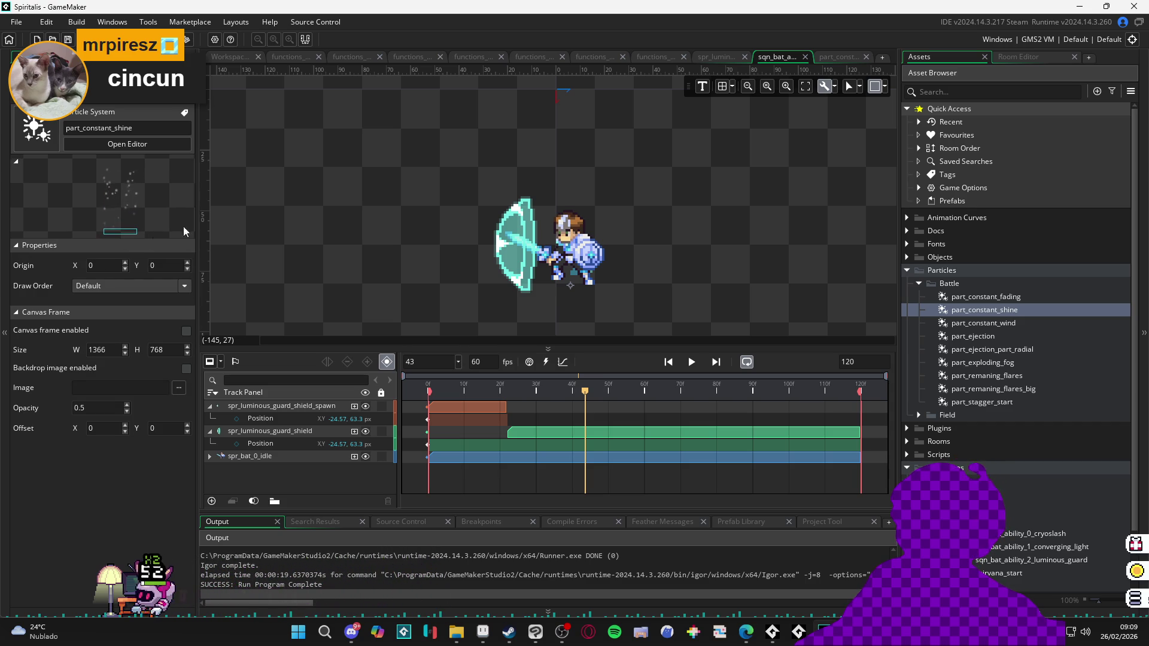
Step: Preview the wind, ejection, radial, fog and flares systems, then duplicate part_remaning_flares
left_click(971, 325)
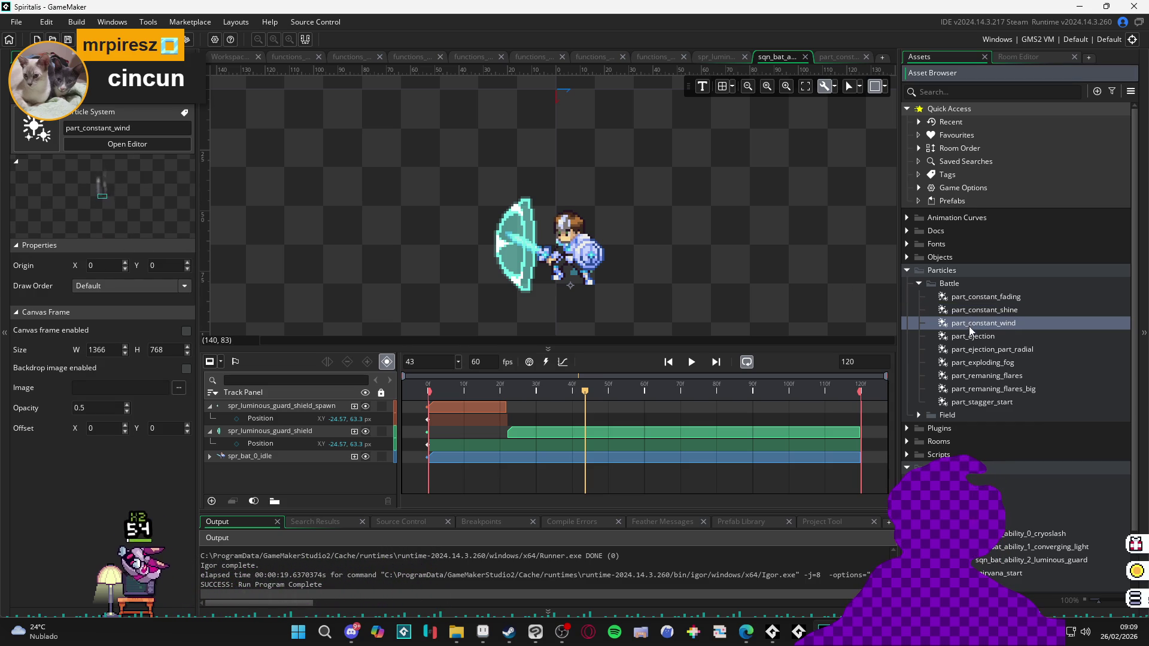
left_click(972, 336)
left_click(977, 349)
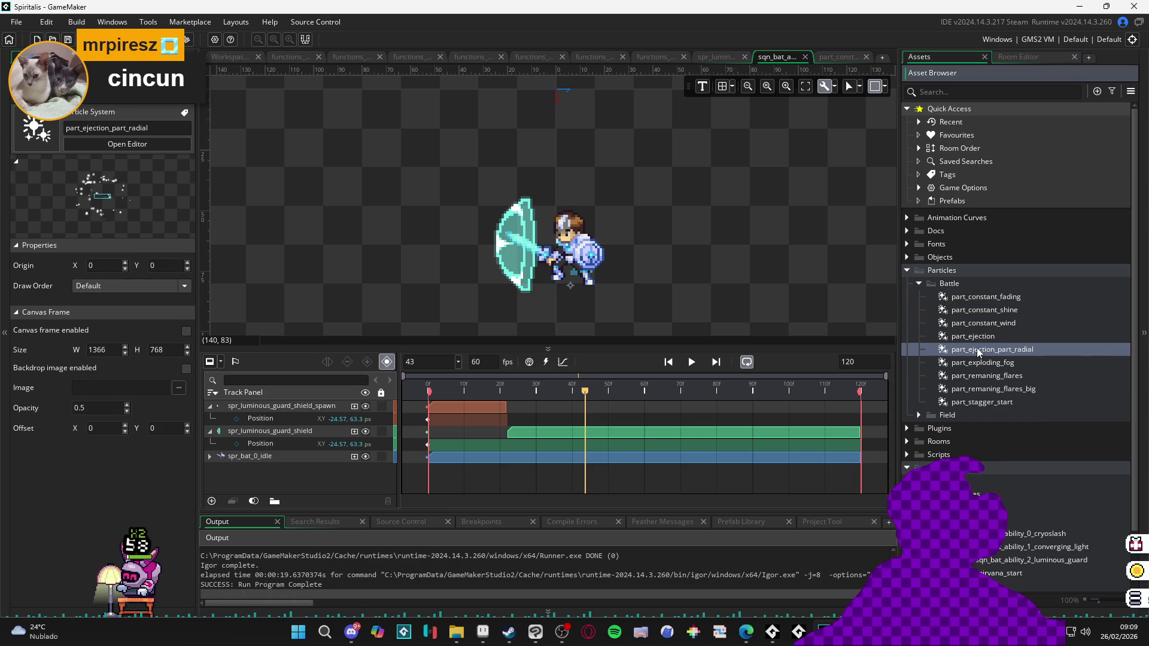
left_click(976, 363)
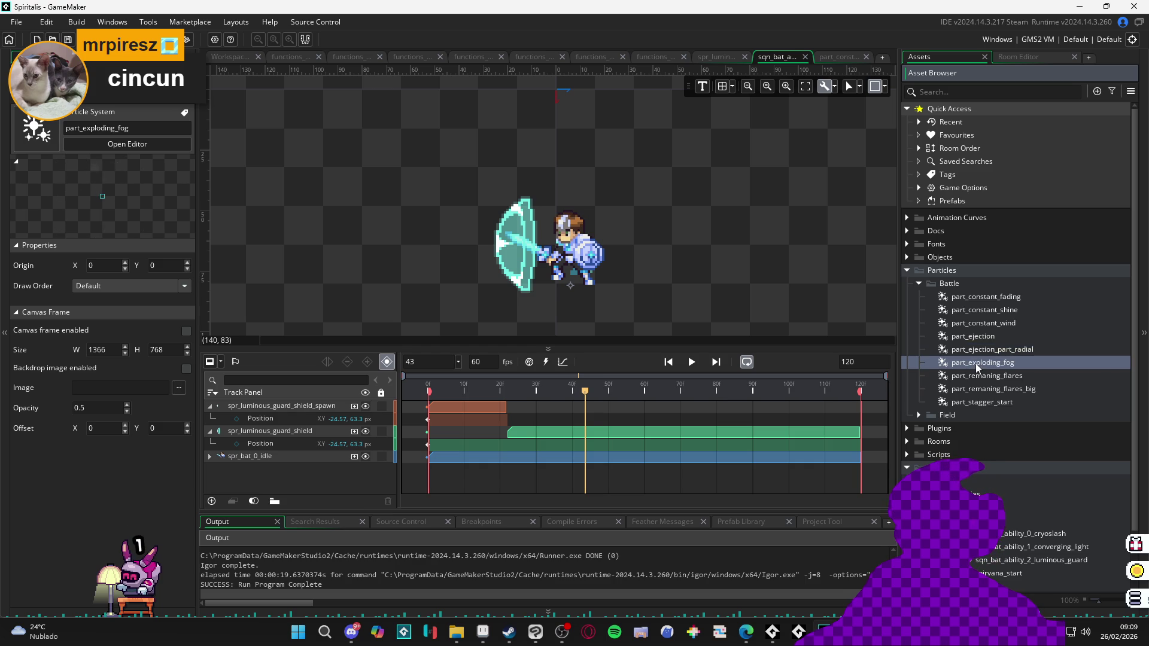
left_click(983, 378)
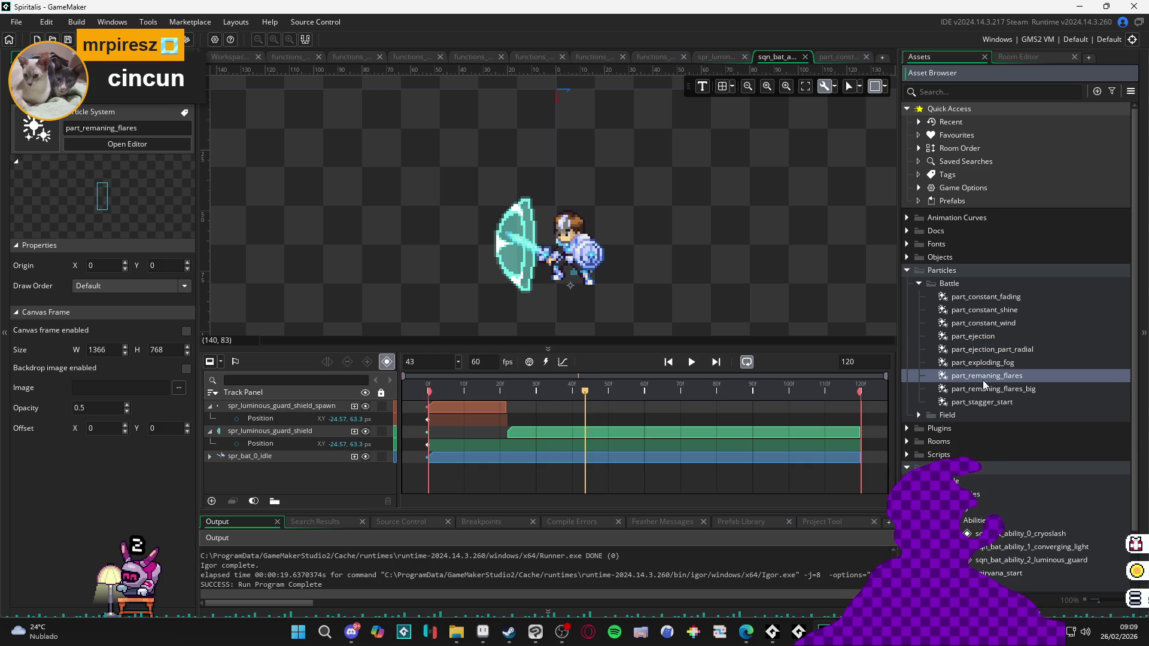
left_click(984, 392)
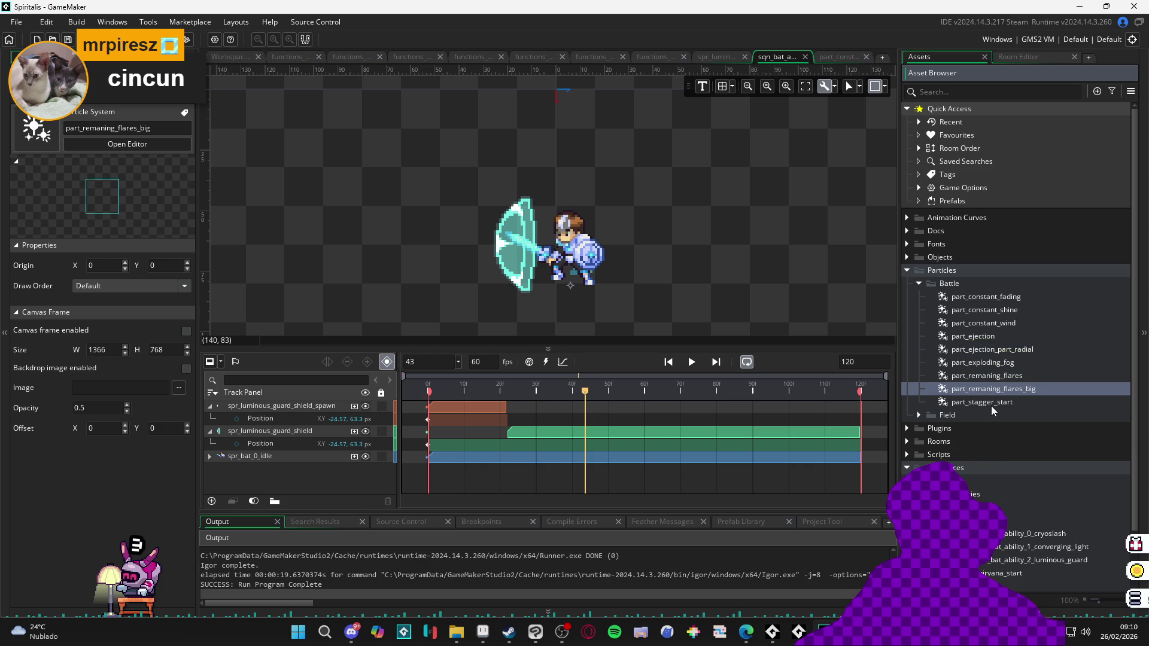
left_click(981, 375)
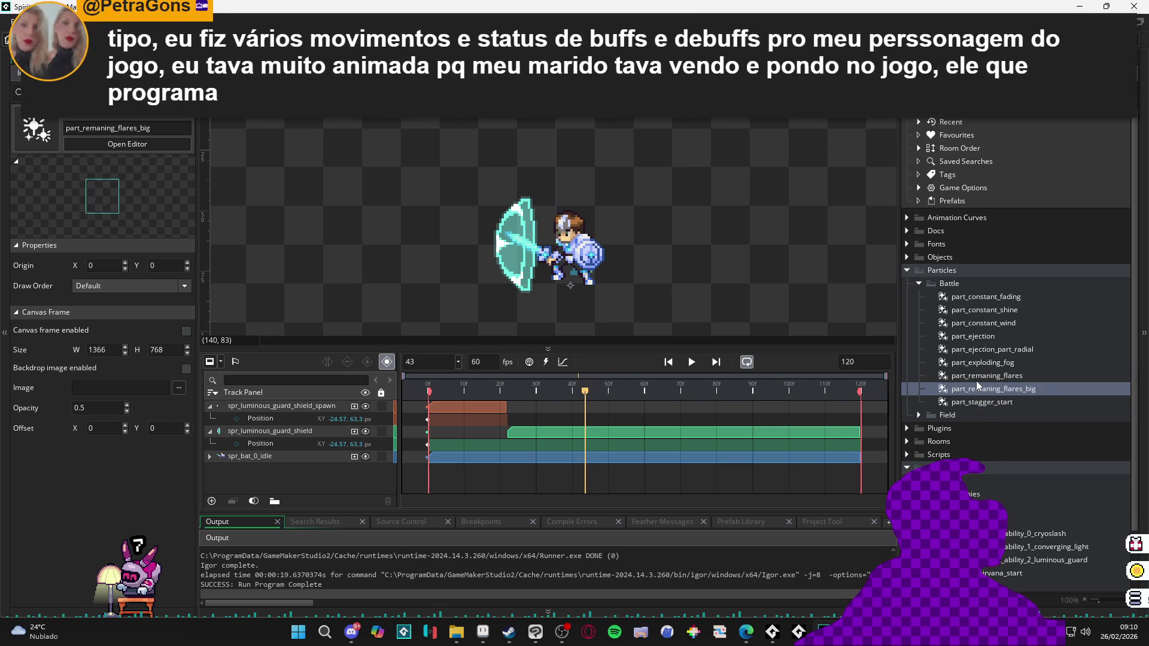
key("ctrl+d")
type("part_constant_flares_flares_1")
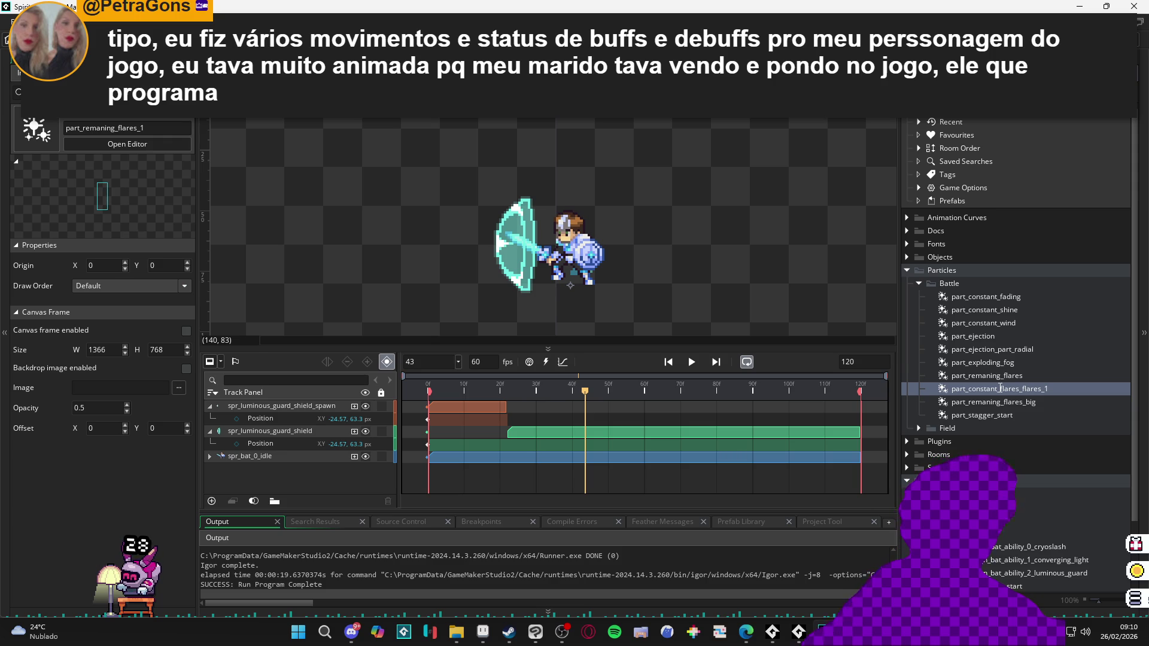
Step: Name the copy part_constant_flares_flares and open it in the particle editor
key("Return")
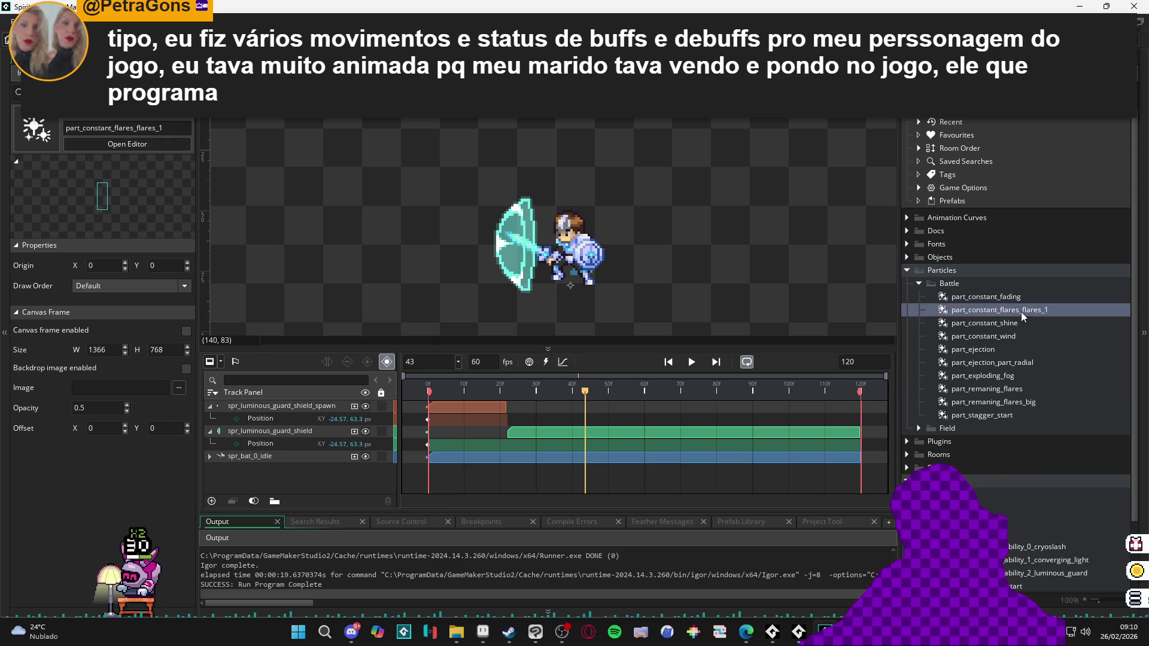
key("Return")
double_click(1013, 311)
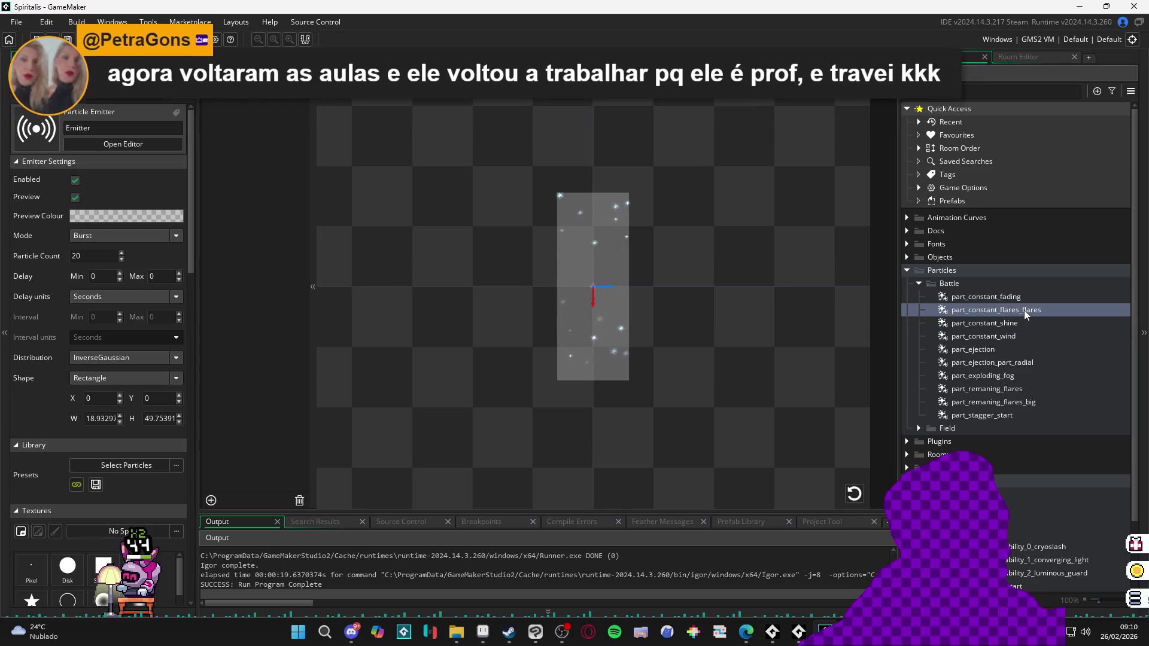
Step: Rename it part_constant_flares and set the emitter to Stream with Particle Count 1
left_click(1026, 310)
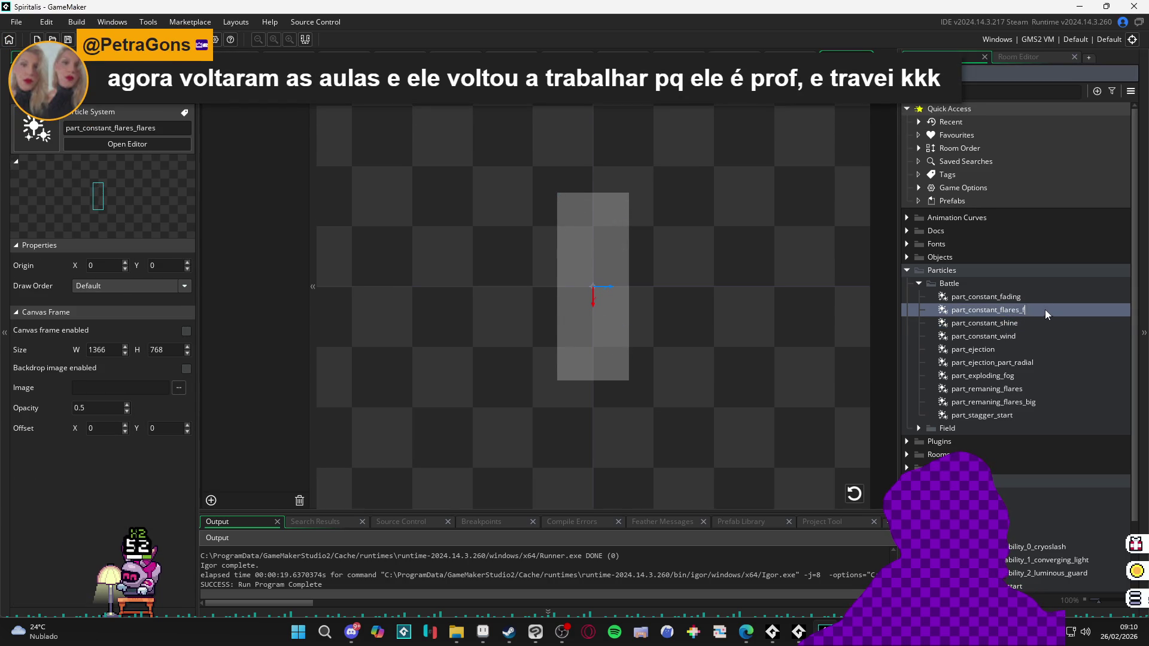
key("Return")
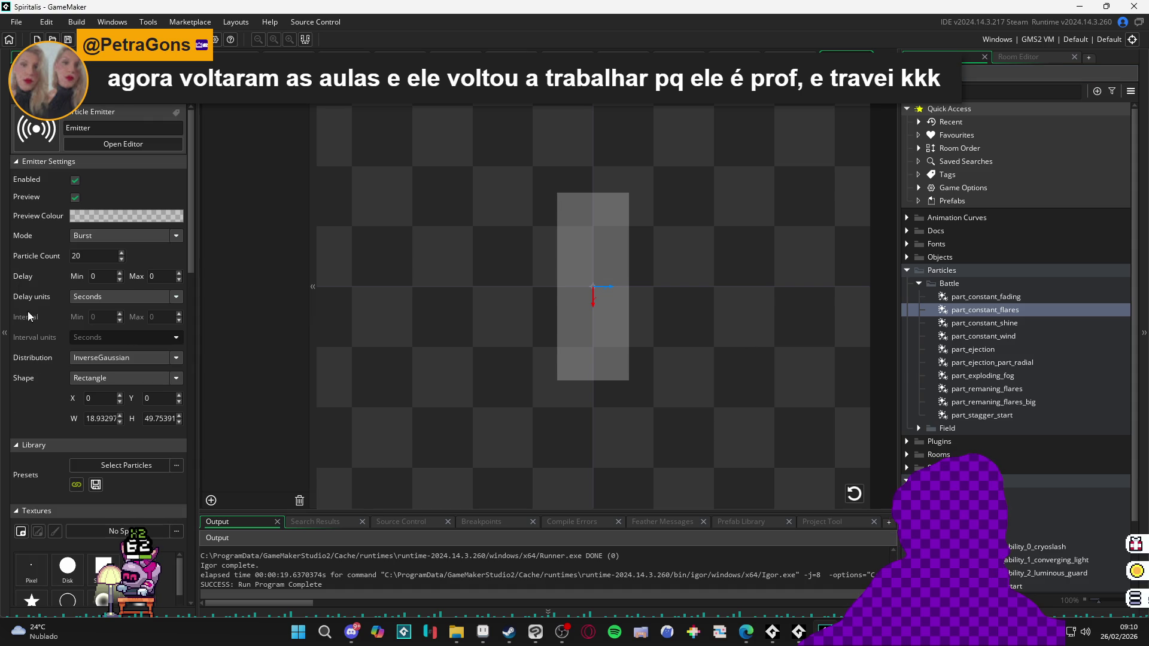
left_click(96, 239)
left_click(105, 256)
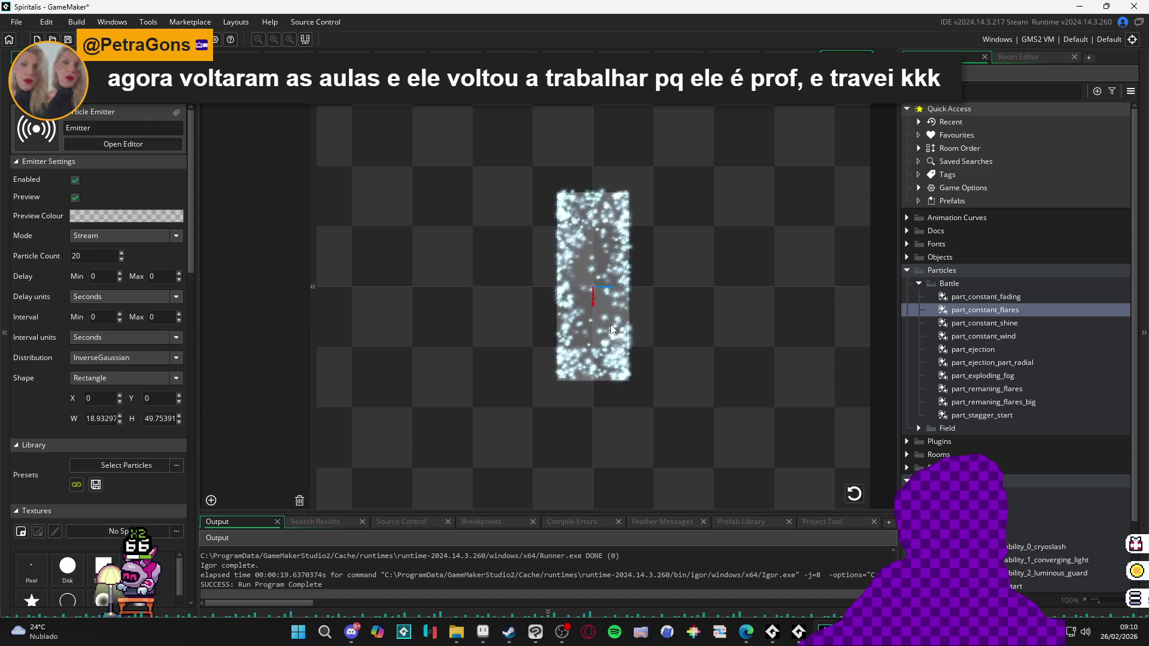
double_click(90, 257)
type("1")
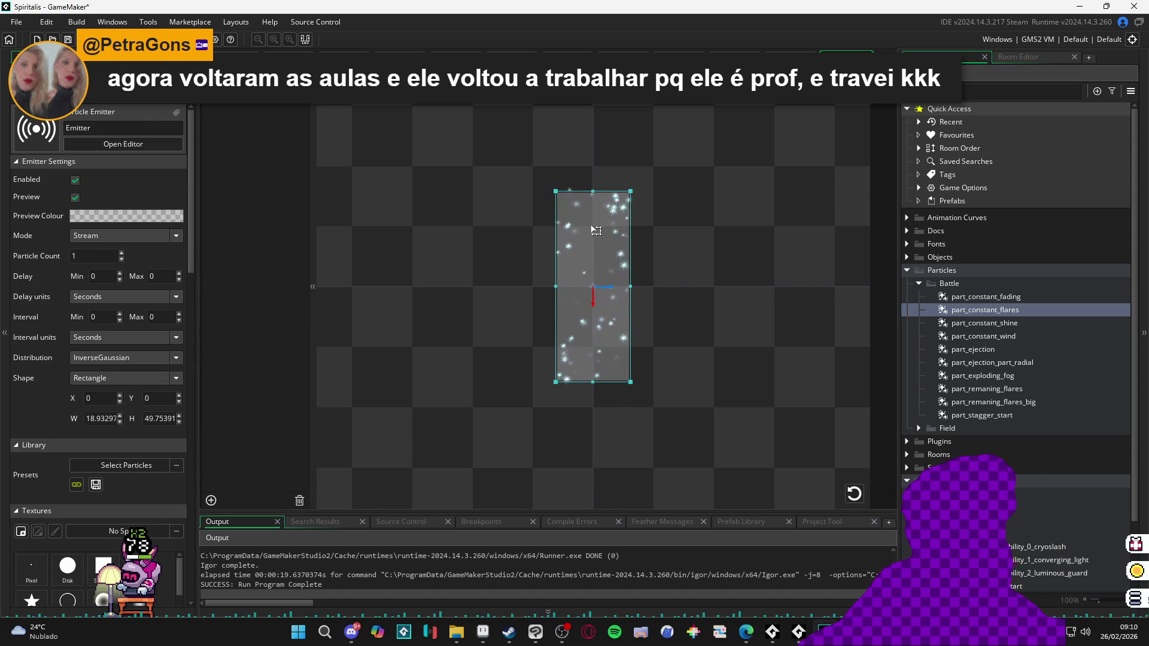
Step: Resize the emitter rectangle to about 26.22 × 31.38
left_click_drag(592, 190, 591, 241)
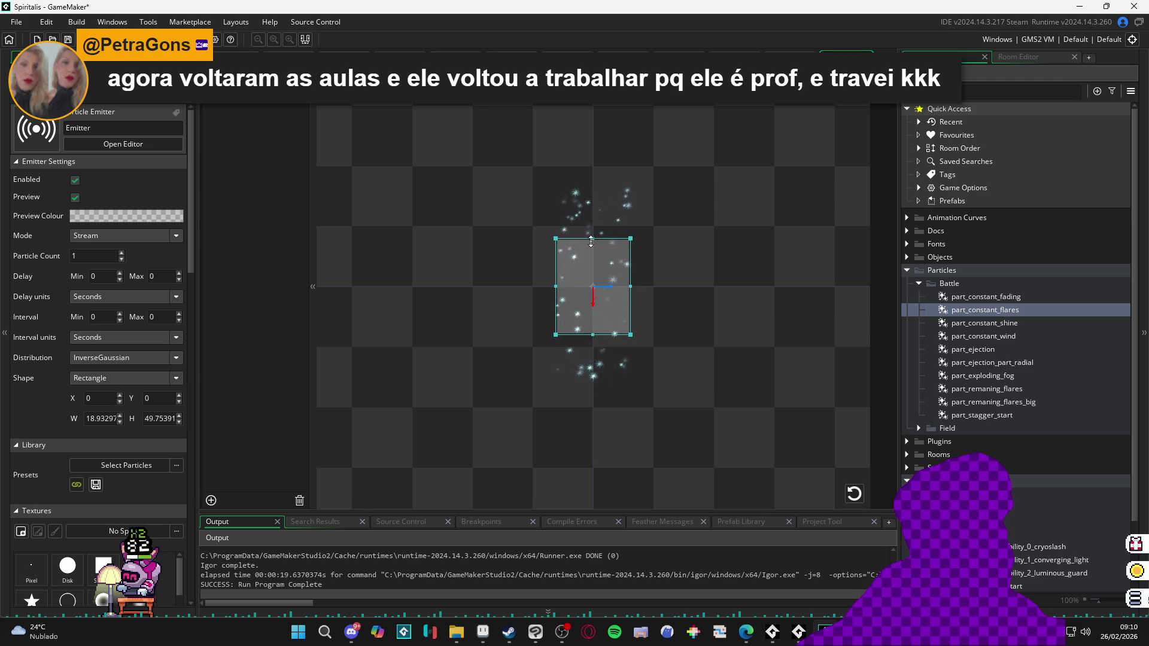
left_click_drag(631, 286, 644, 286)
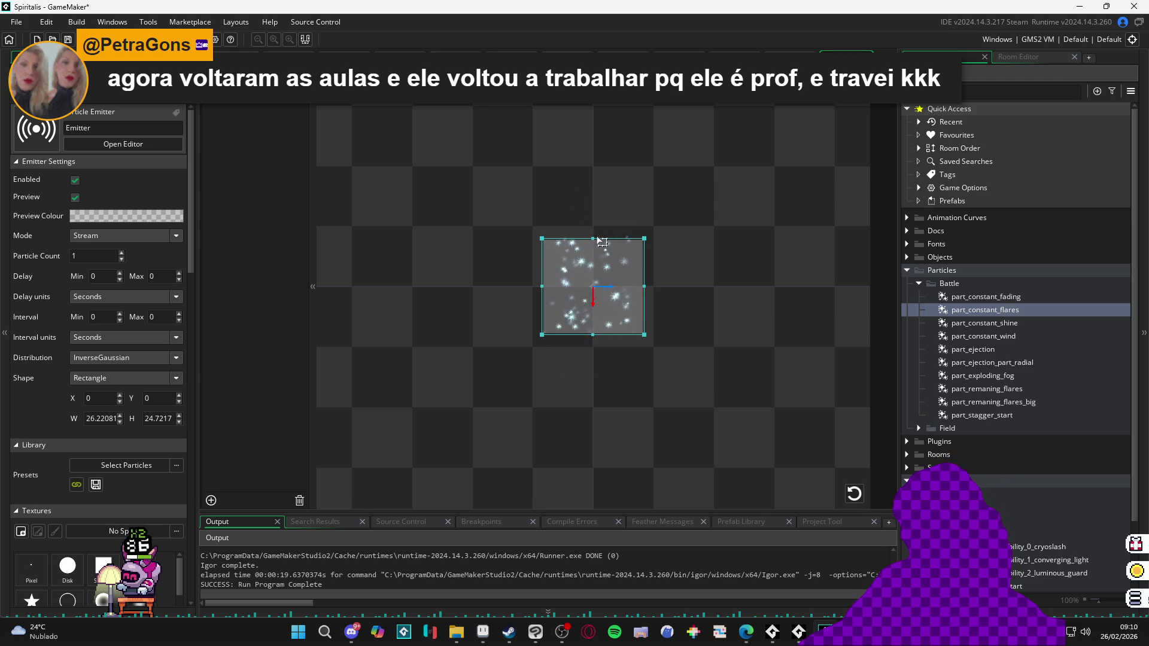
left_click_drag(609, 238, 609, 226)
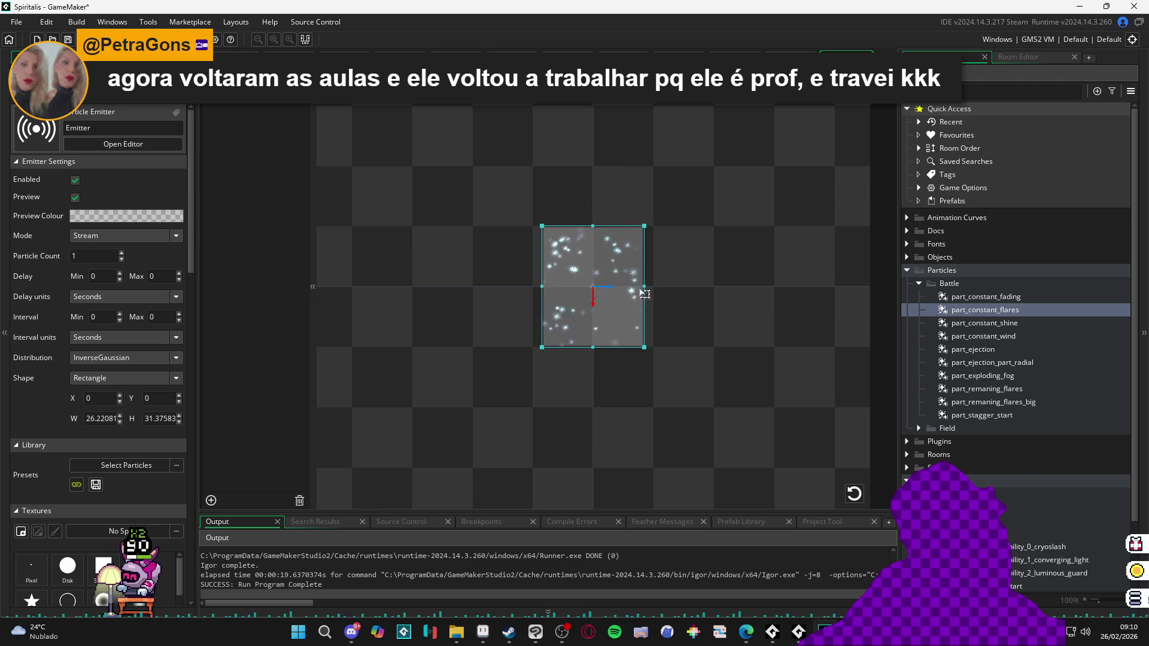
left_click_drag(643, 291, 653, 292)
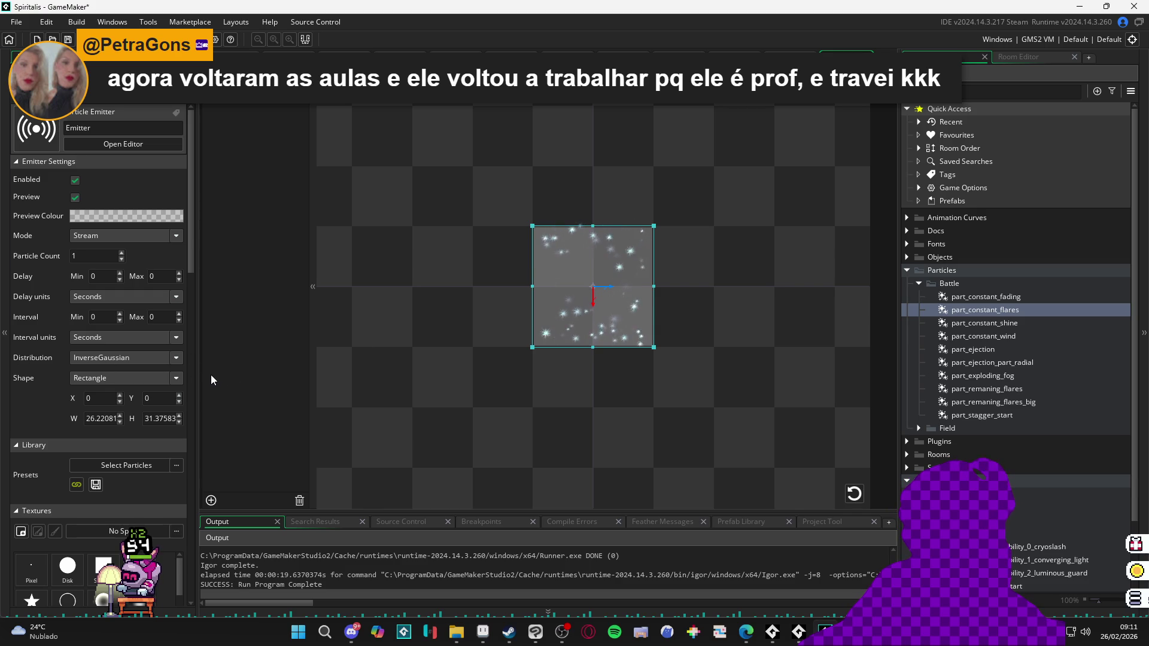
left_click(98, 383)
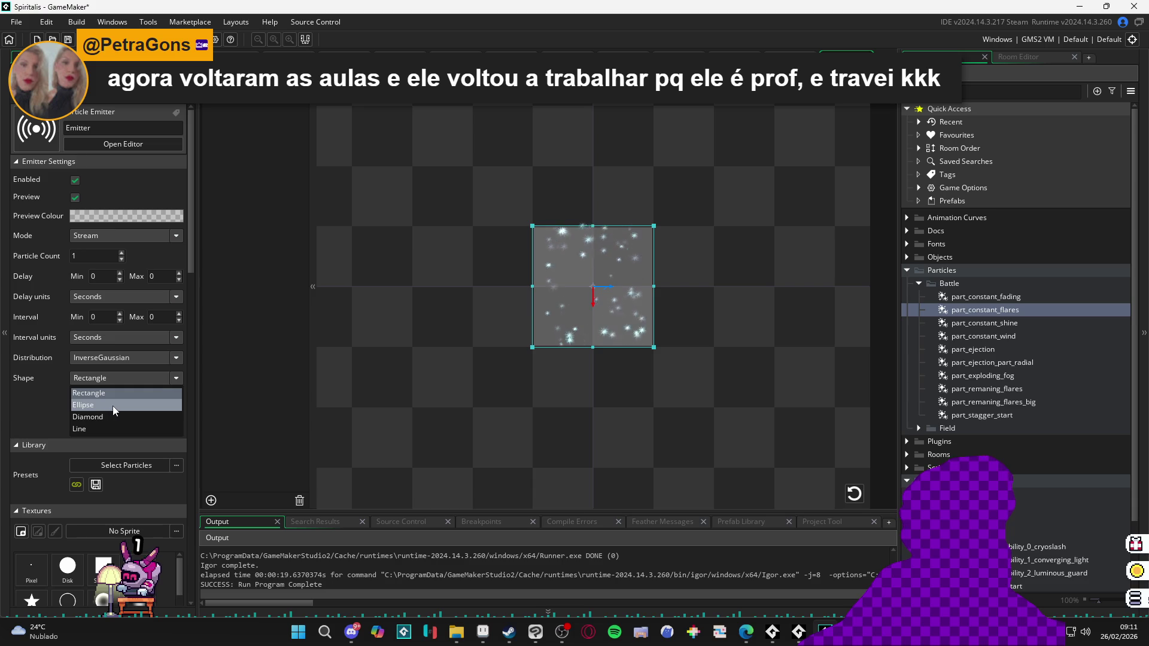
Step: Change the emitter shape to Ellipse and resize it to about 31.92 × 31.89
left_click(110, 407)
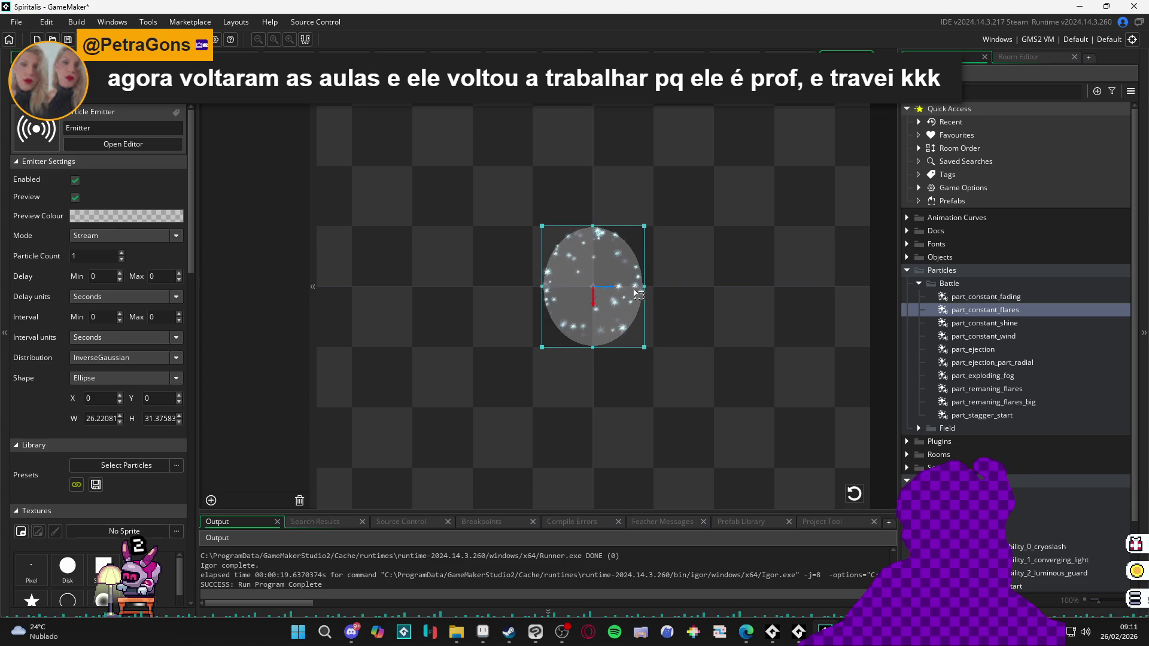
left_click_drag(645, 286, 659, 286)
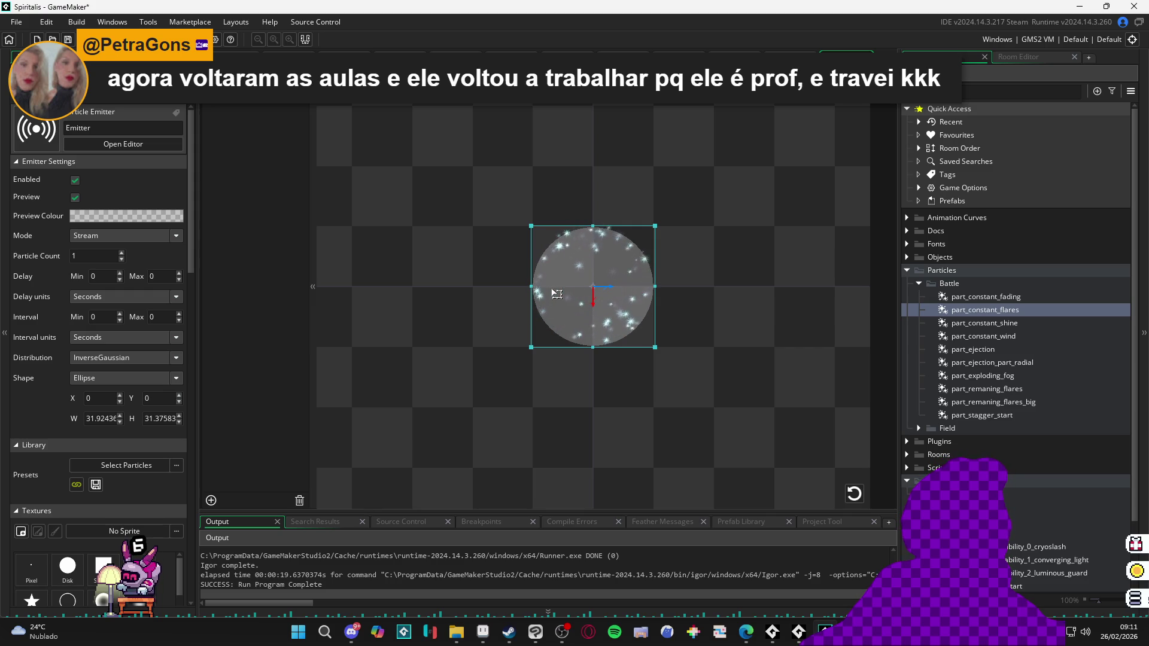
scroll(593, 229, "up", 5)
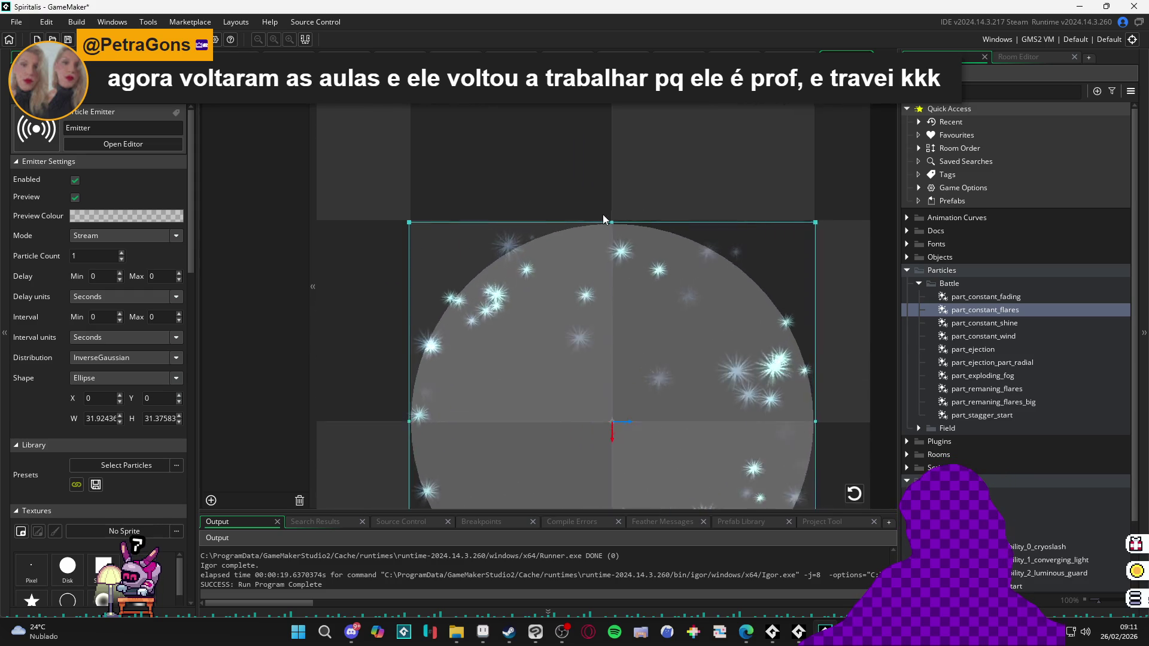
left_click_drag(613, 225, 613, 217)
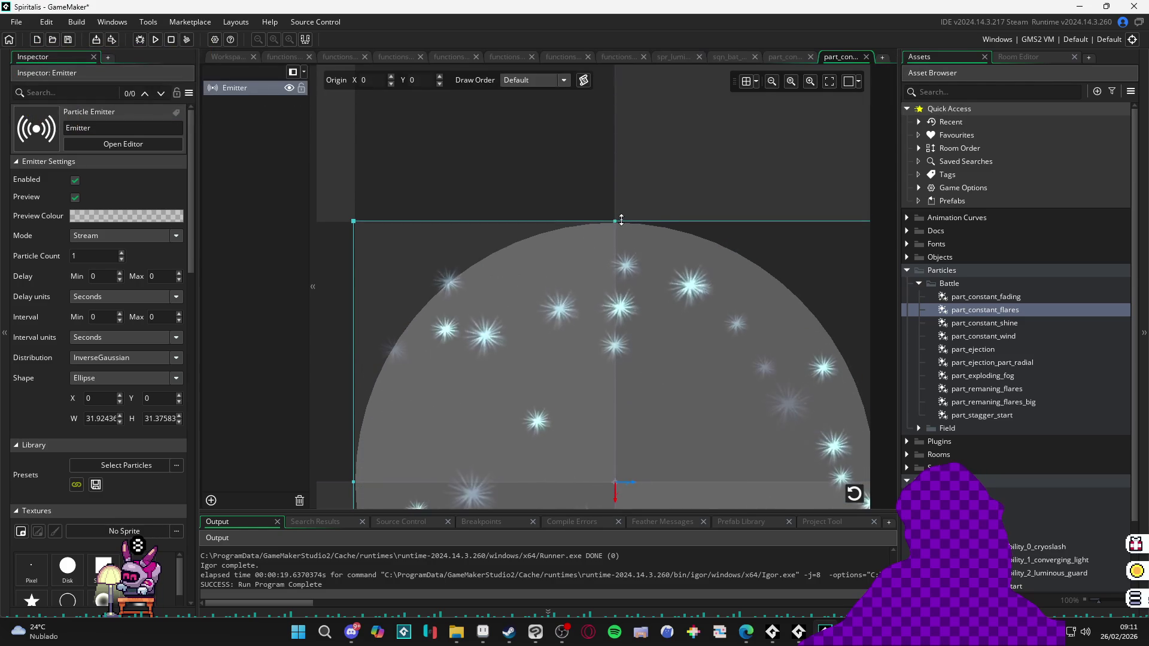
scroll(549, 377, "down", 2)
scroll(550, 377, "down", 3)
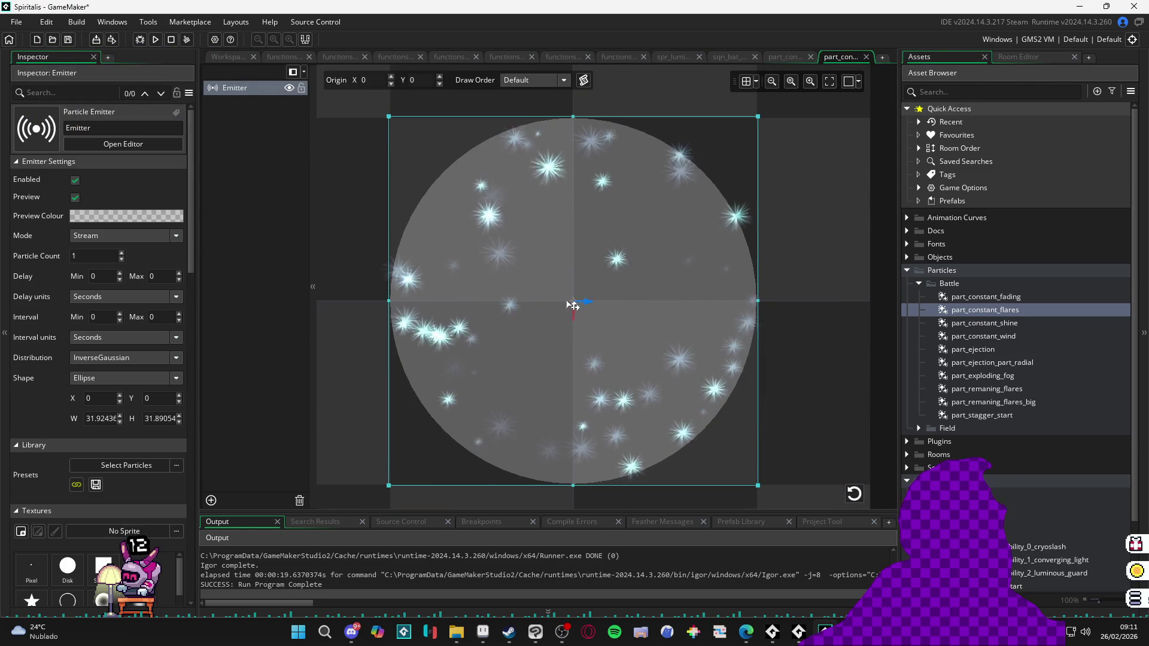
scroll(368, 314, "up", 4)
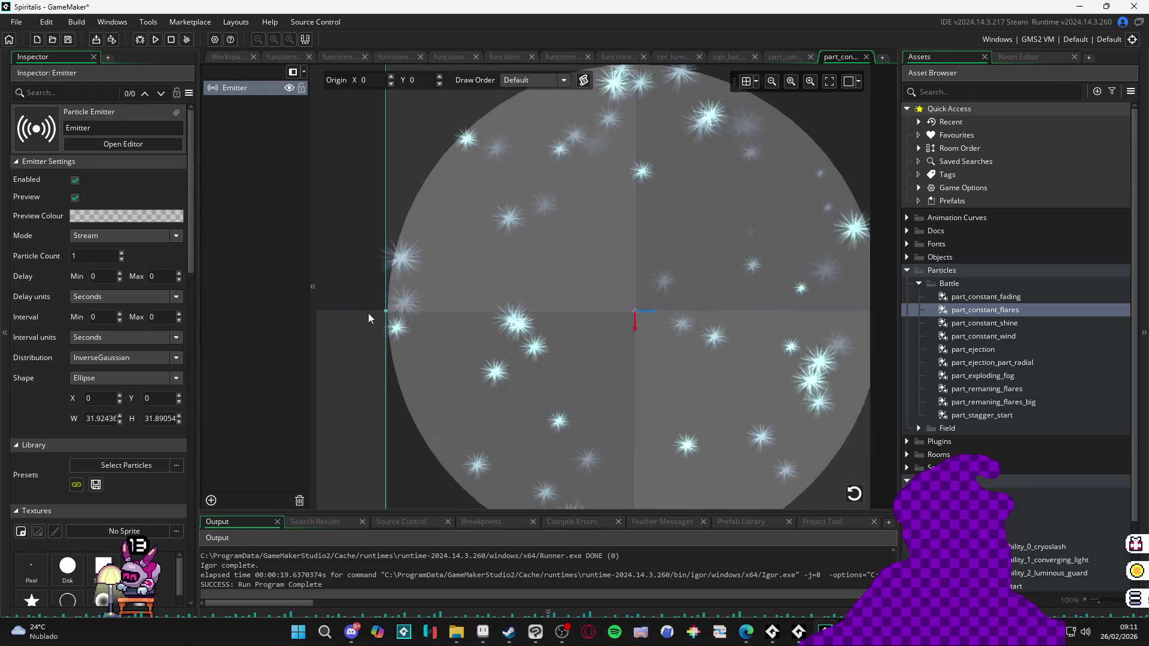
scroll(522, 346, "down", 2)
scroll(522, 346, "right", 6)
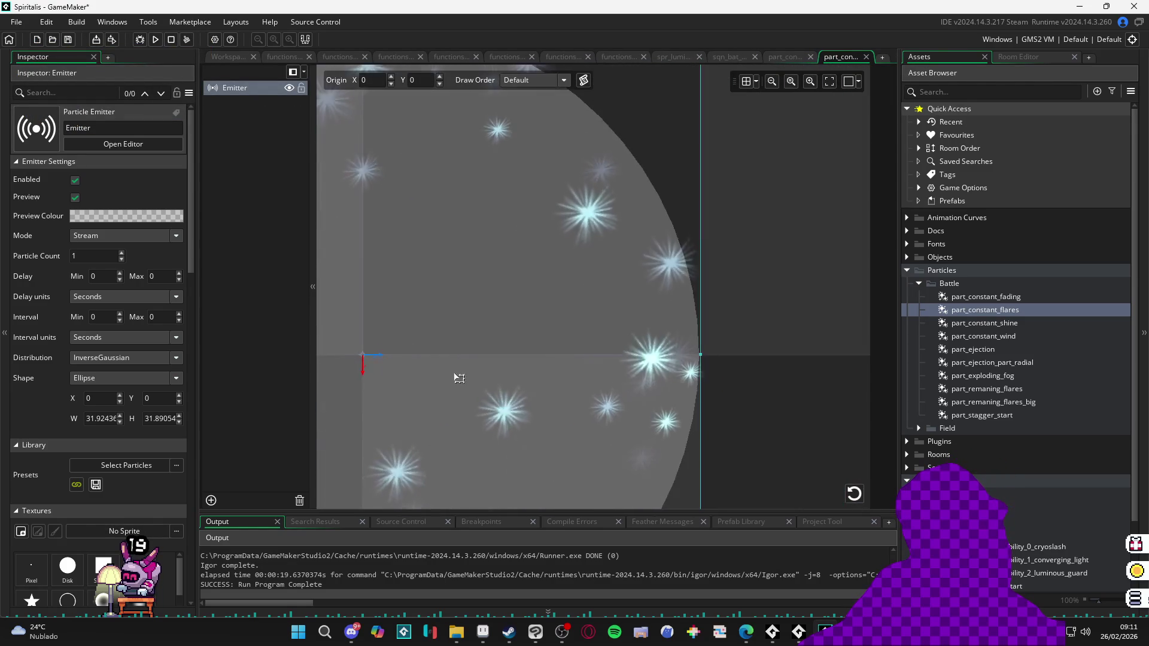
scroll(606, 354, "down", 4)
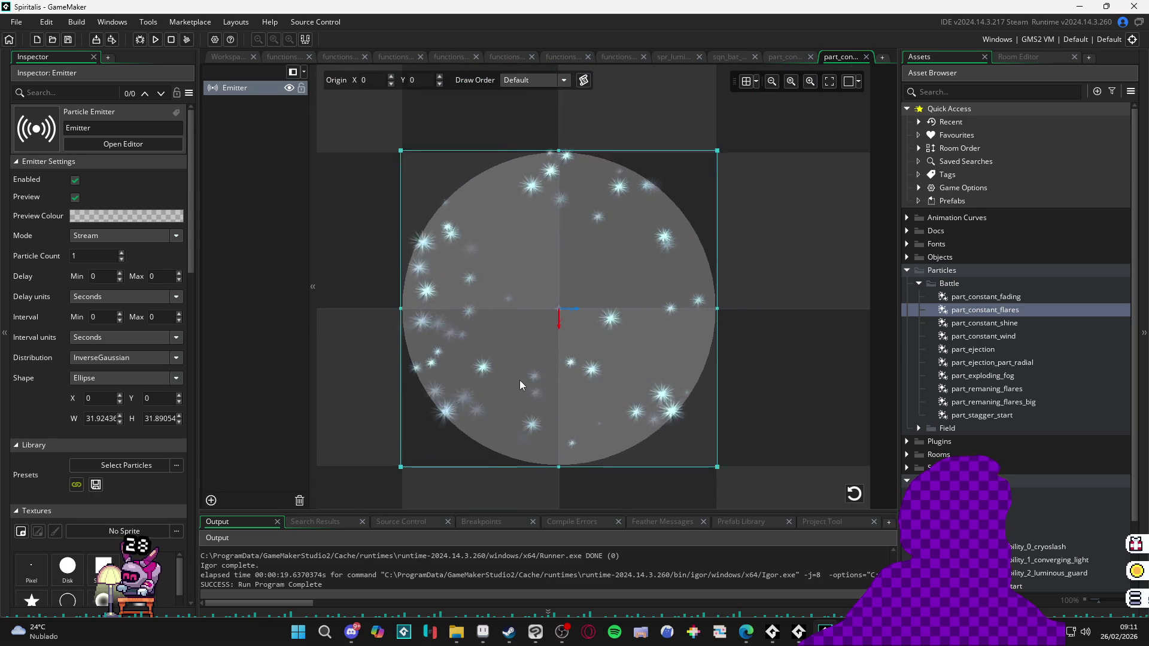
scroll(563, 386, "up", 1)
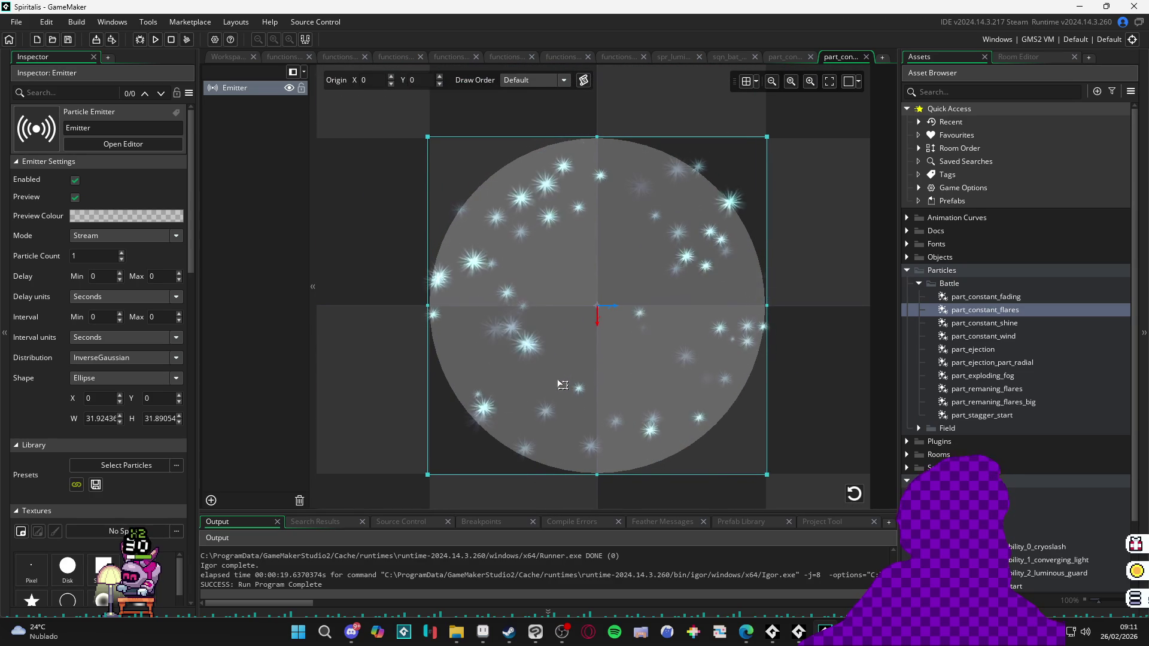
scroll(562, 385, "down", 2)
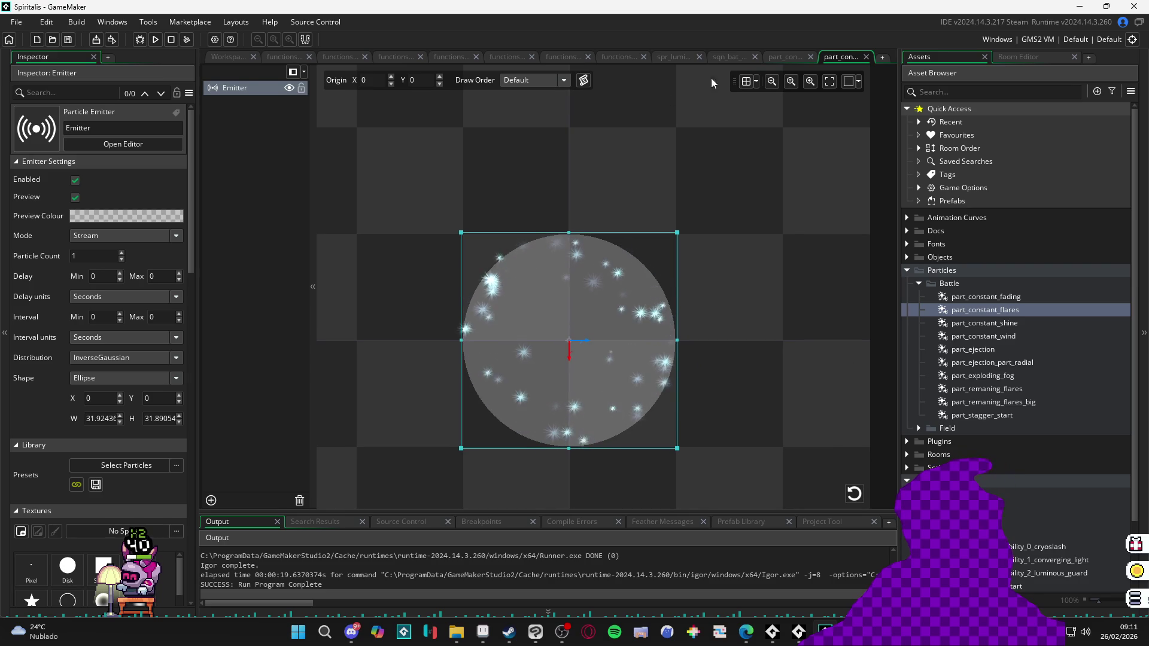
left_click(787, 60)
Step: Open the sqn_bat sequence and play it several times from the start
left_click(727, 58)
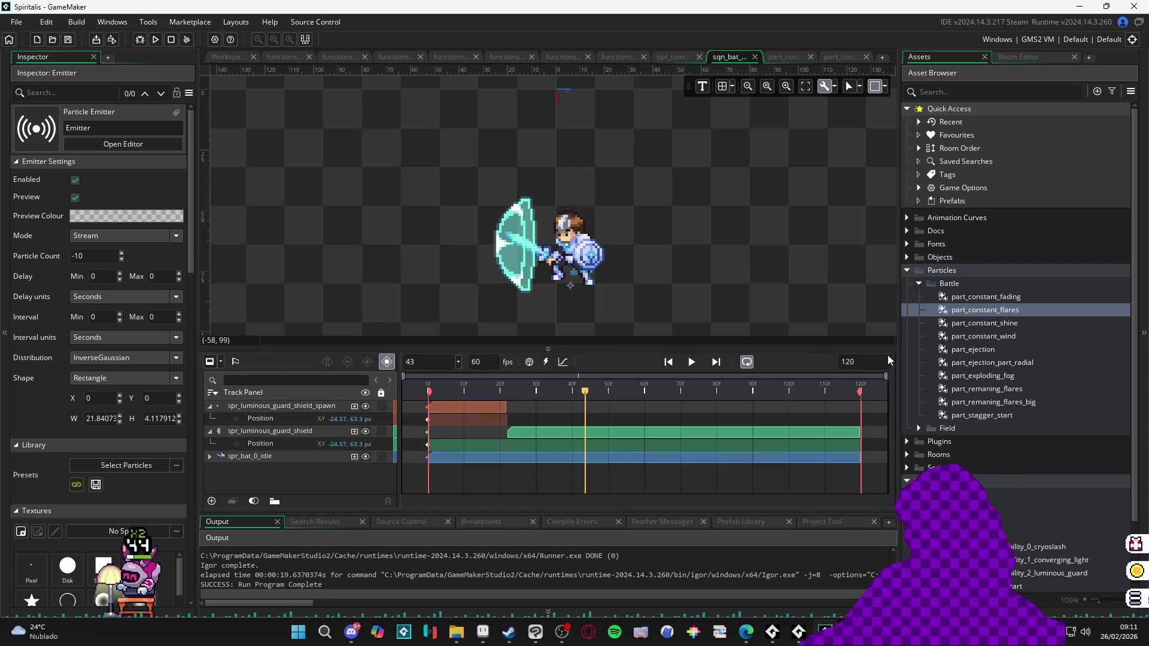
left_click(418, 392)
key("space")
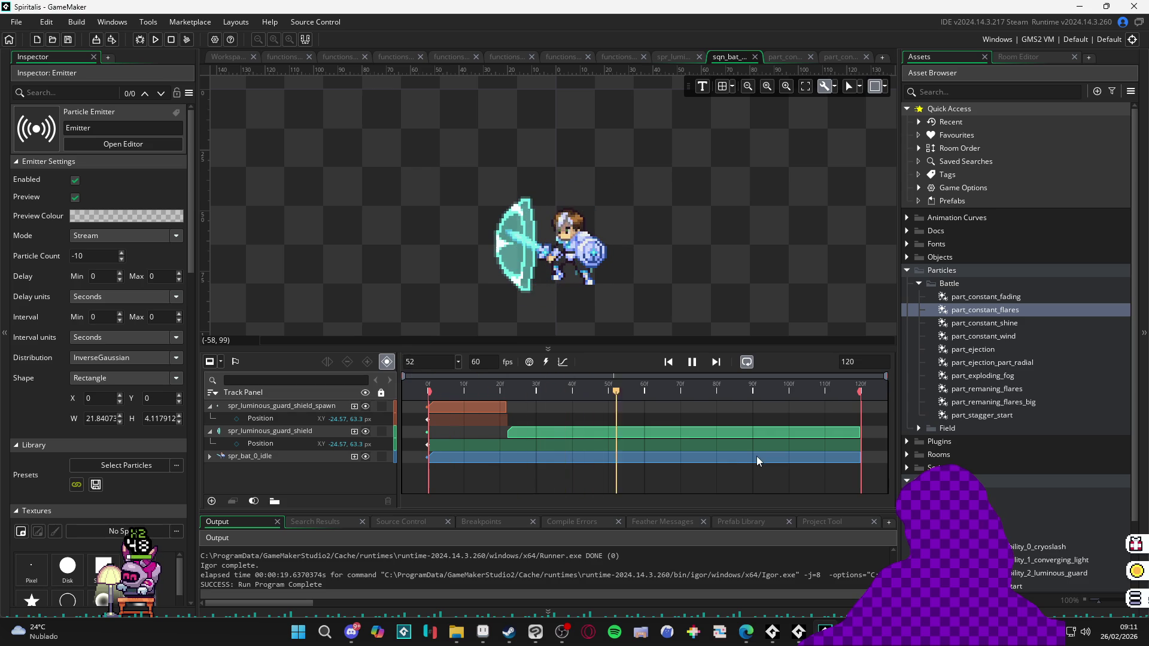
key("space")
key("space")
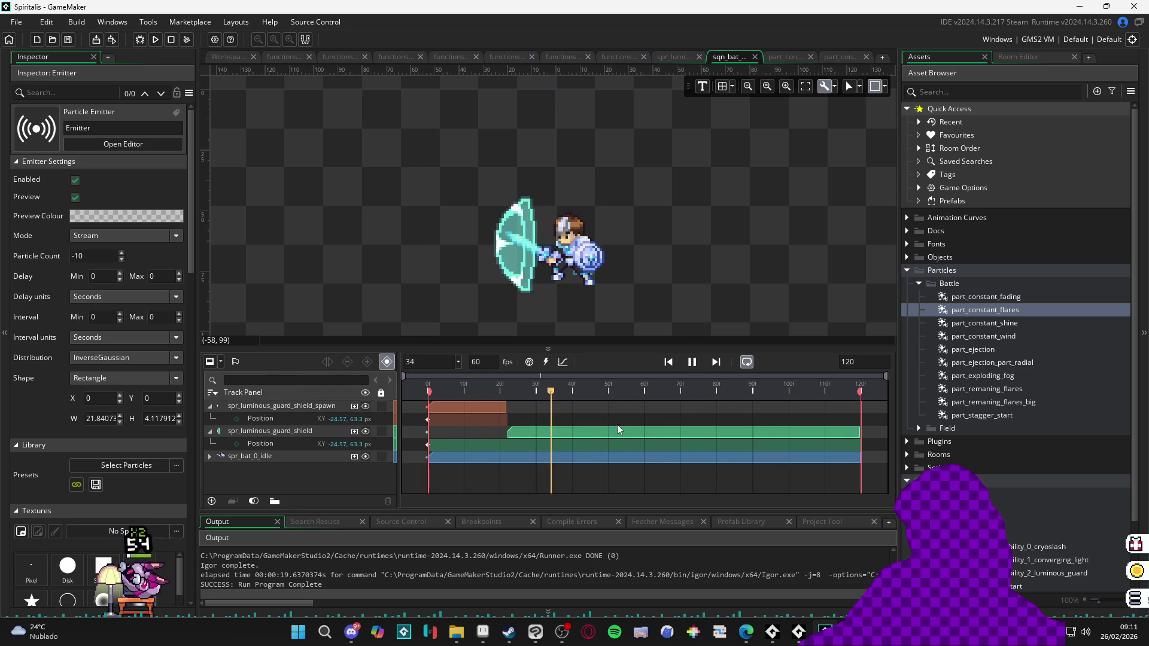
key("space")
key("space")
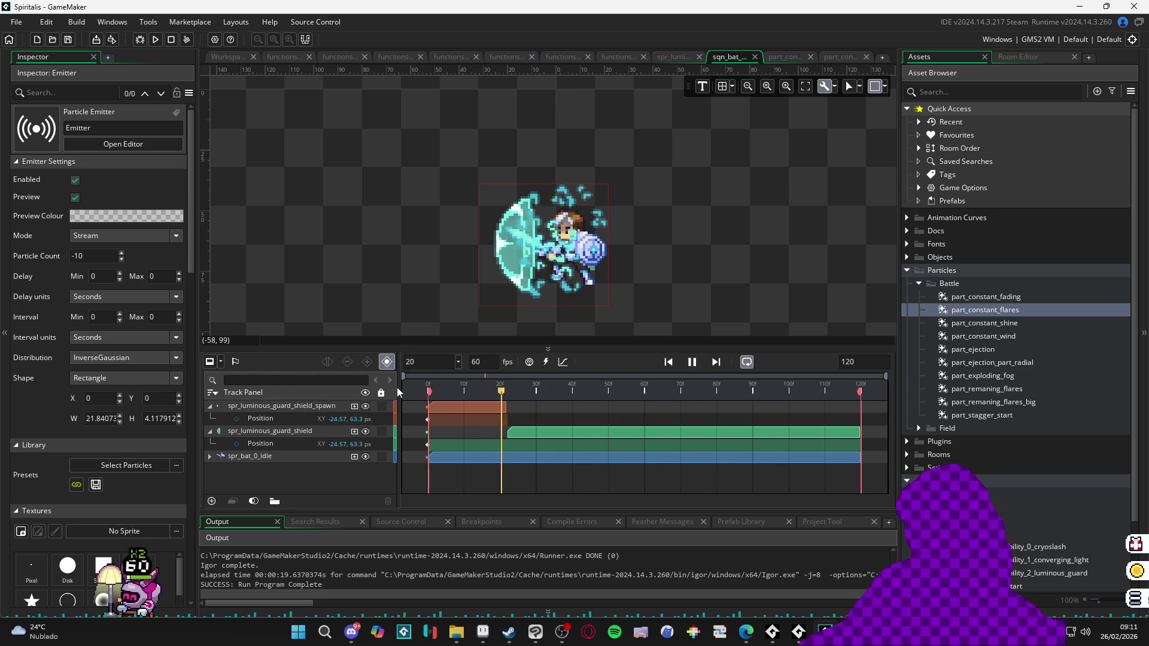
left_click(515, 389)
key("space")
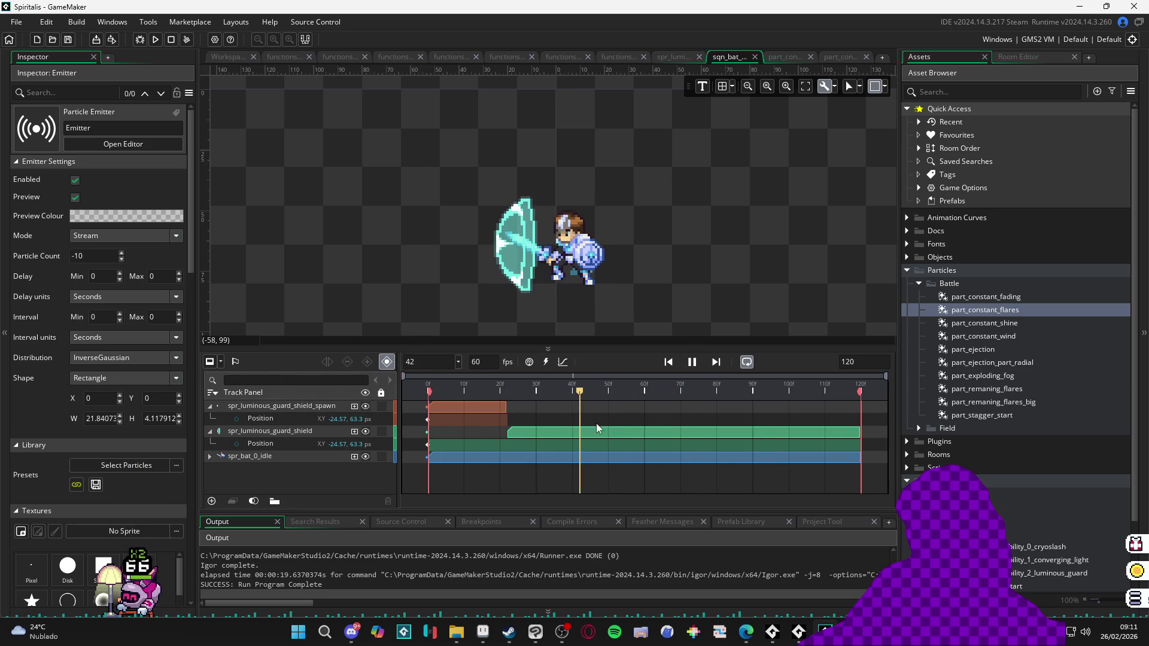
key("space")
key("space")
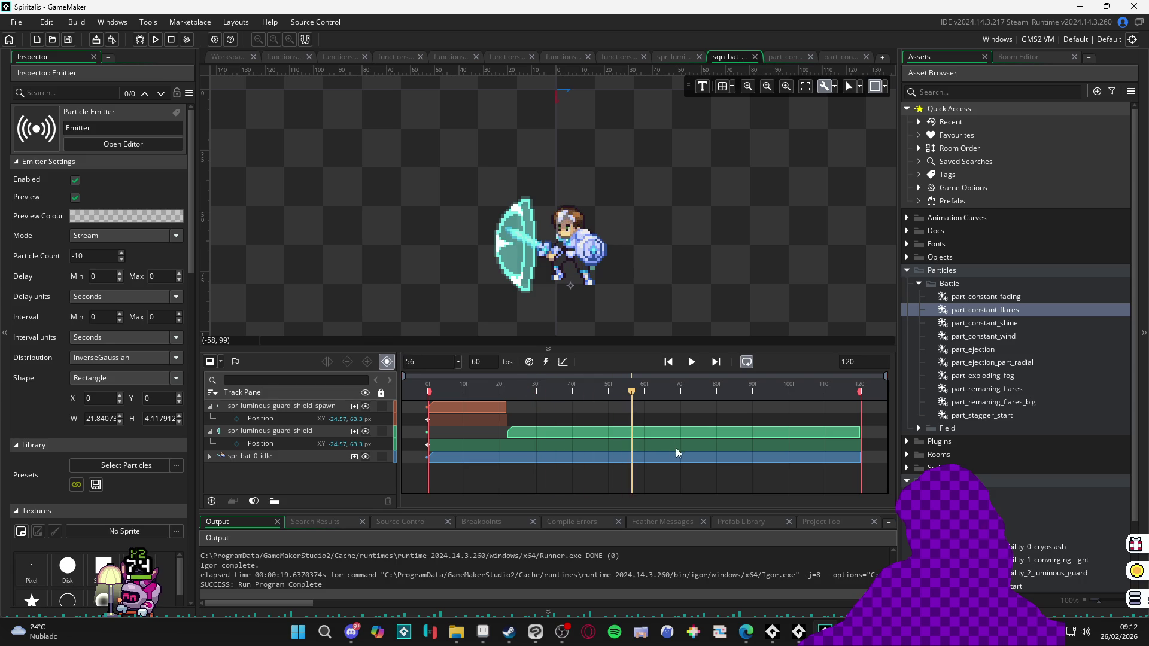
key("space")
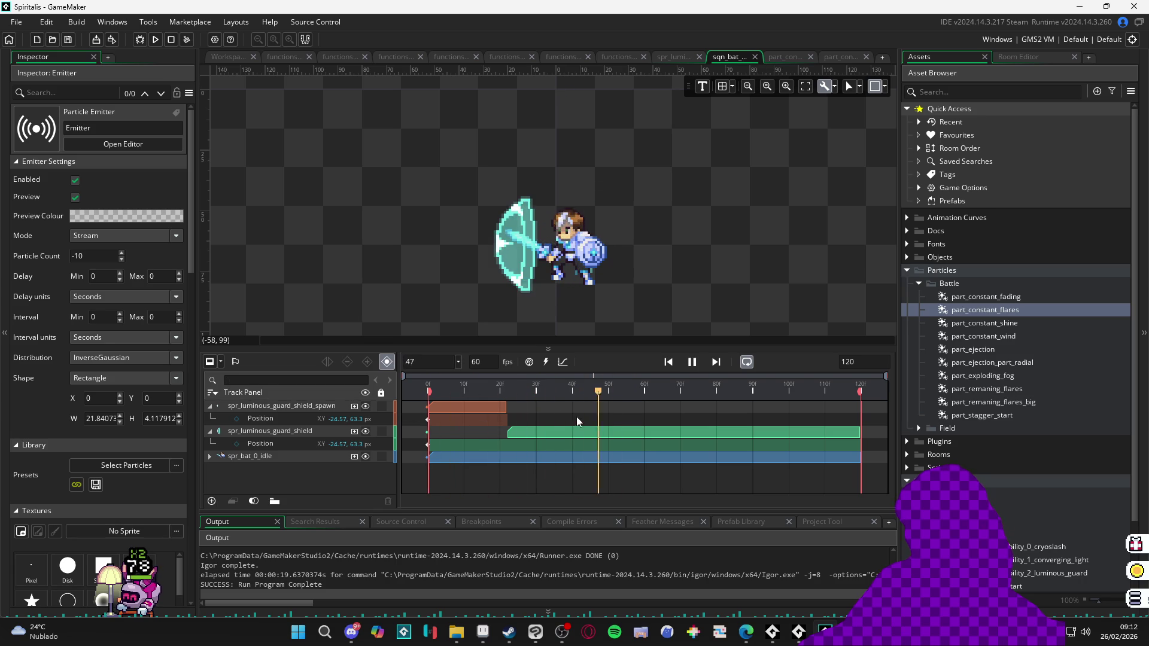
key("space")
key("space")
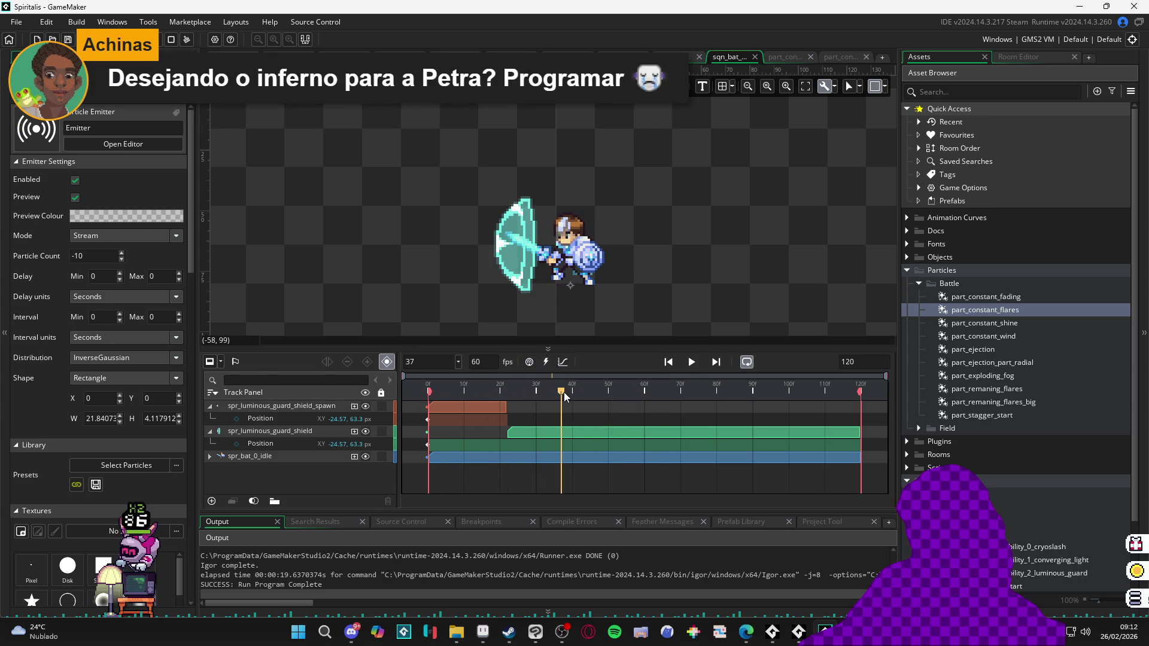
Step: Rewind to frame 0, replay the shield flash and scrub back to about frame 18
left_click_drag(564, 393, 428, 391)
key("space")
key("space")
key("space")
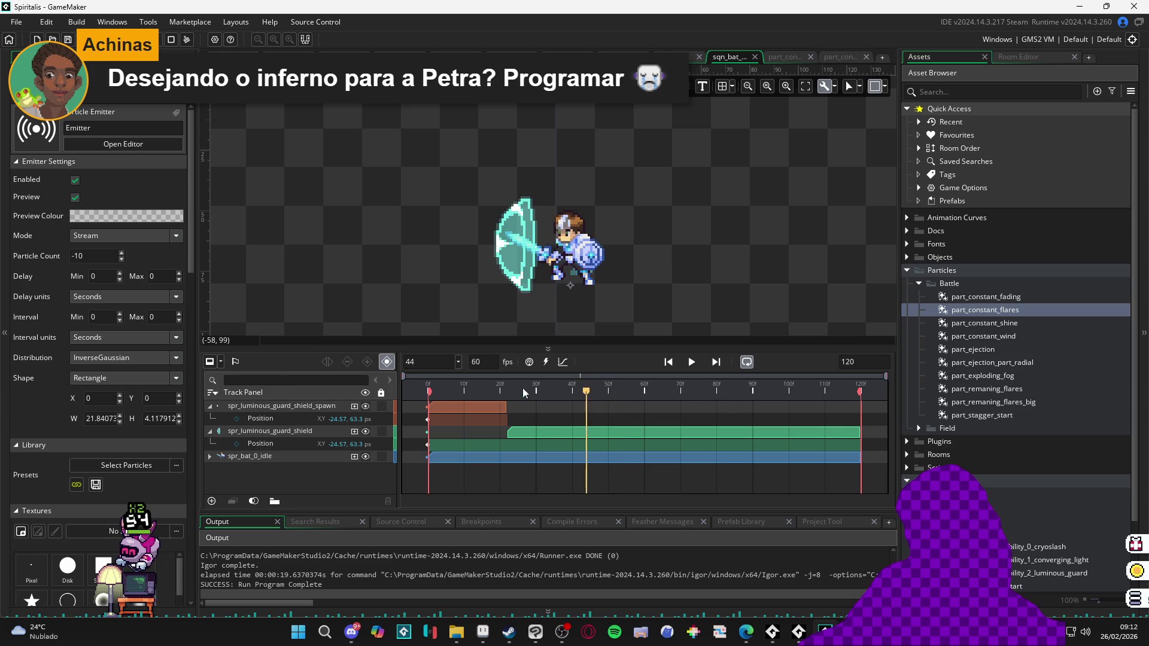
key("space")
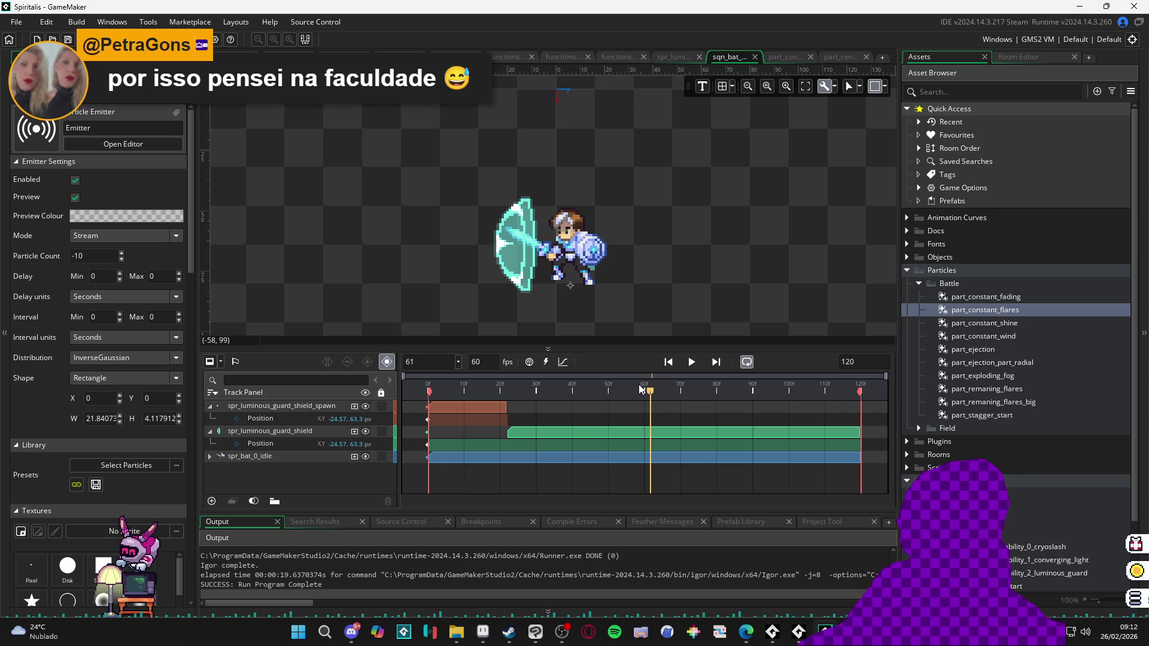
key("space")
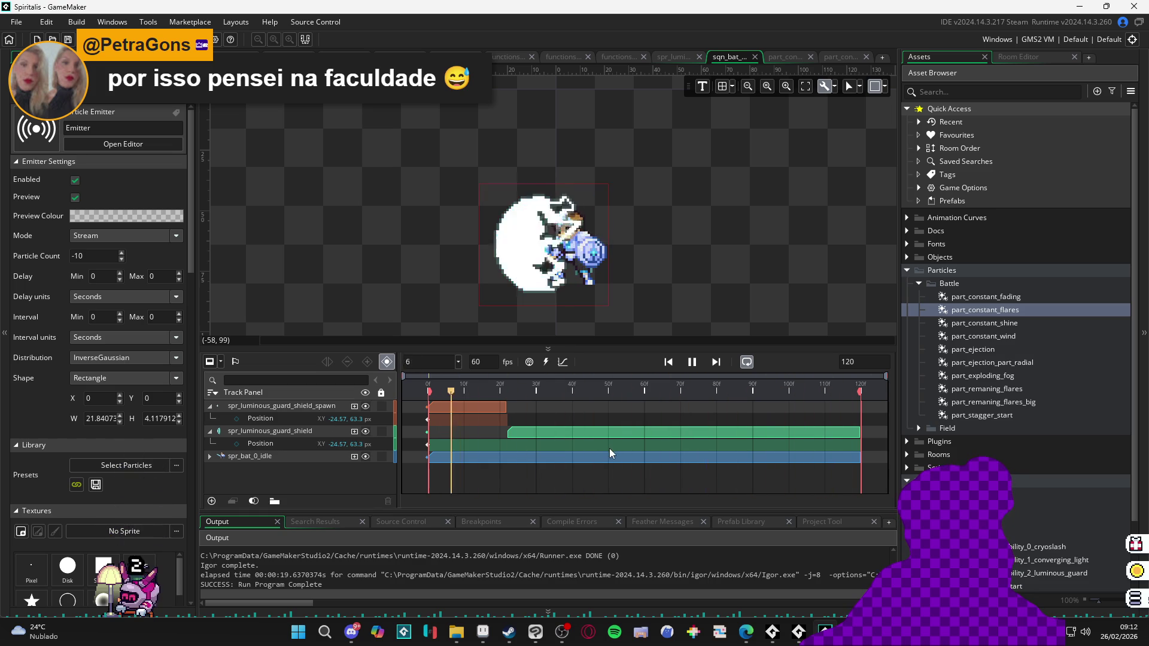
key("space")
mouse_move(546, 389)
left_mouse_down()
mouse_move(287, 389)
mouse_move(607, 389)
left_mouse_up()
key("space")
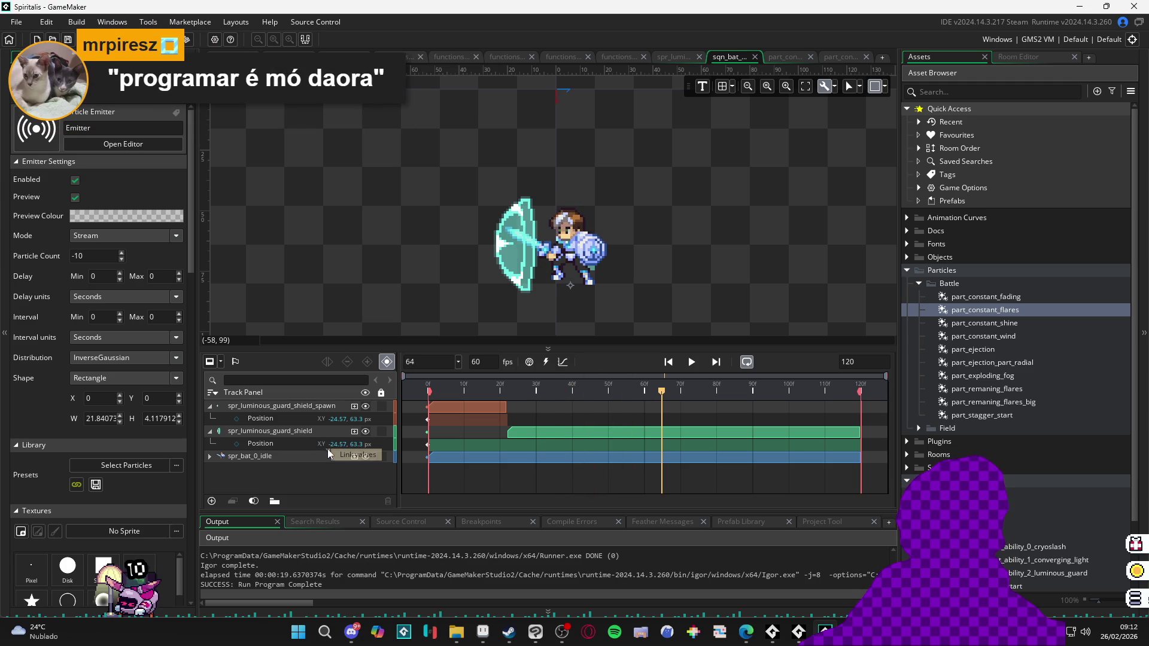
key("space")
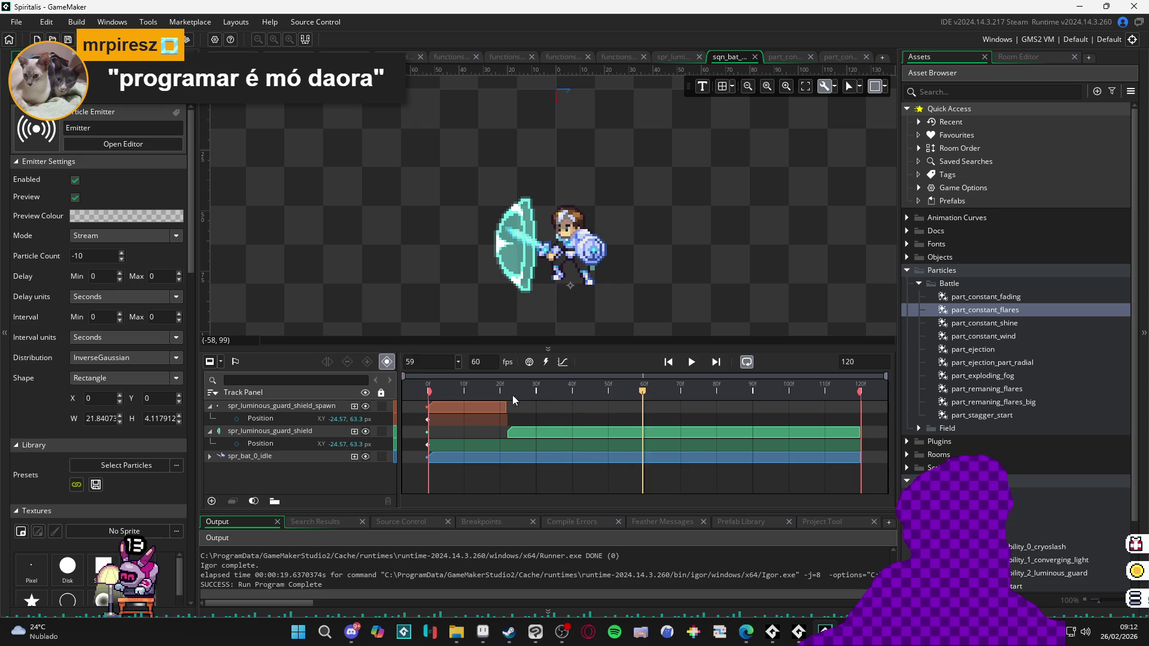
mouse_move(505, 390)
left_mouse_down()
mouse_move(429, 390)
mouse_move(518, 407)
left_mouse_up()
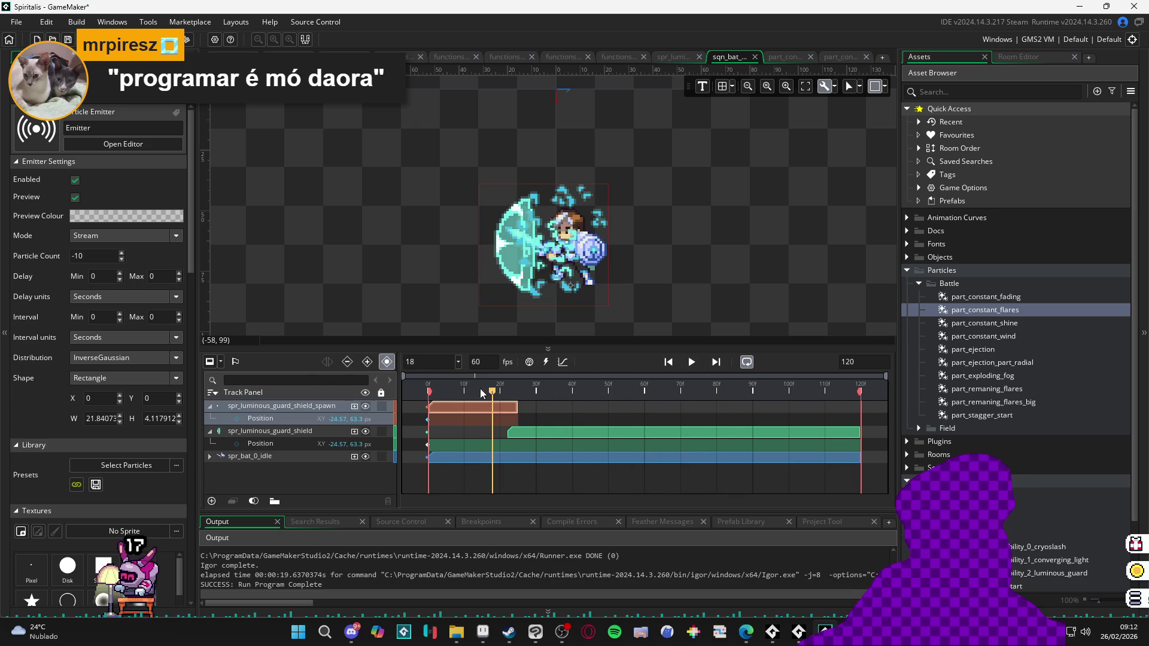
Step: Scrub frames 16–21, preview the shield sequence, then switch to the luminous_guard sprite in Aseprite
mouse_move(506, 395)
left_mouse_down()
mouse_move(434, 398)
mouse_move(517, 419)
left_mouse_up()
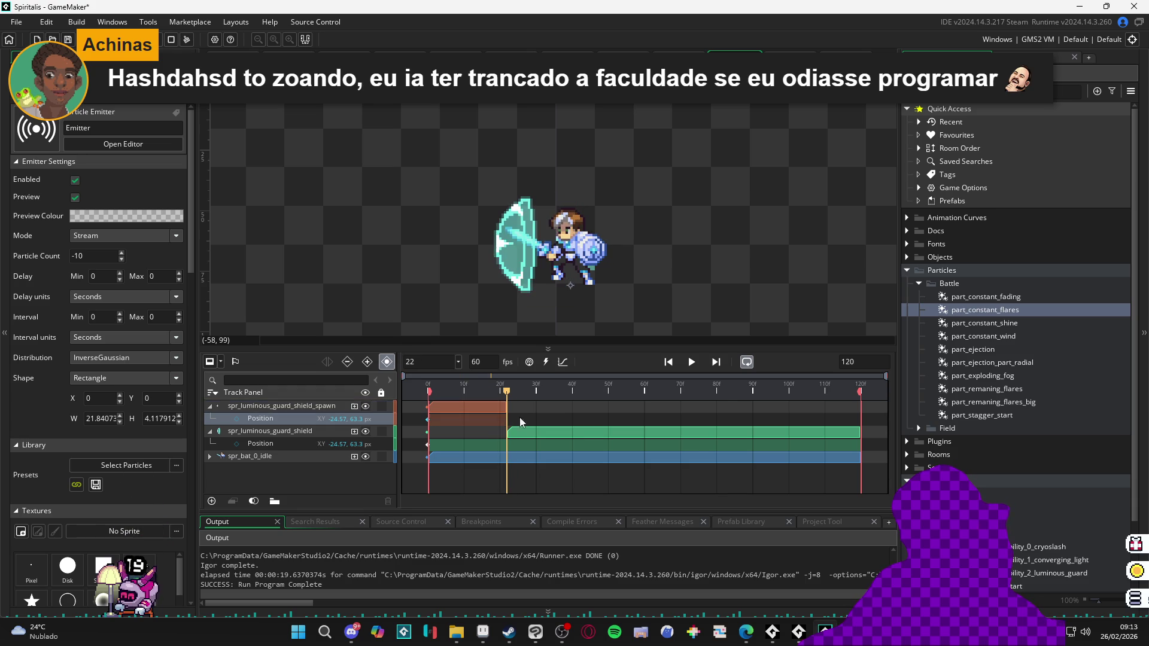
left_click(532, 431)
key("space")
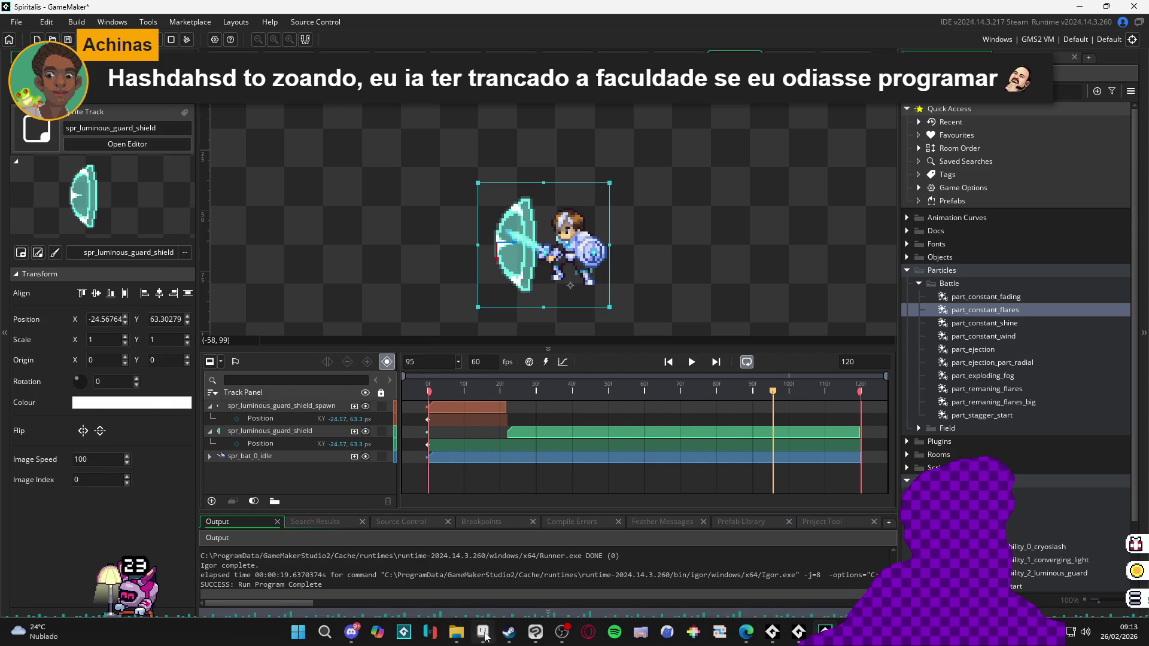
key("alt+Tab")
Step: Play the luminous_guard animation, show Layer 2's dark purple background, enlarge the preview, then minimise Aseprite
left_click(147, 390)
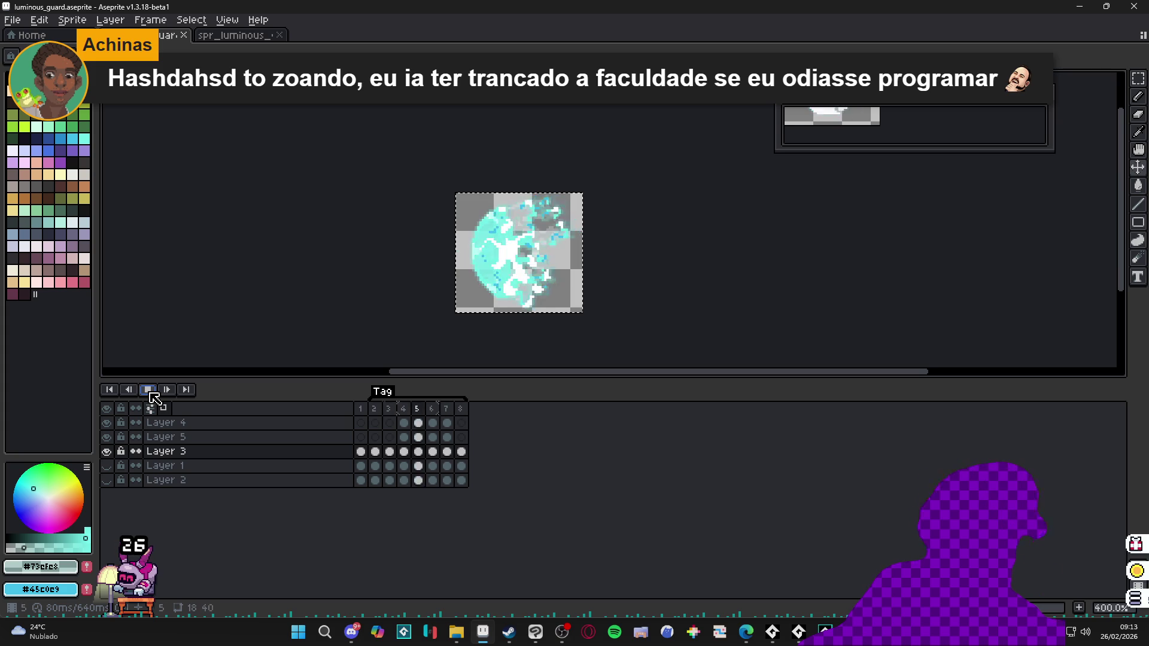
left_click(148, 391)
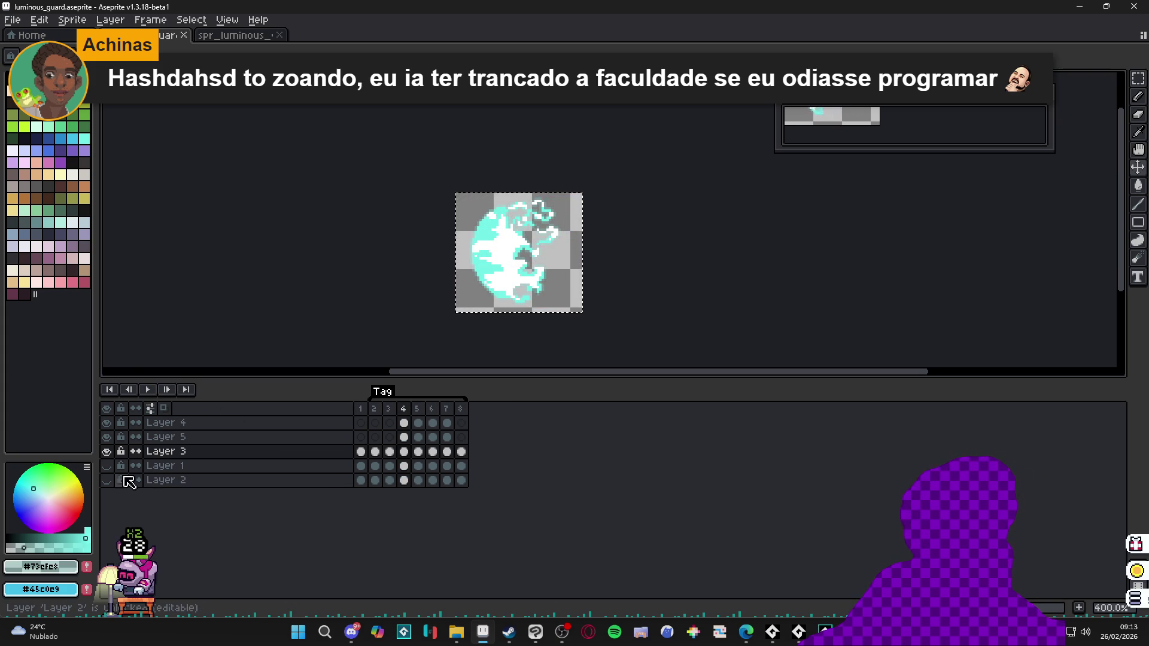
left_click(106, 480)
left_click(148, 389)
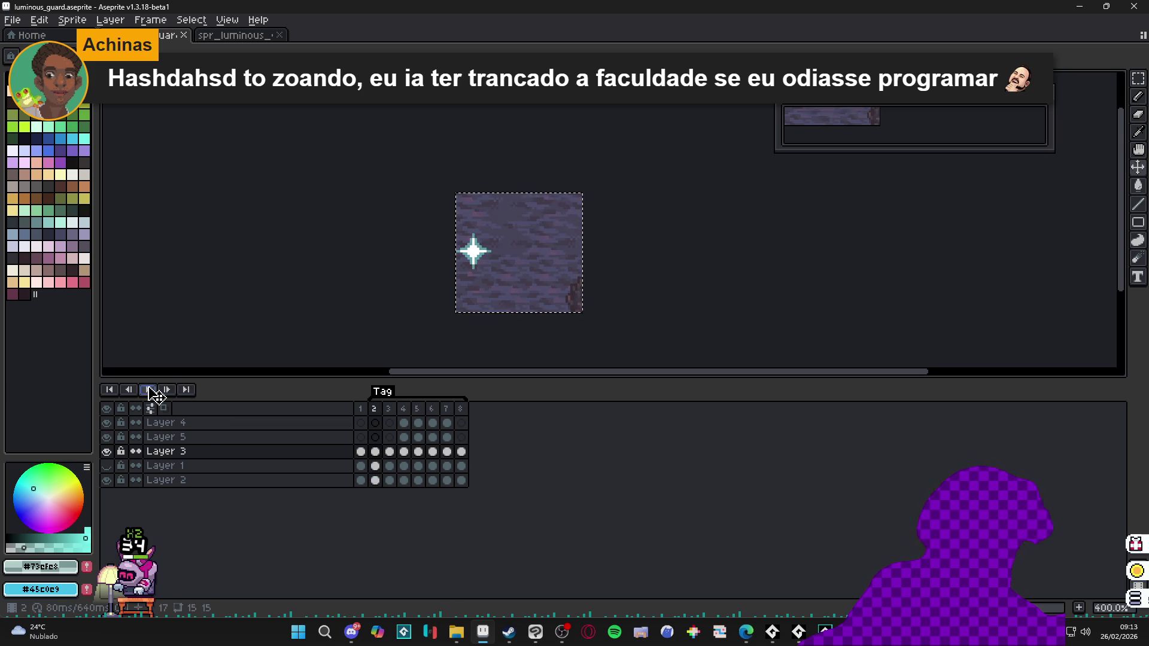
left_click_drag(874, 151, 871, 274)
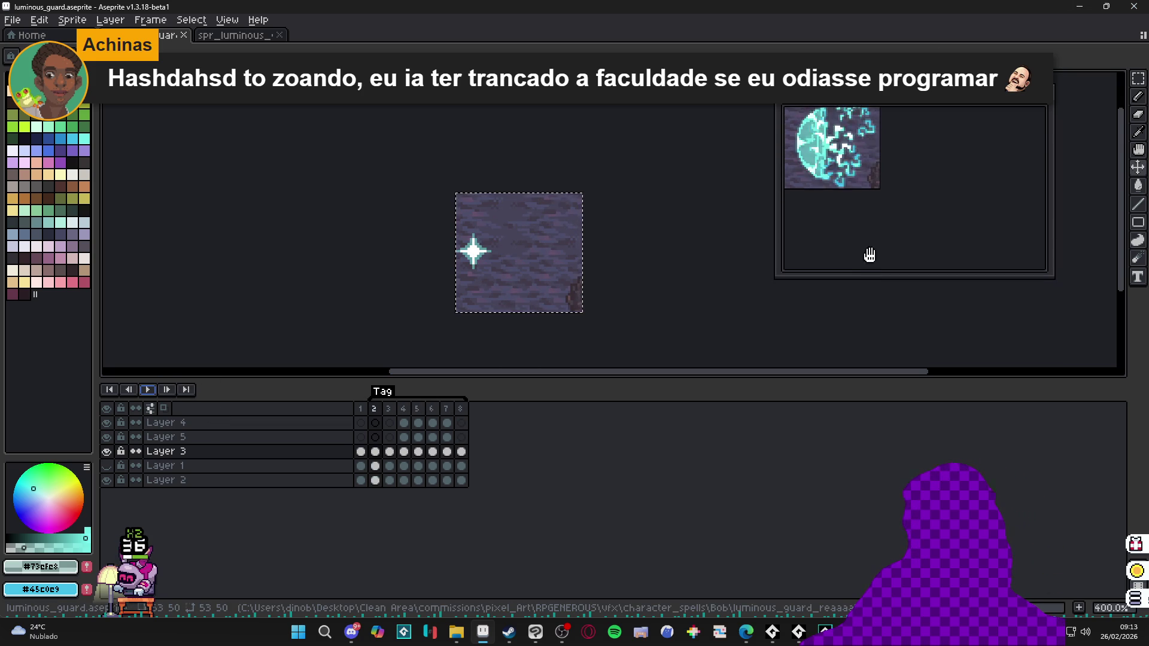
left_click(1077, 5)
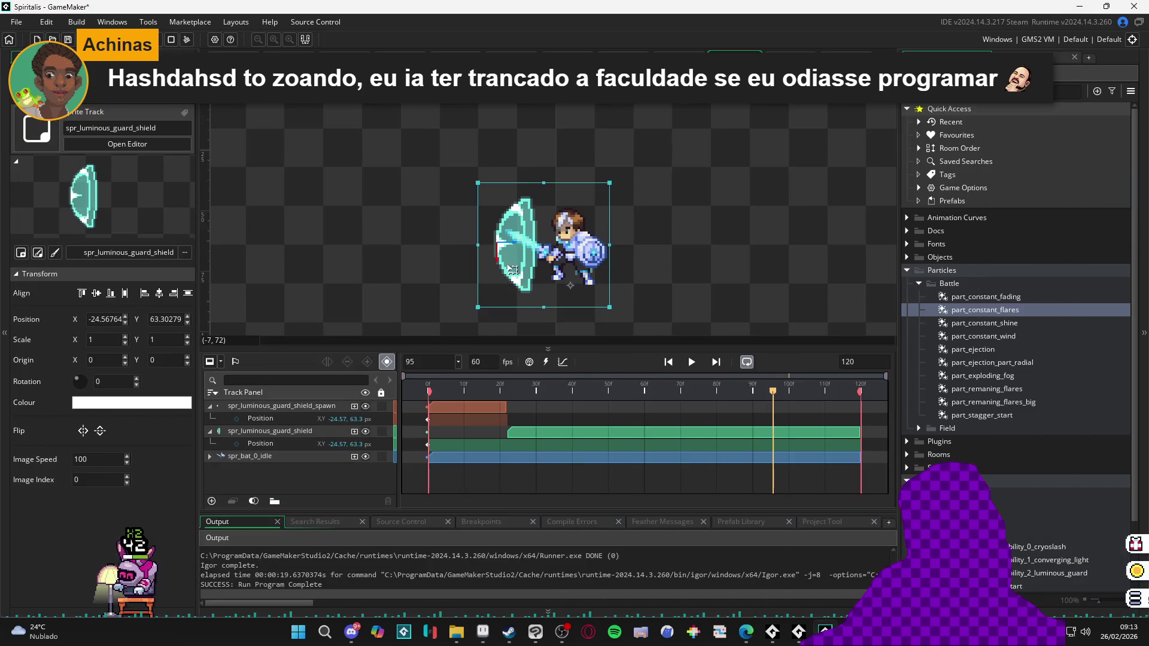
Step: Preview the sequence, rewind the playhead to frame 0, and list the spawn track's addable properties
key("space")
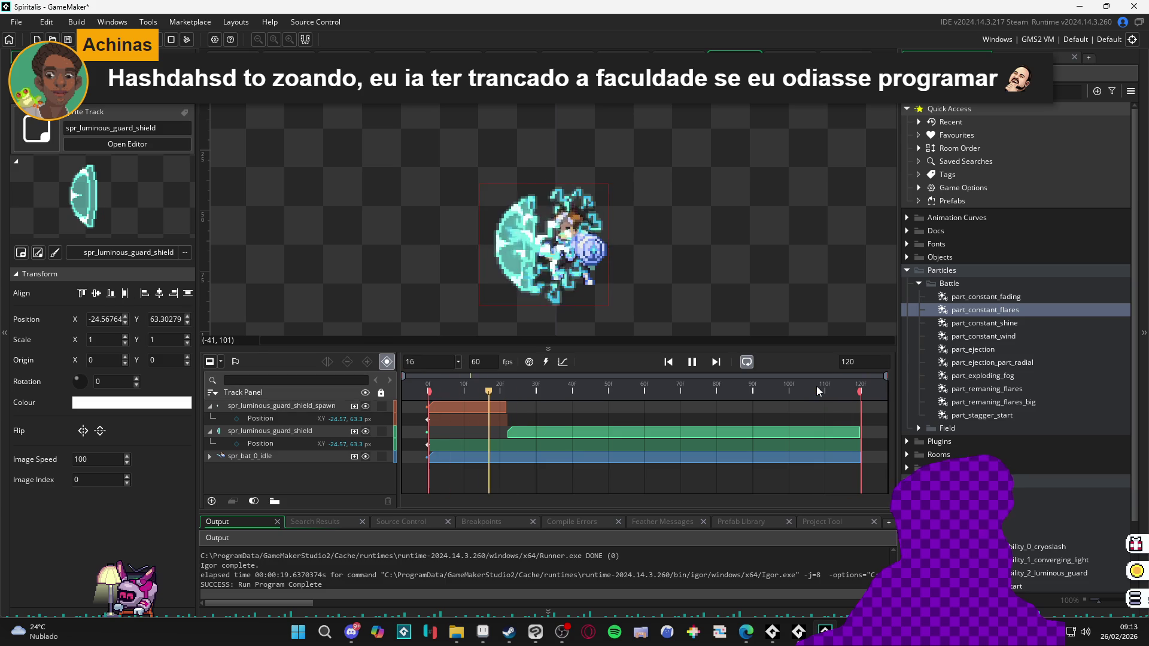
left_click(818, 391)
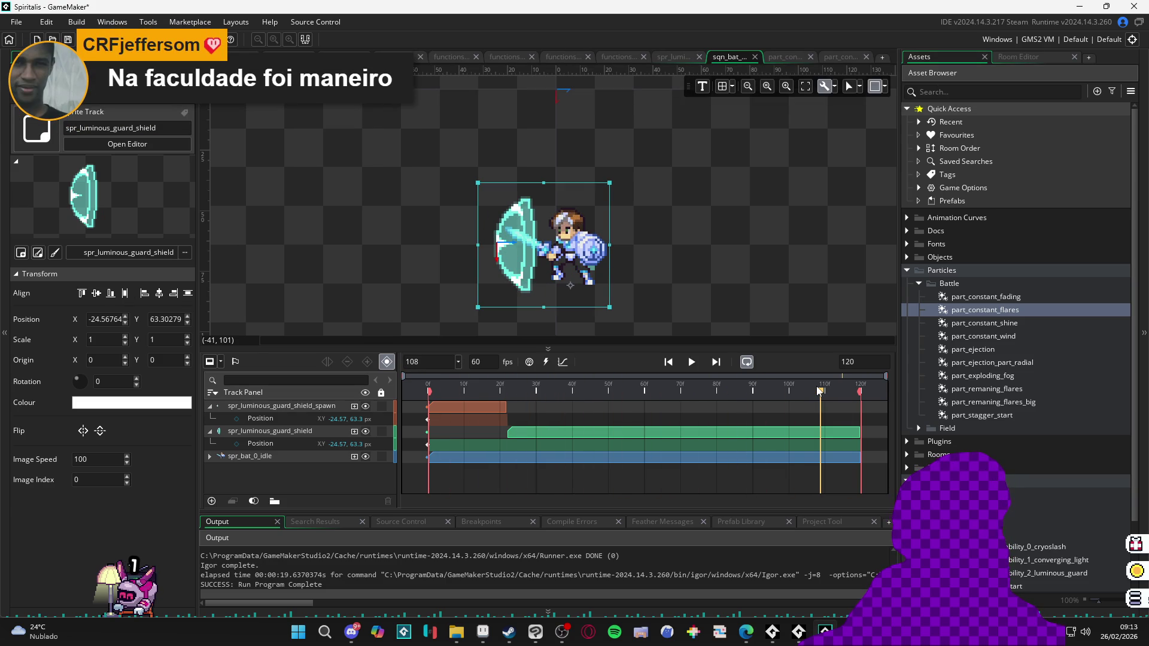
key("space")
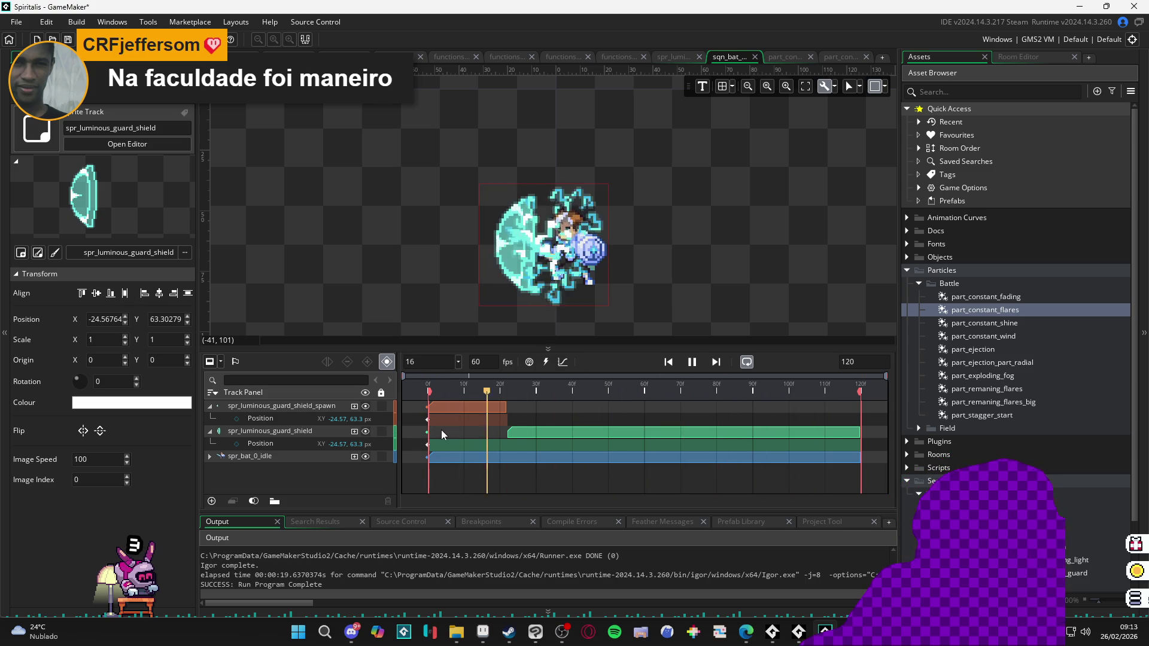
key("space")
mouse_move(498, 383)
left_mouse_down()
mouse_move(462, 383)
mouse_move(508, 392)
left_mouse_up()
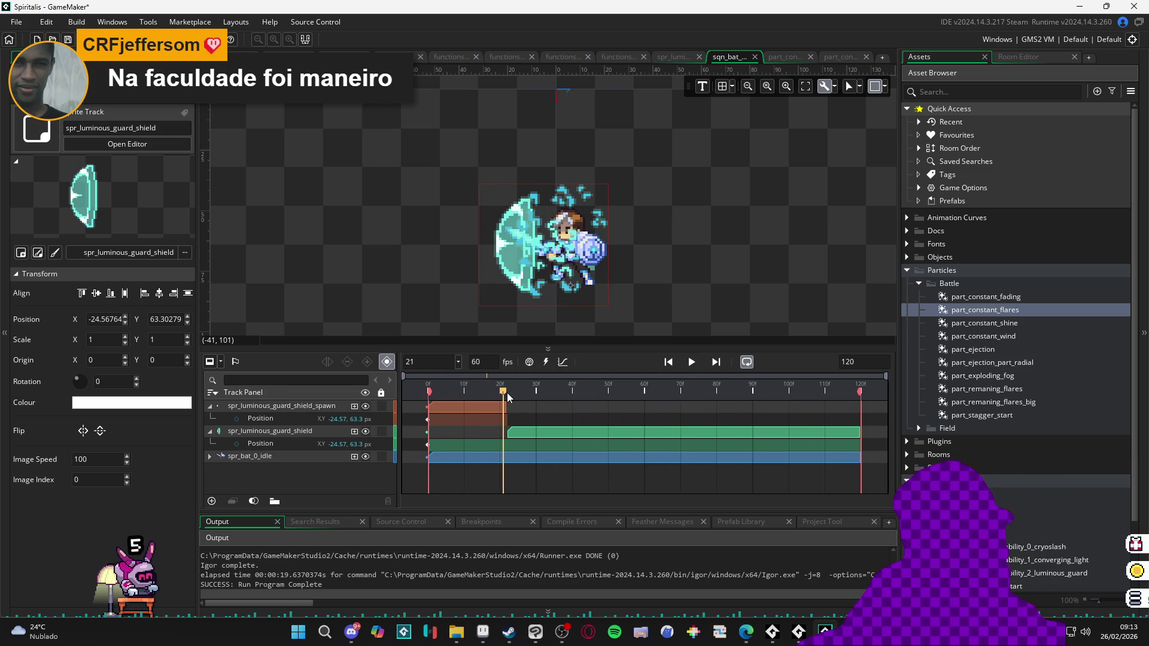
key("Home")
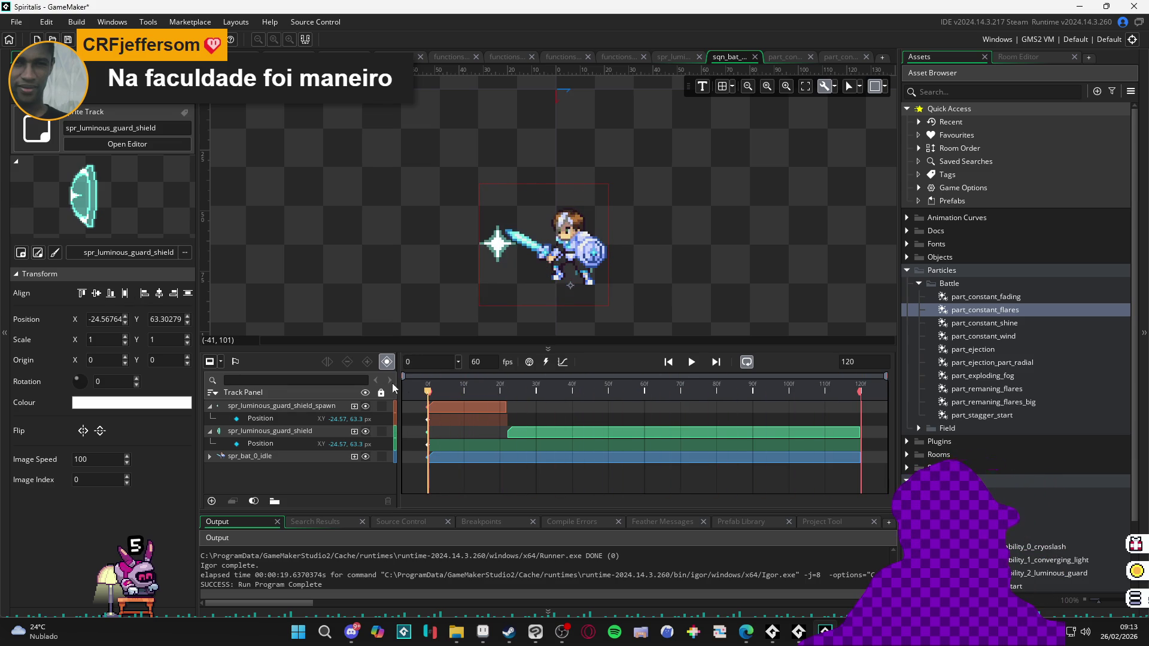
left_click(354, 407)
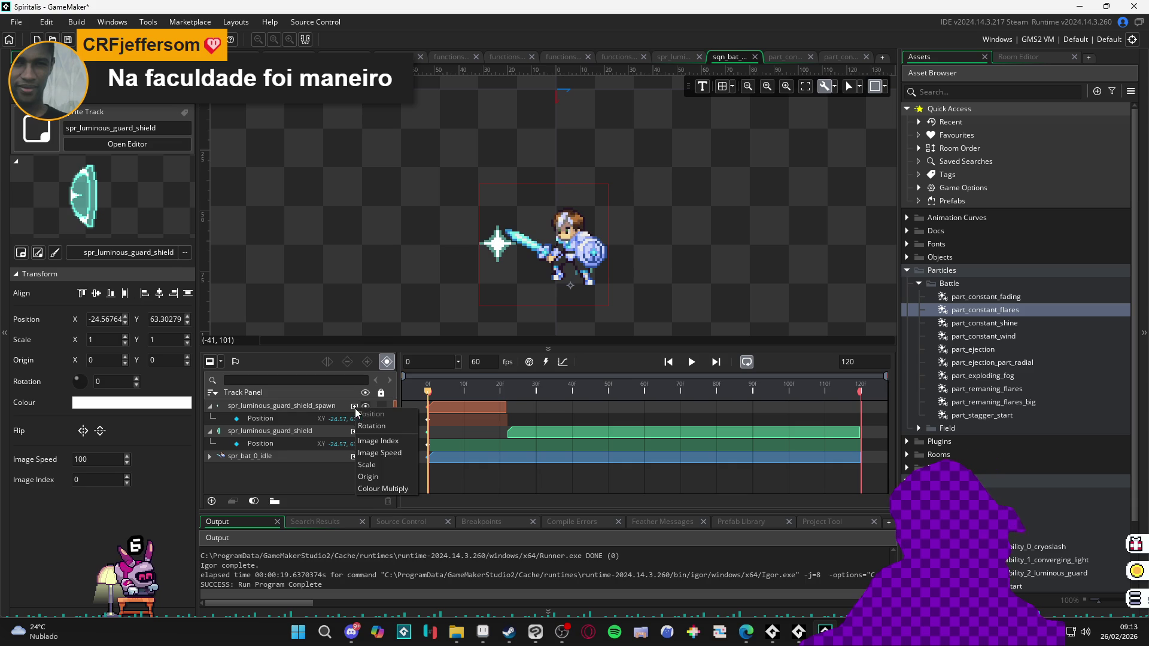
Step: Add an Image Speed track to the spawn clip with a key at frame 21
left_click(403, 453)
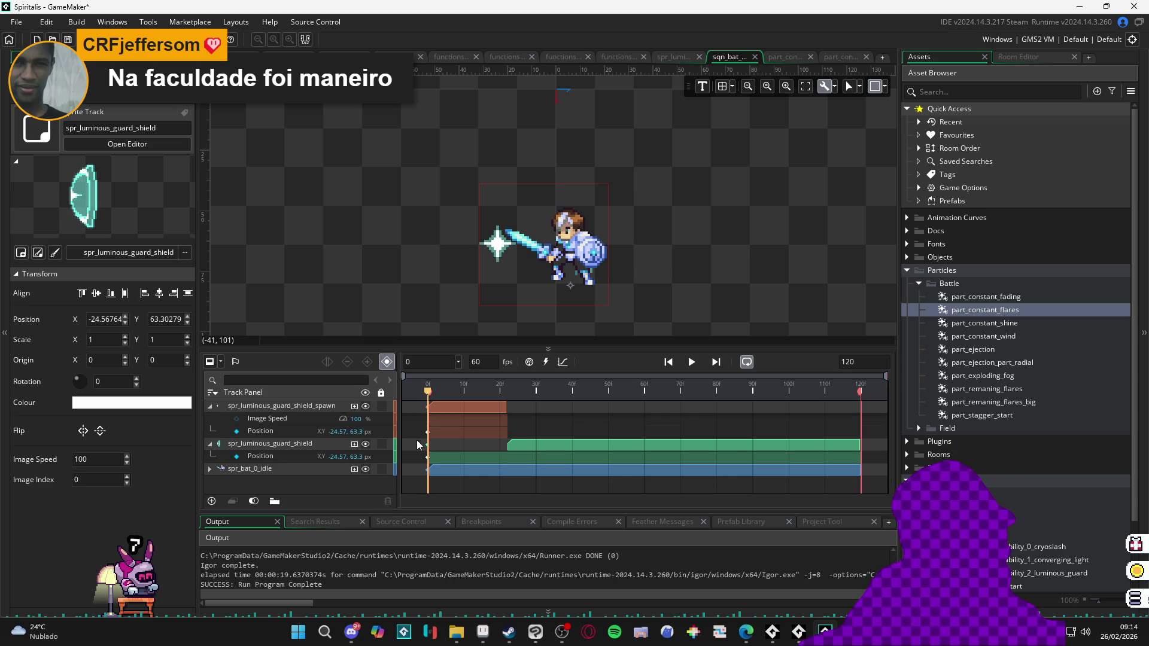
left_click(239, 423)
left_click_drag(461, 393, 509, 401)
key("Left")
key("Left")
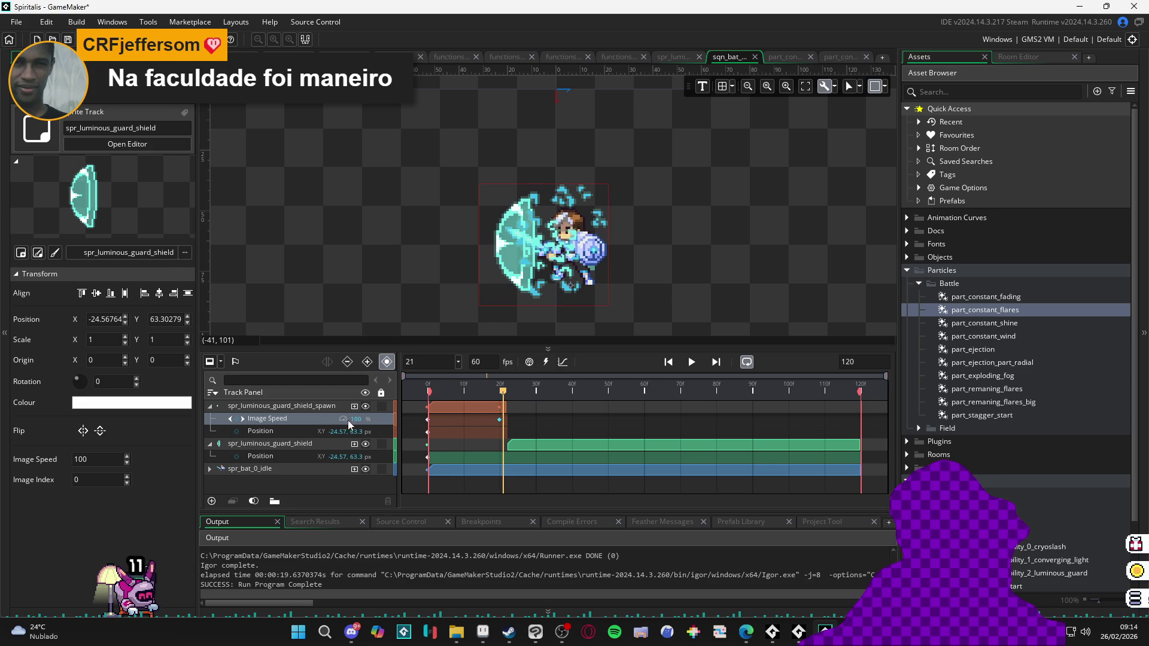
left_click(236, 419)
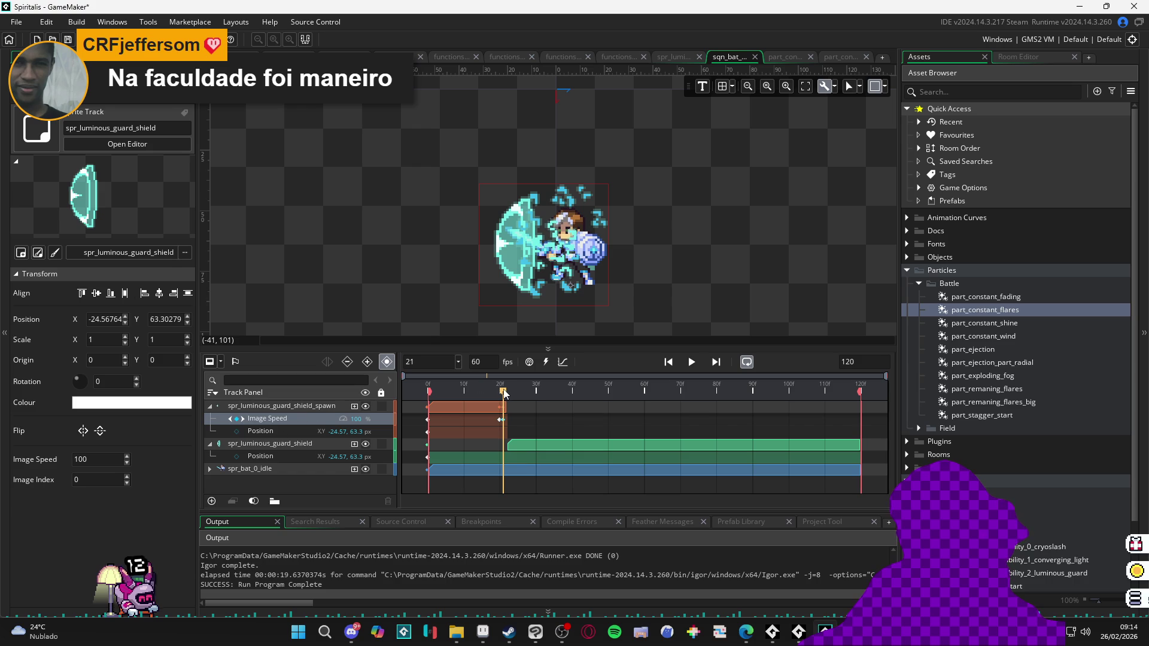
Step: Lengthen the spawn clip, add a Colour Multiply key at frame 20, and shift the shield clip later
left_click(356, 408)
left_click_drag(511, 409, 516, 409)
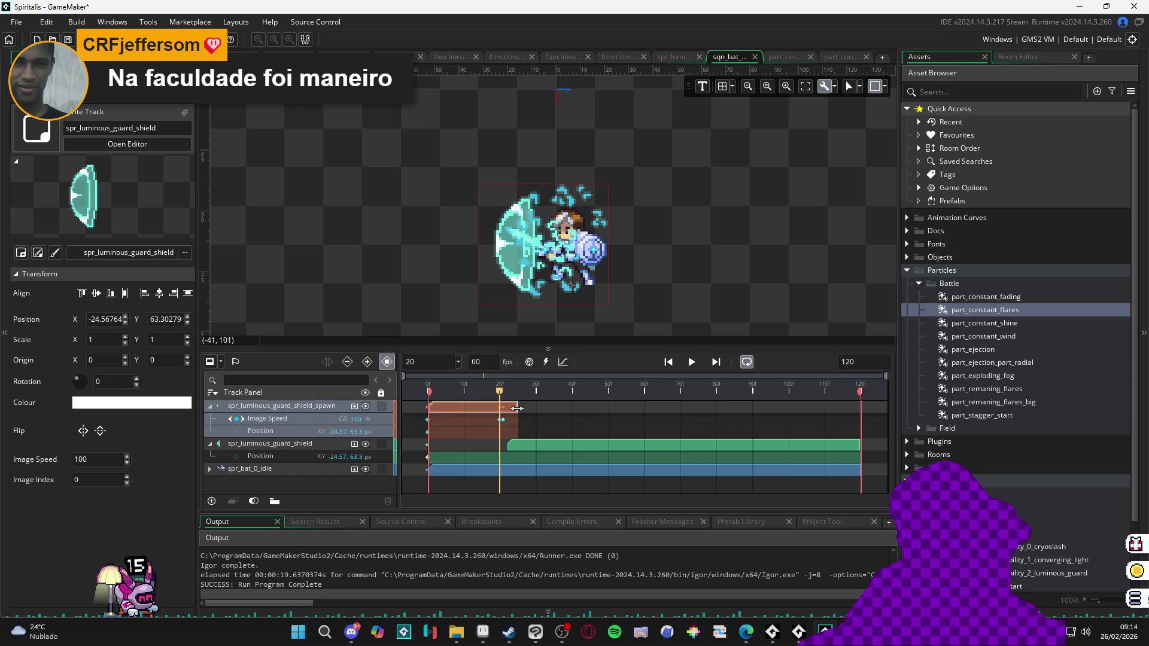
left_click(354, 408)
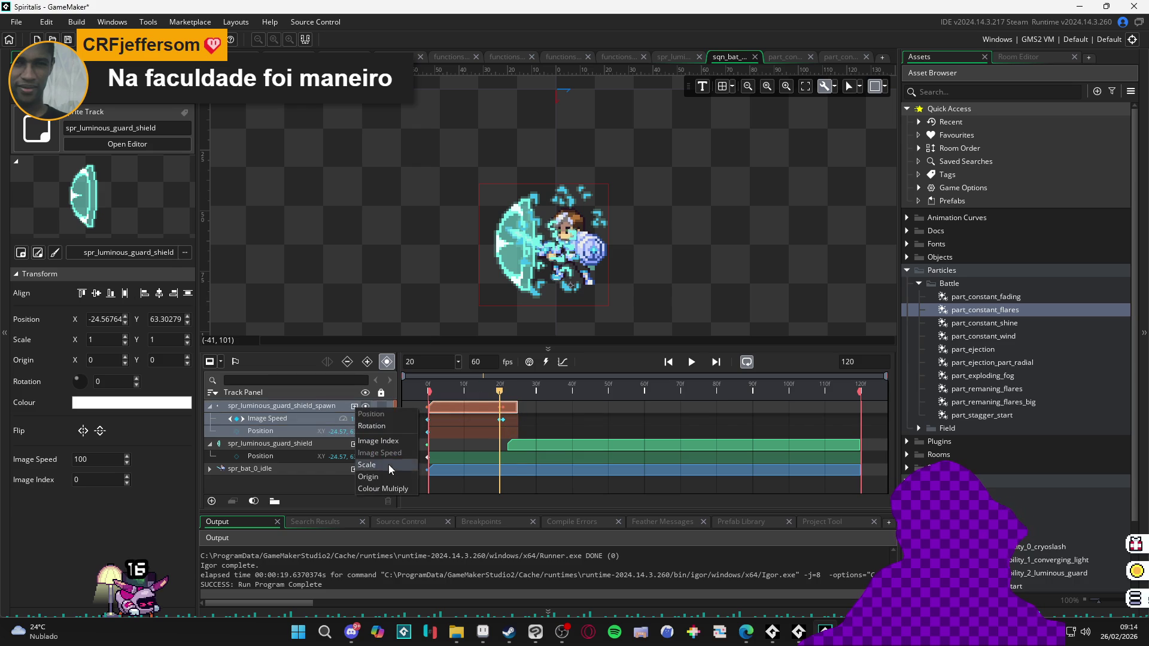
left_click(386, 488)
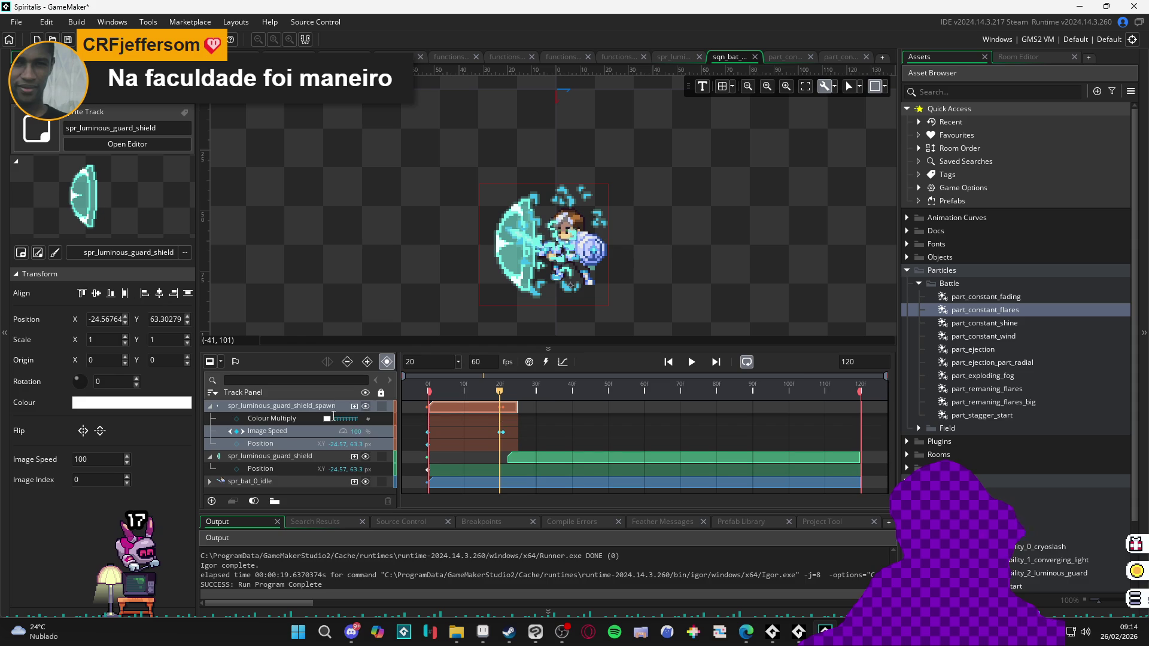
left_click(237, 420)
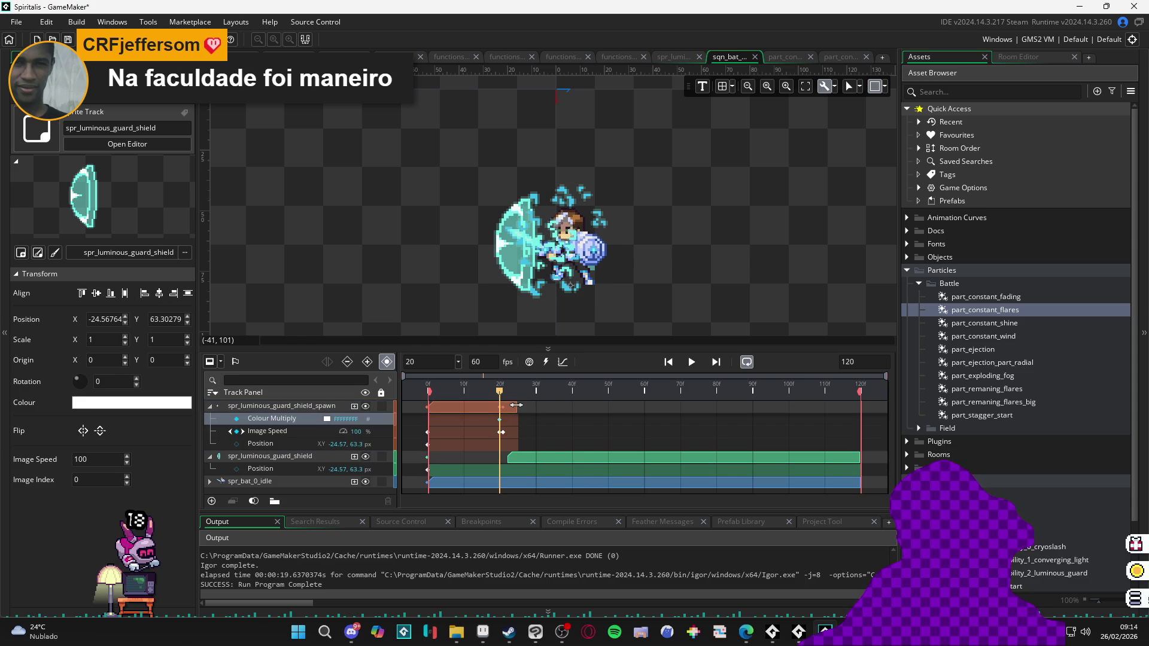
left_click_drag(531, 456, 551, 457)
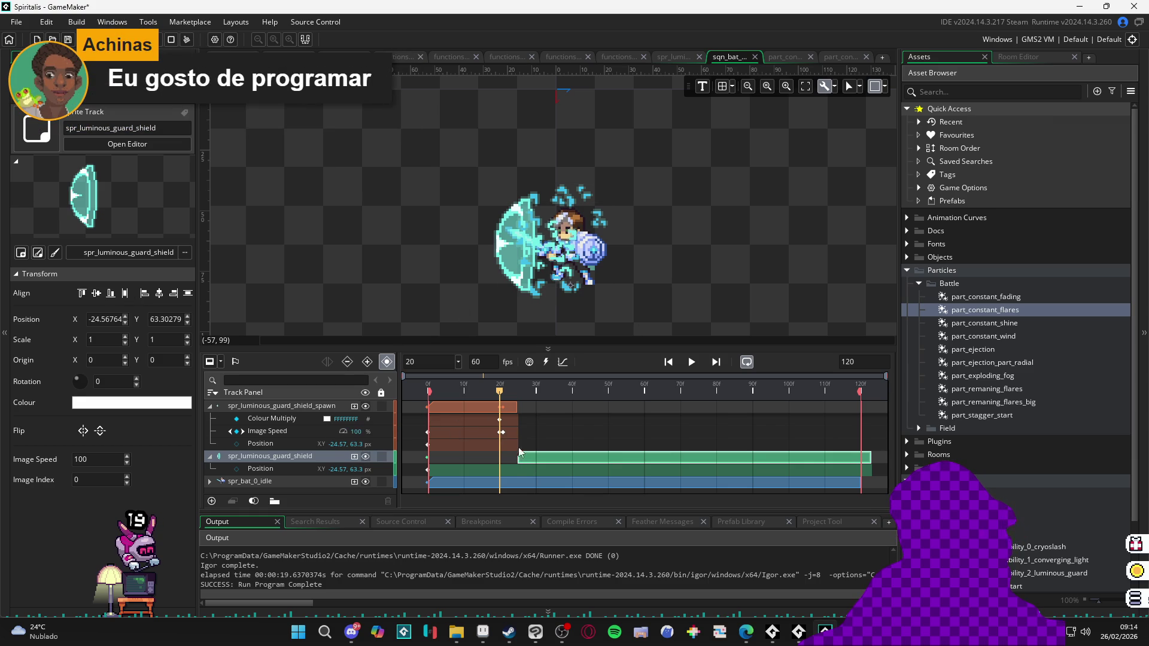
Step: Pull the shield clip's start back to about frame 20 and check the overlap at frame 25
left_click_drag(514, 460, 500, 460)
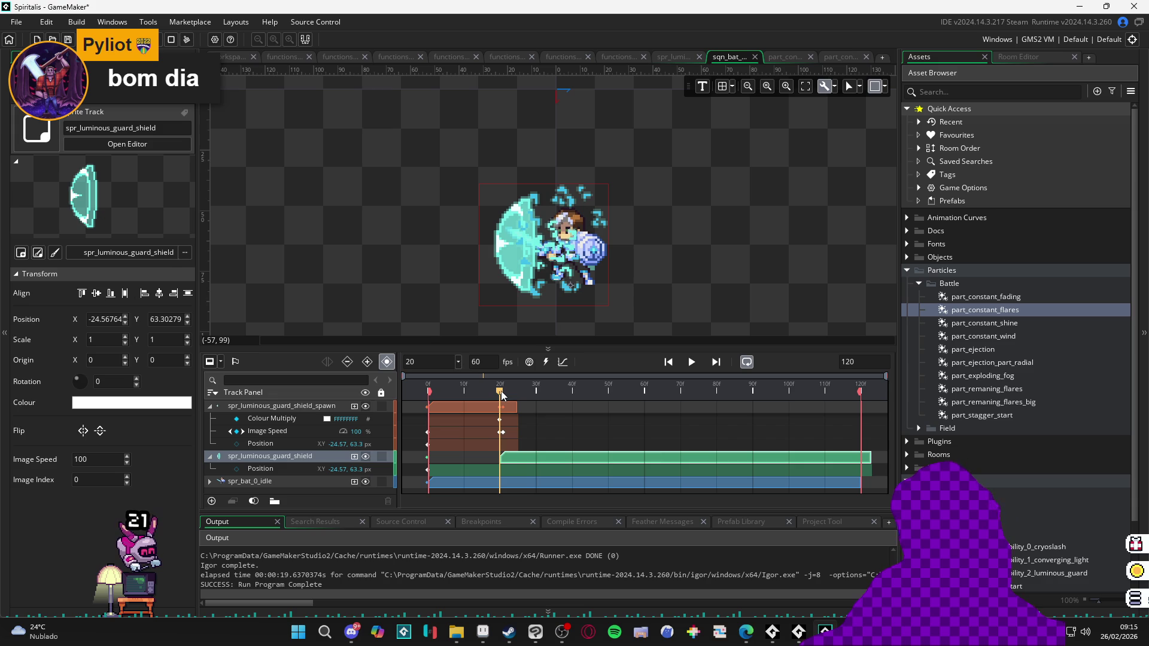
mouse_move(507, 390)
left_mouse_down()
mouse_move(519, 391)
mouse_move(488, 411)
mouse_move(502, 414)
mouse_move(482, 413)
mouse_move(504, 416)
left_mouse_up()
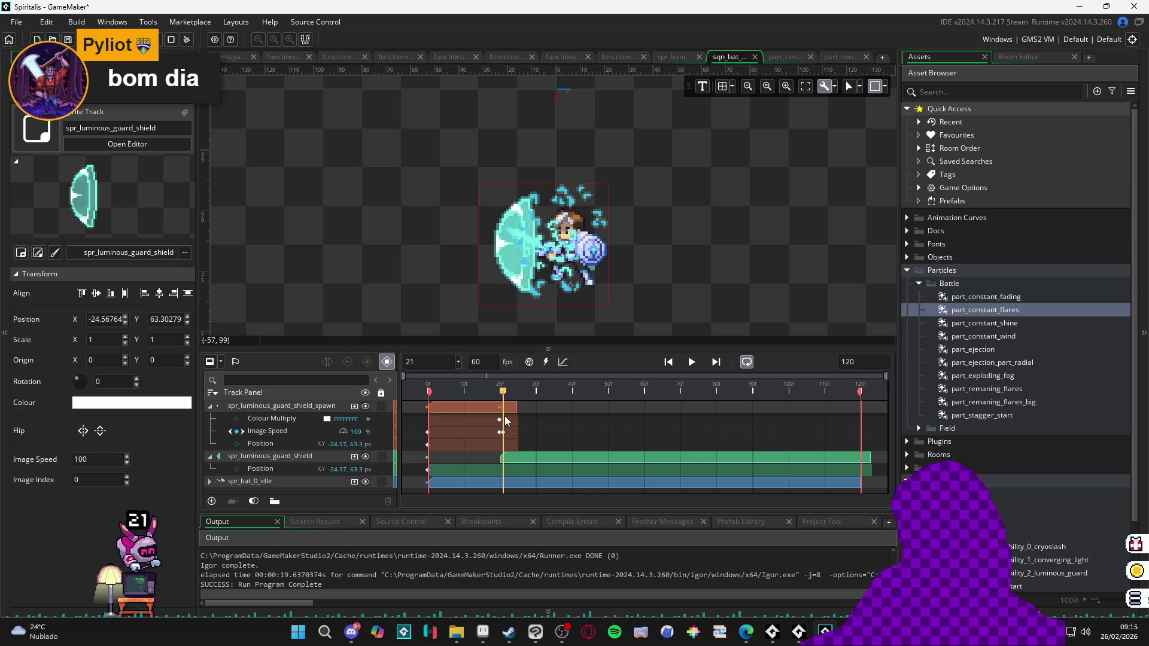
left_click(267, 419)
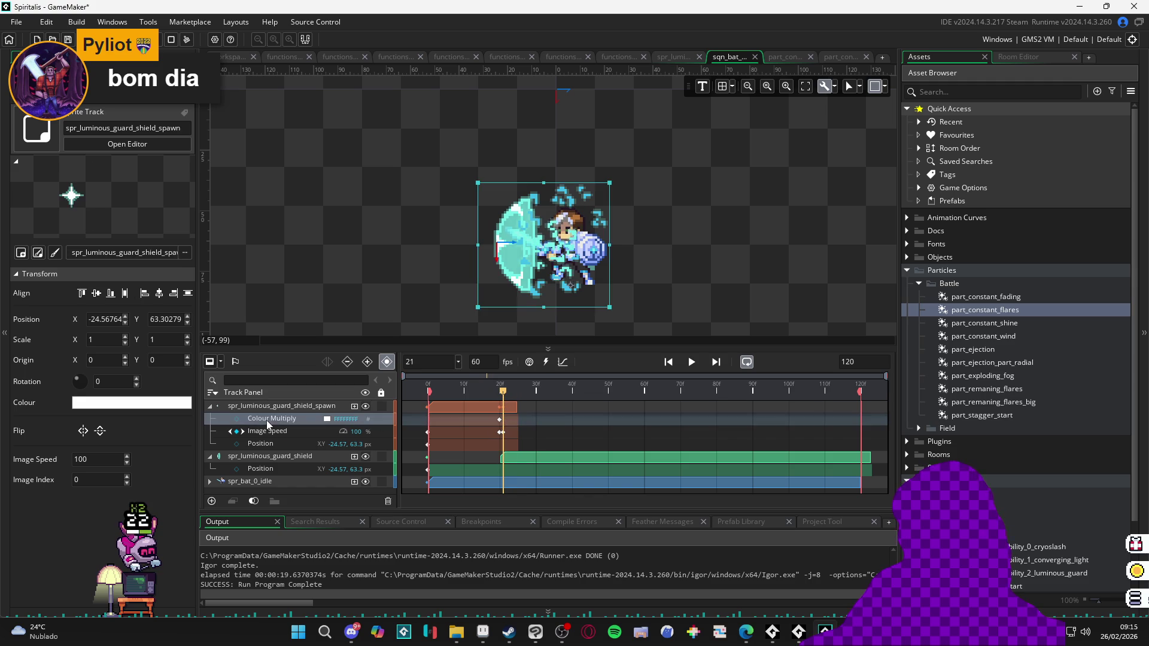
Step: Extend the spawn clip to about frame 26 and add a second Colour Multiply key there
left_click(501, 425)
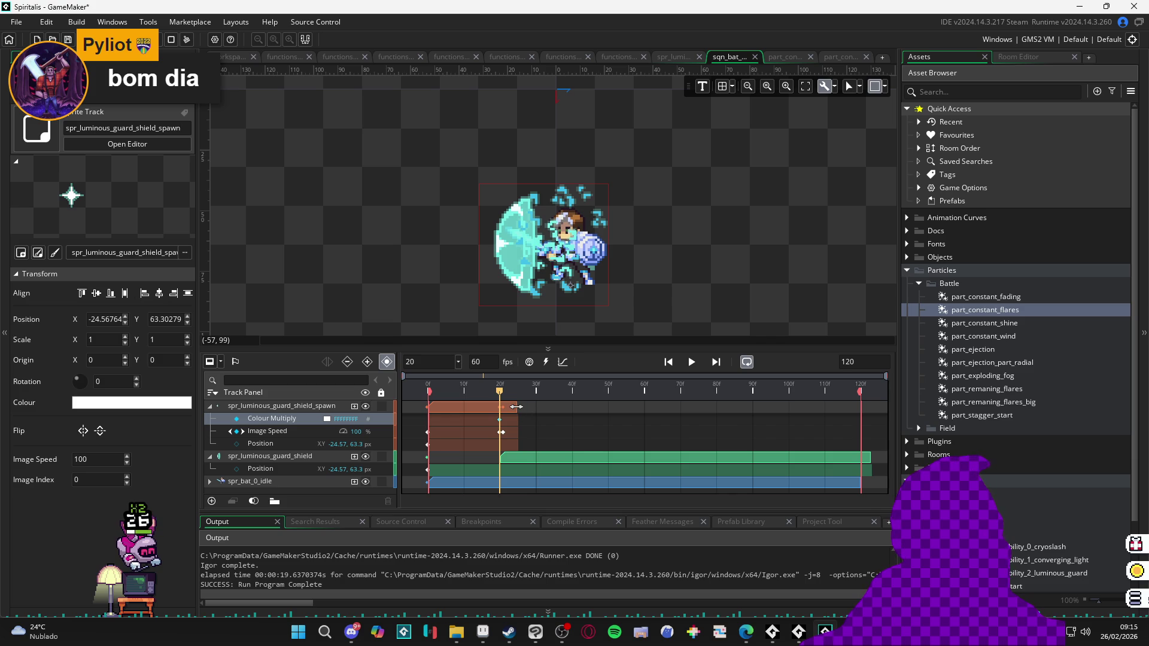
left_click_drag(516, 407, 528, 409)
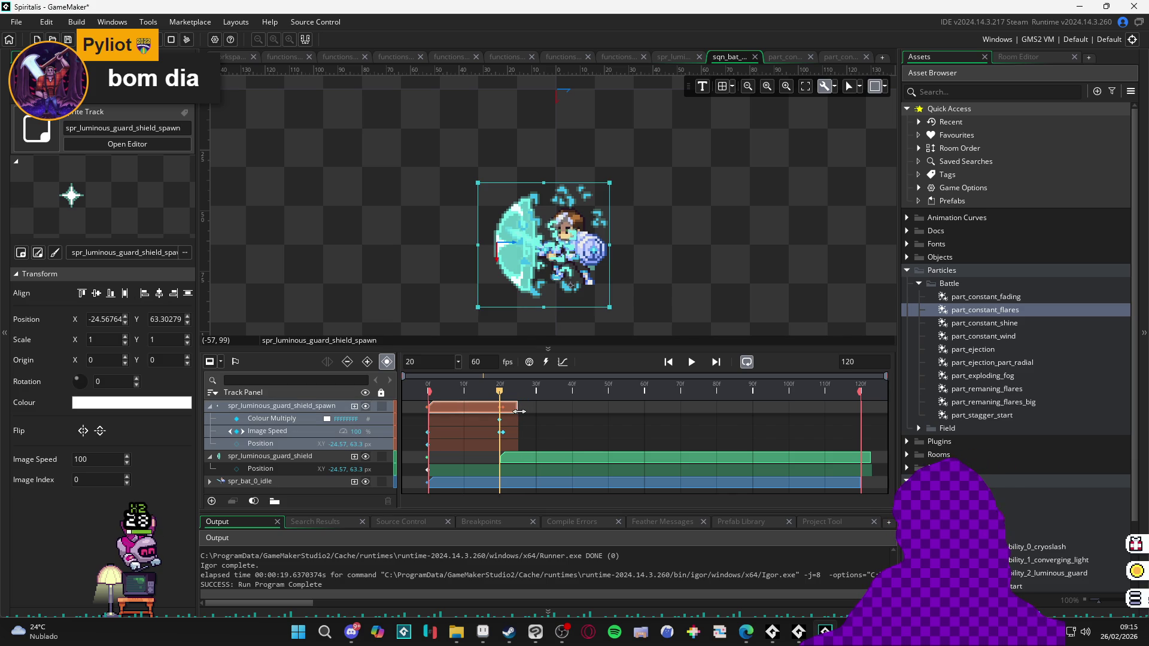
left_click_drag(502, 392, 519, 391)
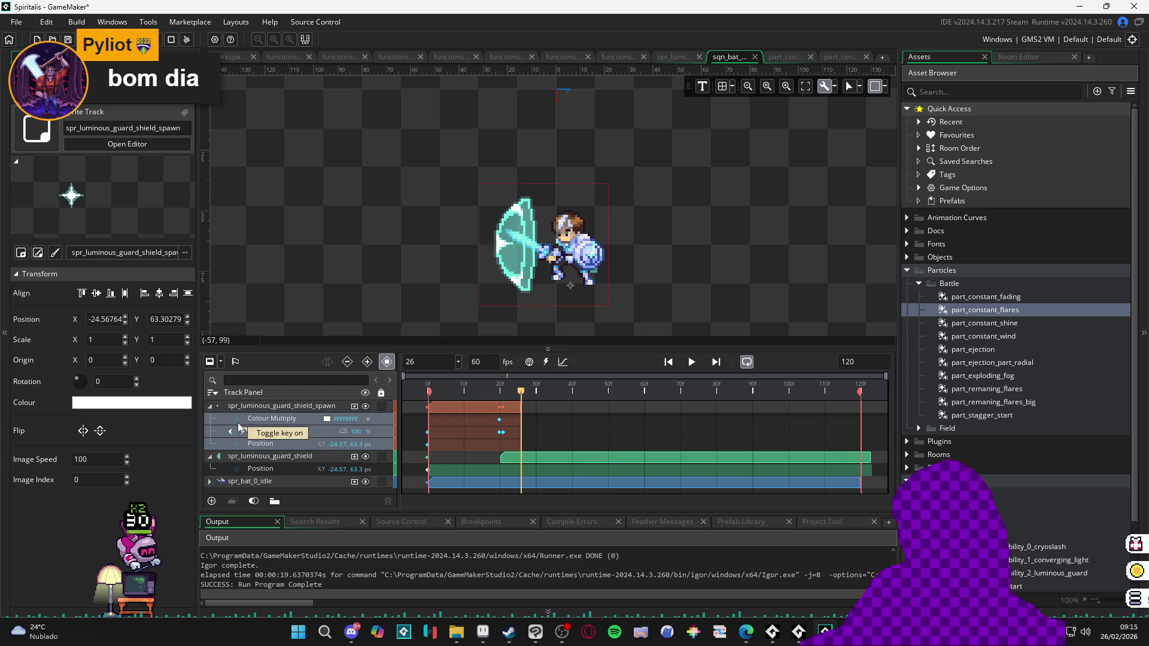
left_click(237, 420)
left_click(327, 420)
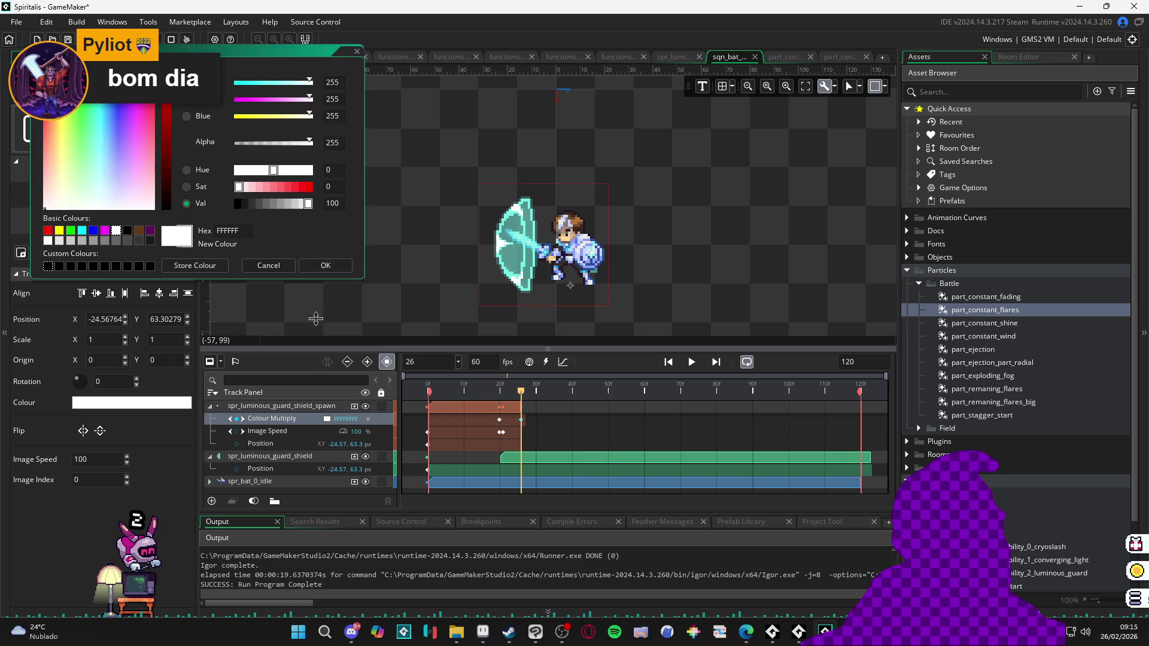
Step: Set the frame-26 Colour Multiply key's alpha to 0 and preview the fade-out
left_click_drag(263, 143, 235, 142)
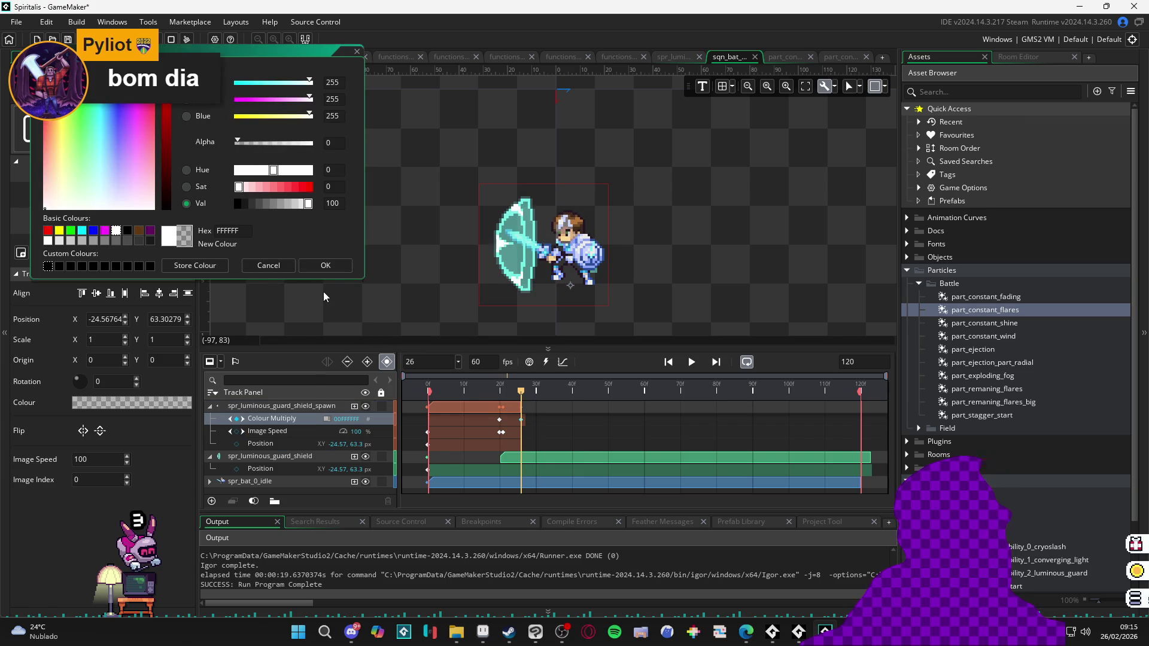
left_click(325, 265)
key("Return")
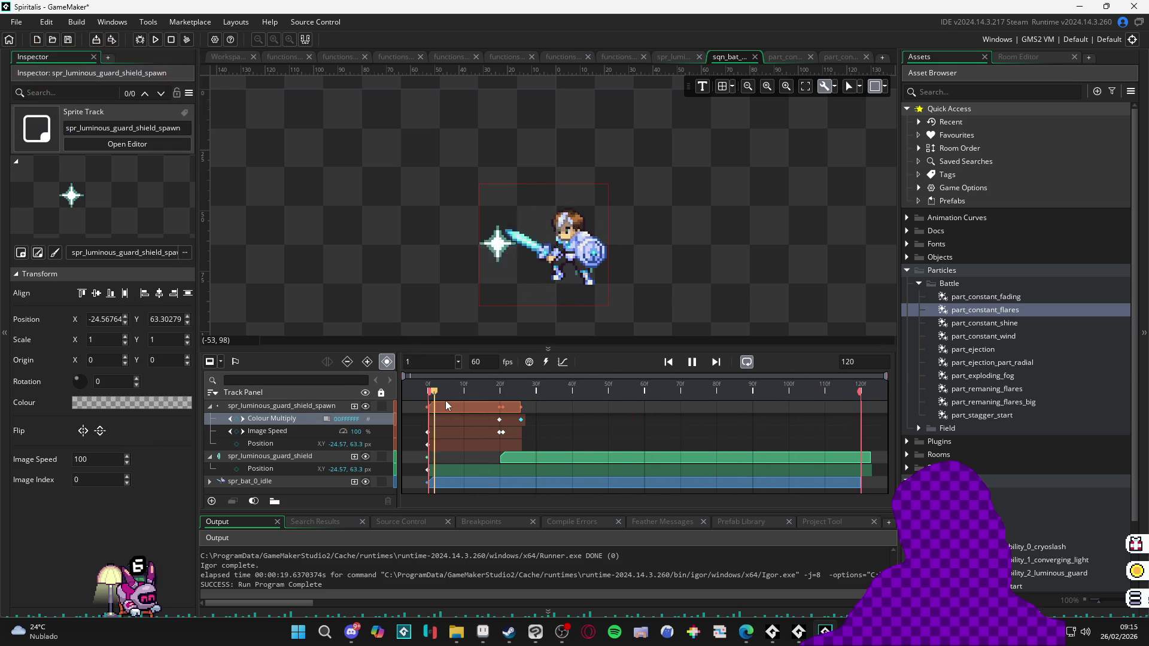
key("Return")
Step: Move the shield clip to start at frame 0 and preview the sequence
left_click(516, 458)
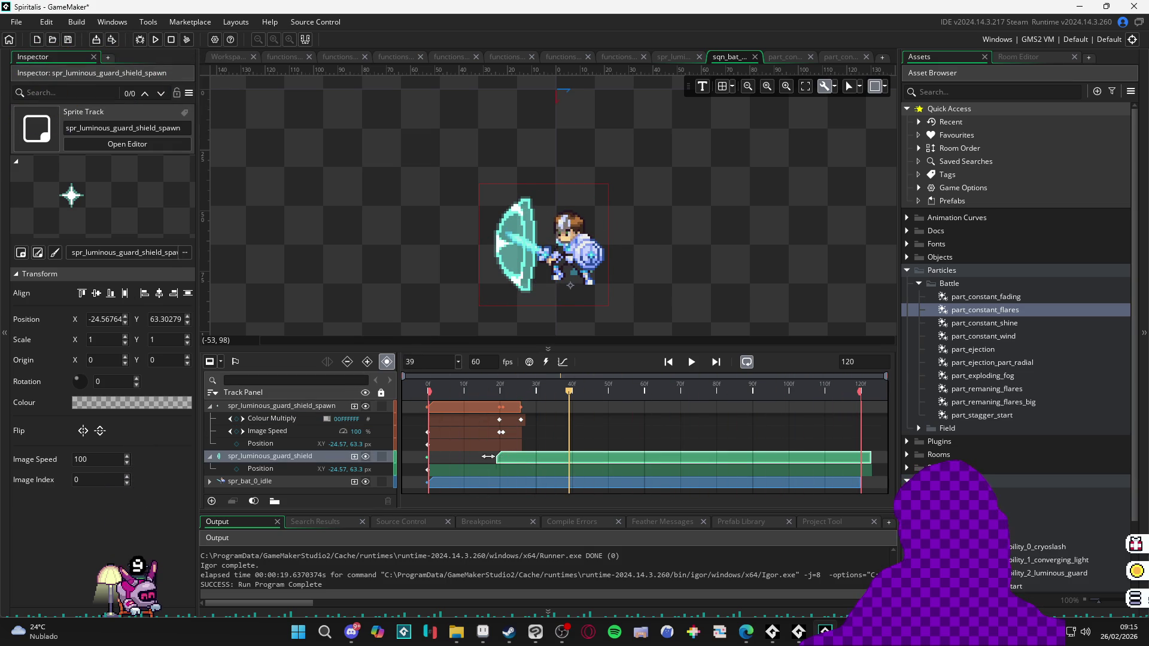
left_click_drag(497, 456, 433, 456)
key("Return")
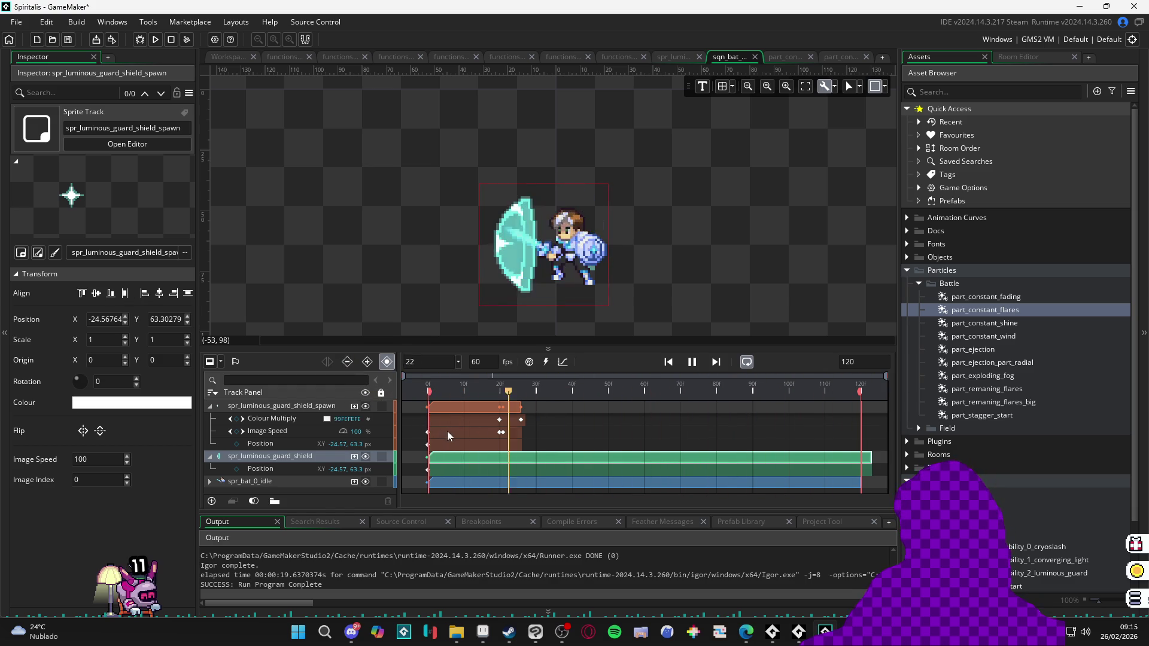
key("Return")
Step: Extend the spawn clip past frame 30 and move the fade-out key from frame 26 to about 32
left_click_drag(519, 408, 539, 407)
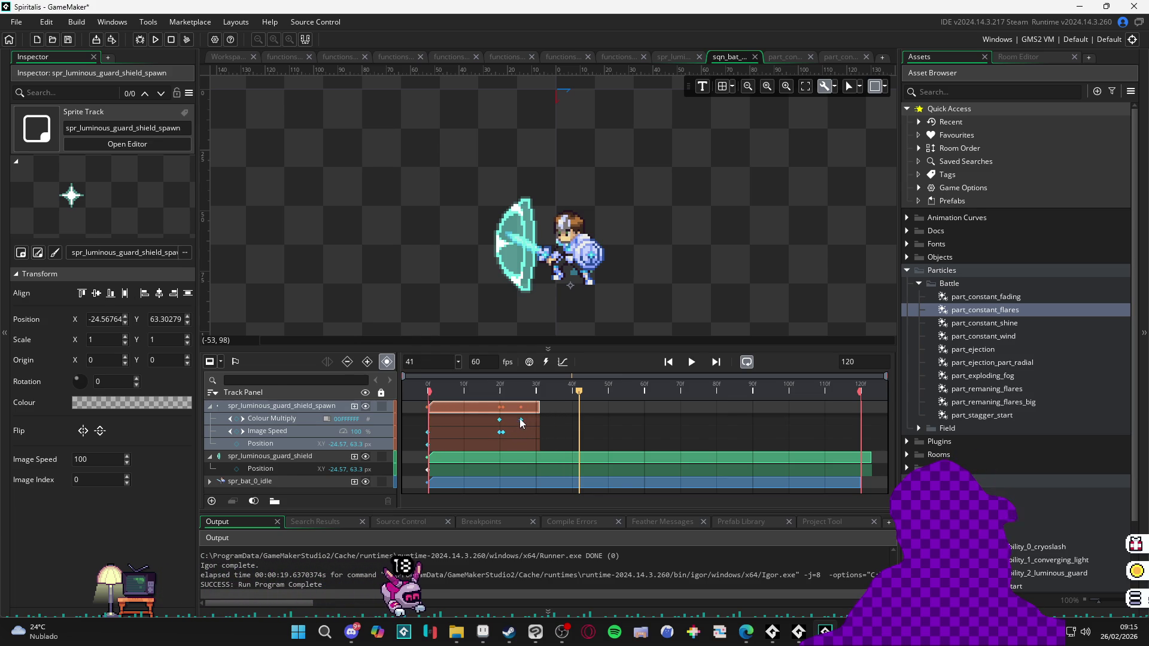
left_click(521, 419)
left_click_drag(520, 419, 537, 428)
key("space")
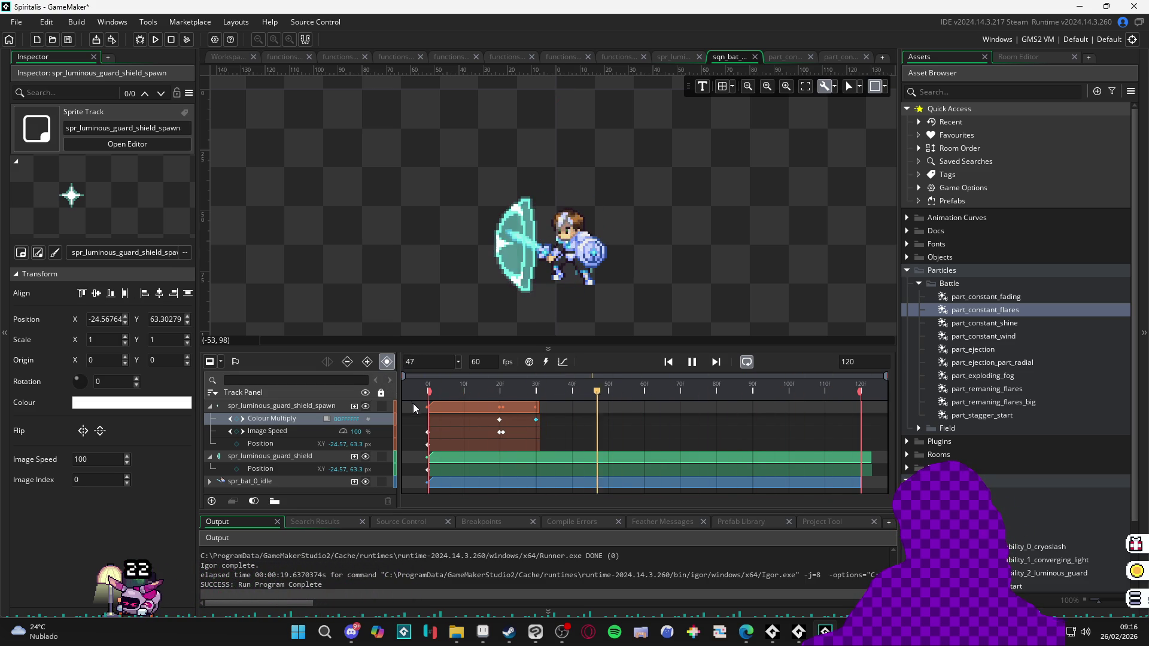
key("space")
Step: Set the spawn track's Image Speed key to 0 around frame 21, then rewind to frame 0
left_click_drag(522, 393, 534, 396)
left_click_drag(535, 399, 531, 400)
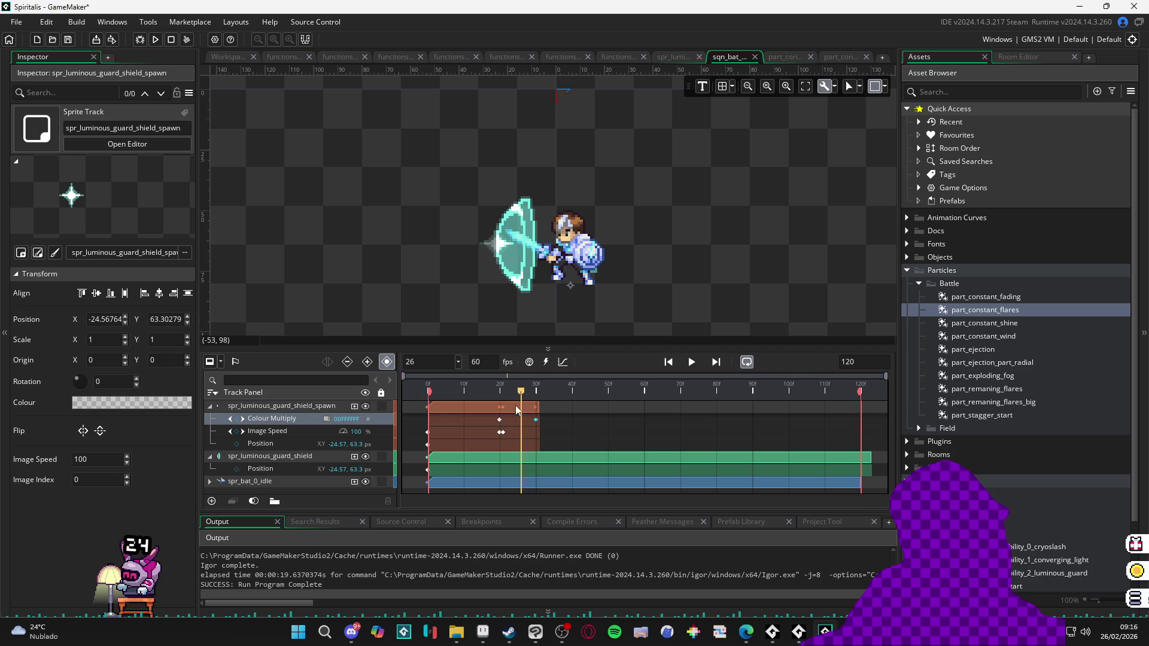
left_click(502, 432)
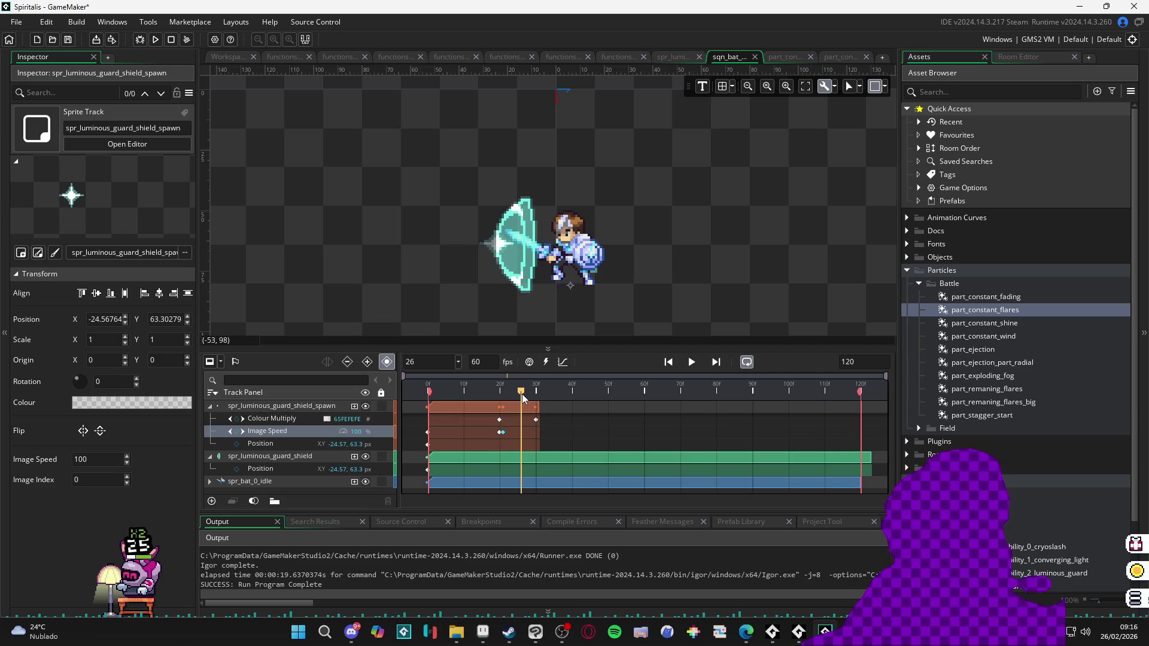
mouse_move(522, 394)
left_mouse_down()
mouse_move(536, 407)
mouse_move(505, 411)
left_mouse_up()
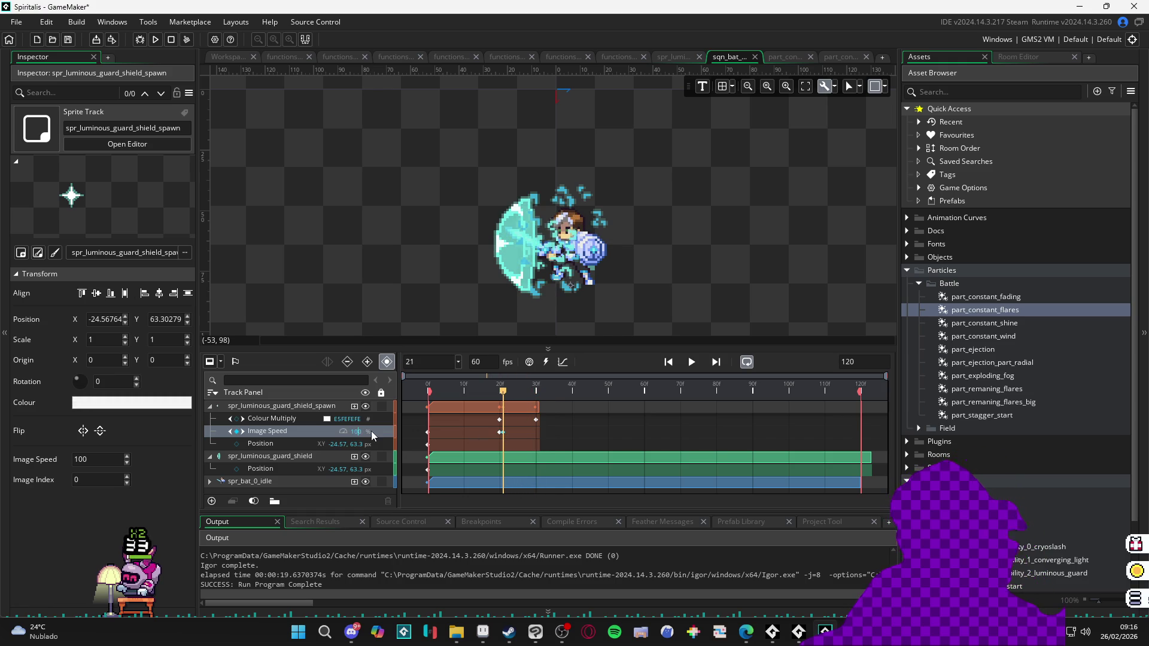
type("0")
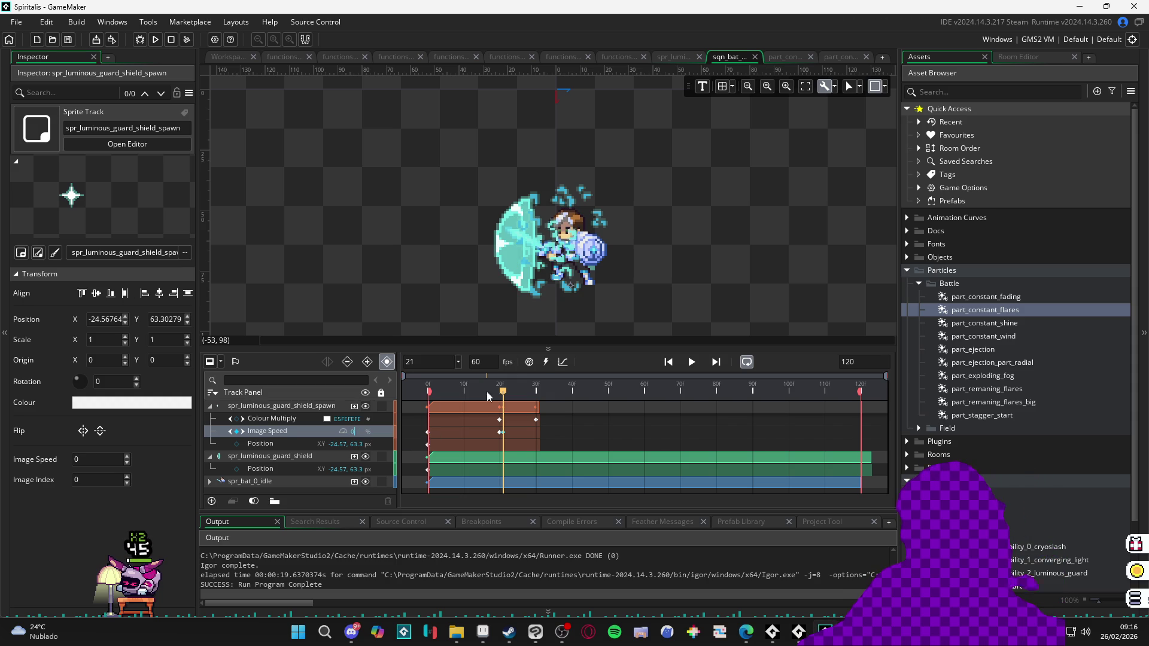
left_click_drag(499, 395, 419, 392)
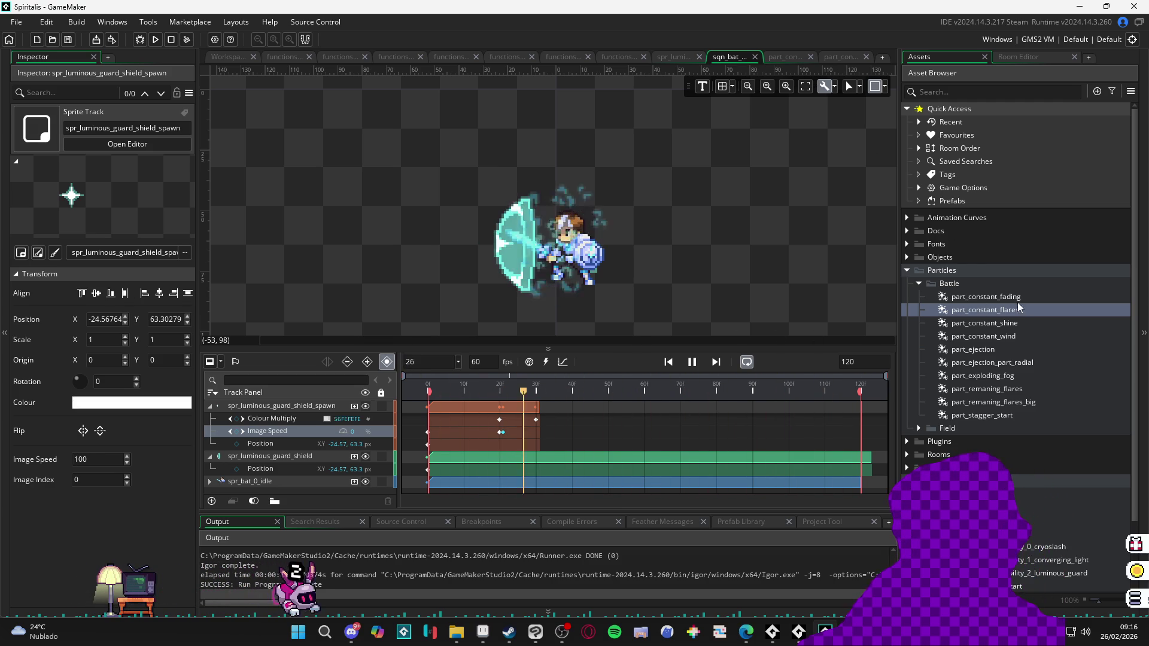
Step: Add the part_constant_flares particle system to the sequence, starting near frame 10
mouse_move(1033, 311)
left_mouse_down()
mouse_move(778, 269)
mouse_move(518, 263)
mouse_move(528, 260)
left_mouse_up()
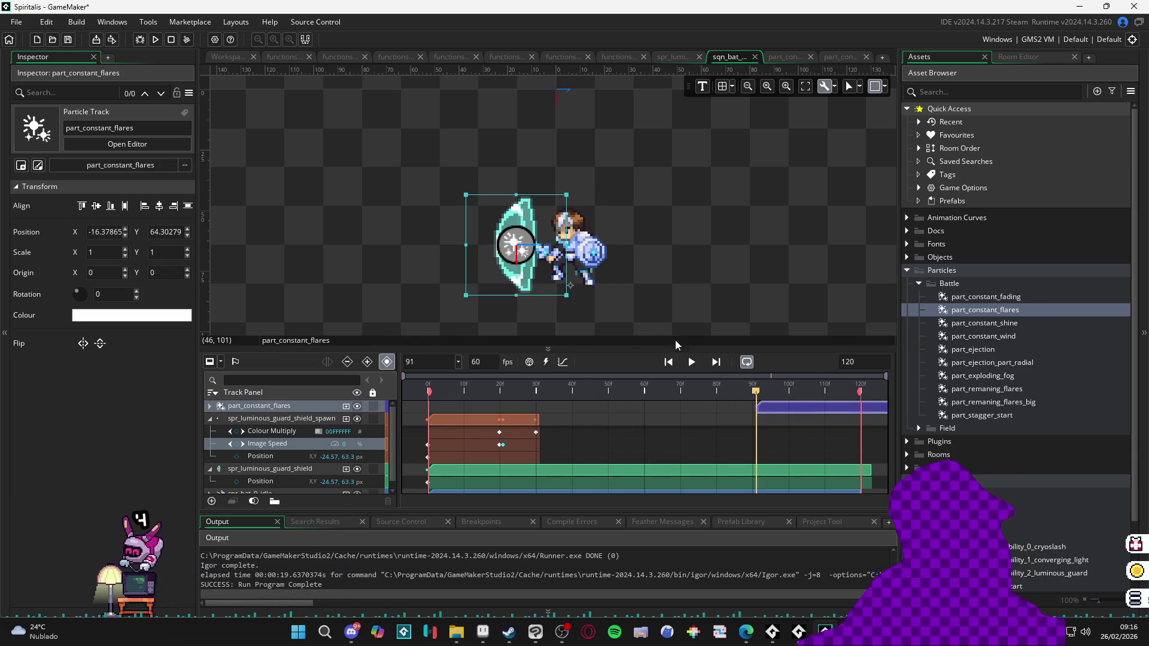
key("space")
key("space")
mouse_move(762, 409)
left_mouse_down()
mouse_move(586, 396)
mouse_move(551, 408)
left_mouse_up()
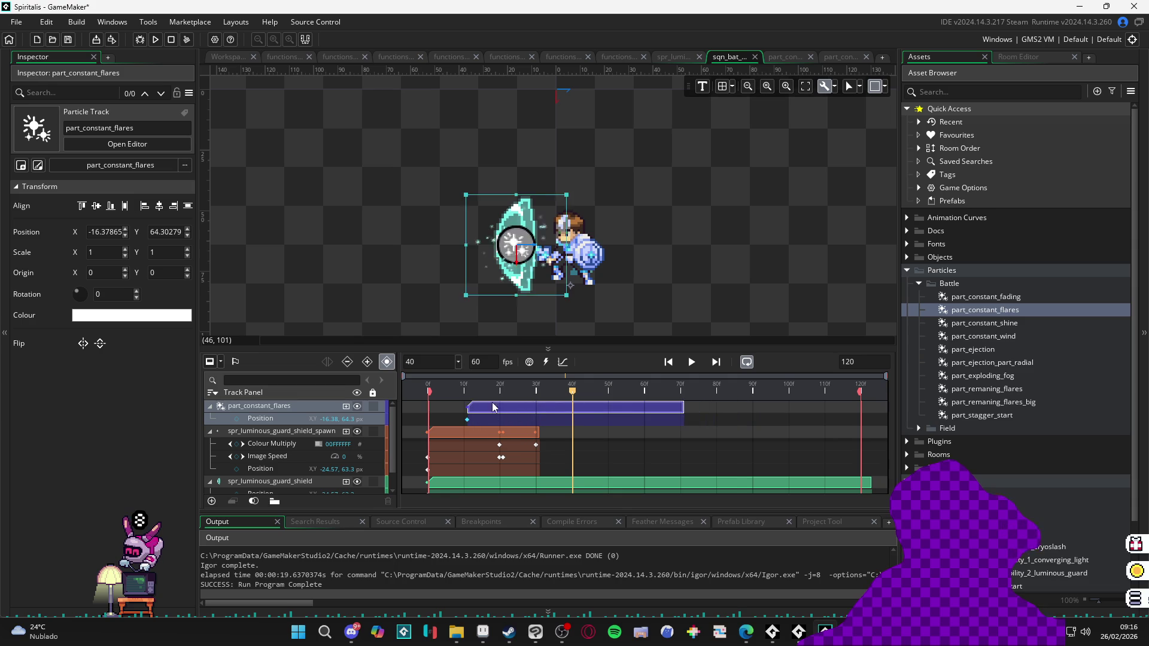
key("space")
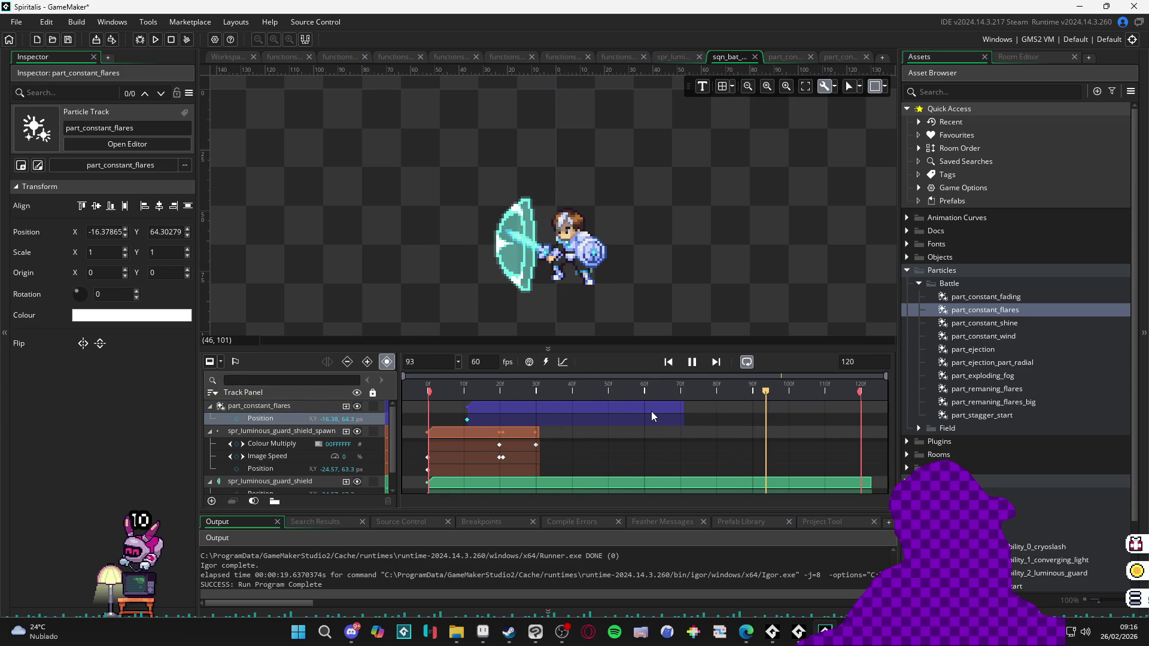
Step: Stretch the flares clip to frame 120 and preview the sequence timing
left_click(670, 411)
left_click_drag(688, 411, 862, 430)
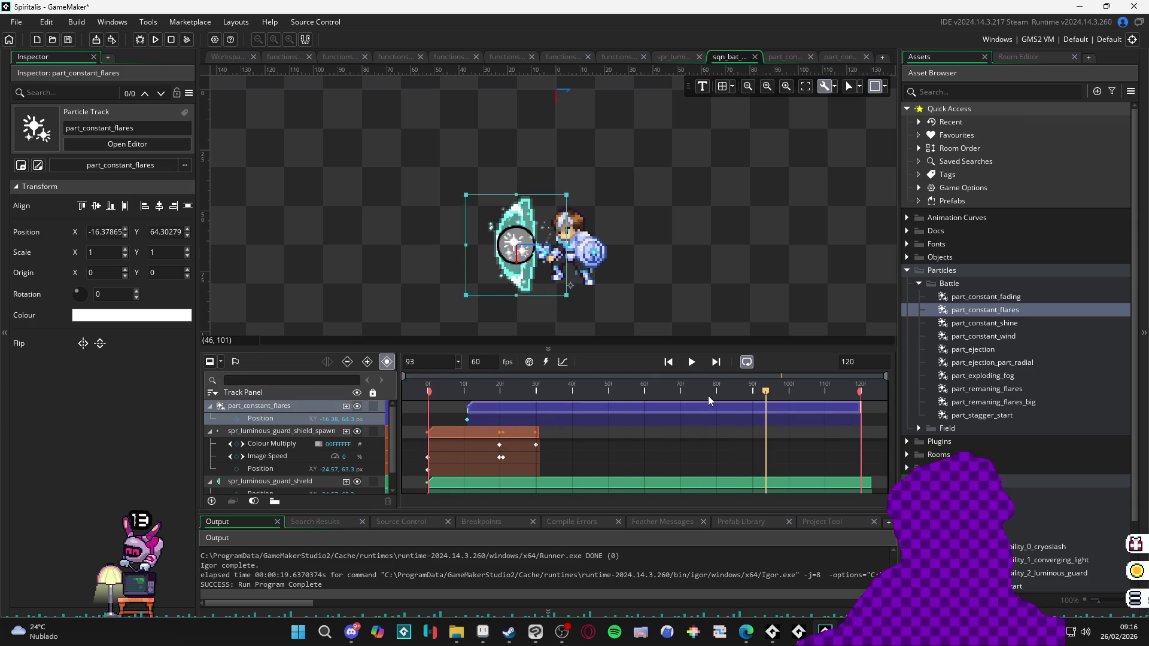
key("space")
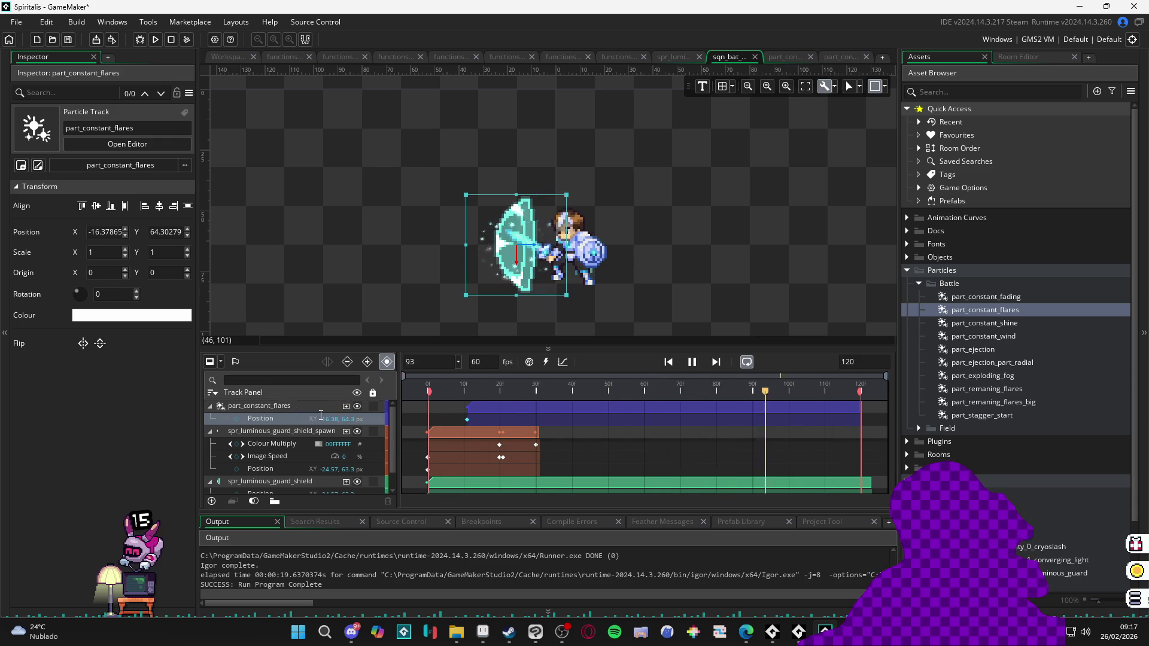
key("space")
scroll(651, 300, "down", 2)
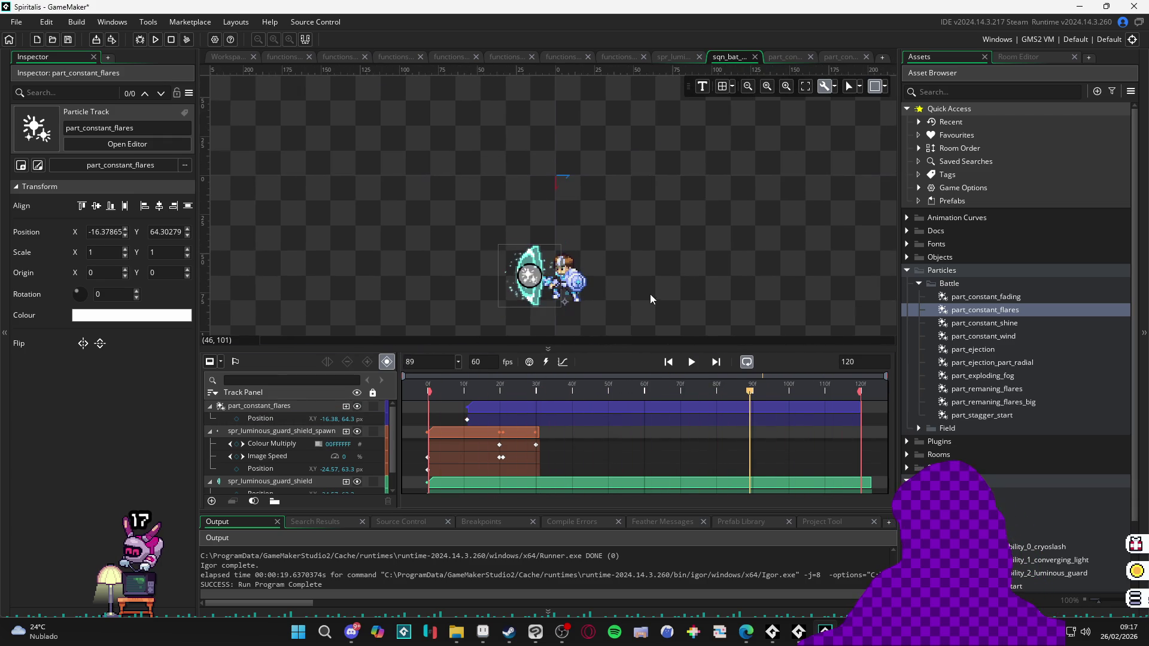
key("space")
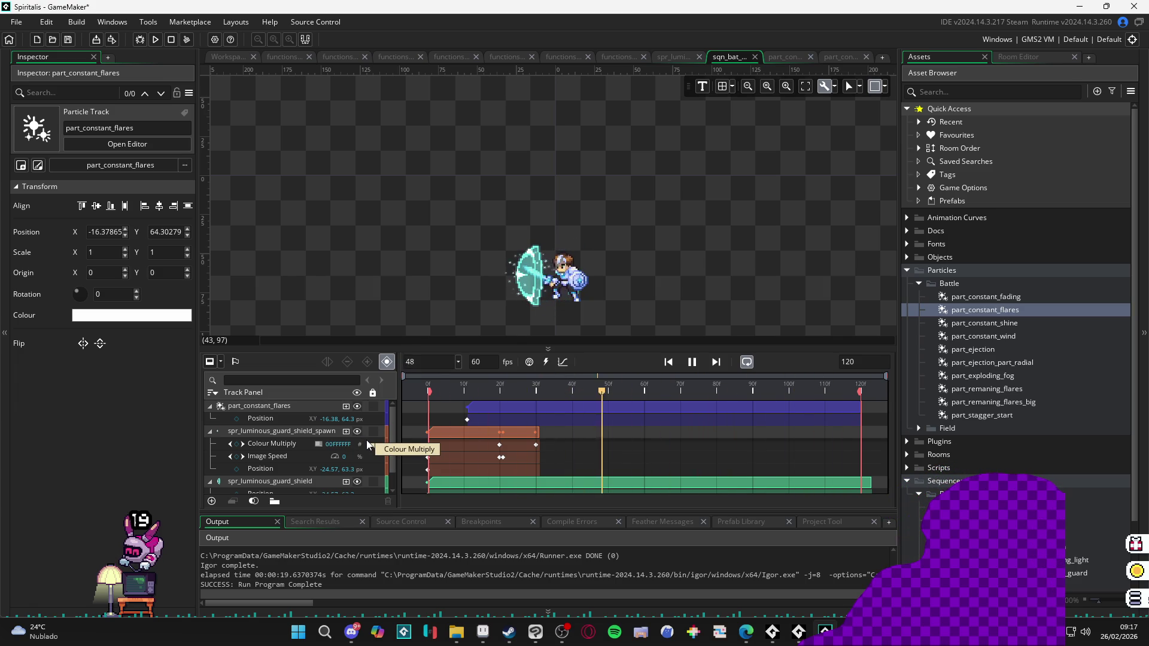
key("space")
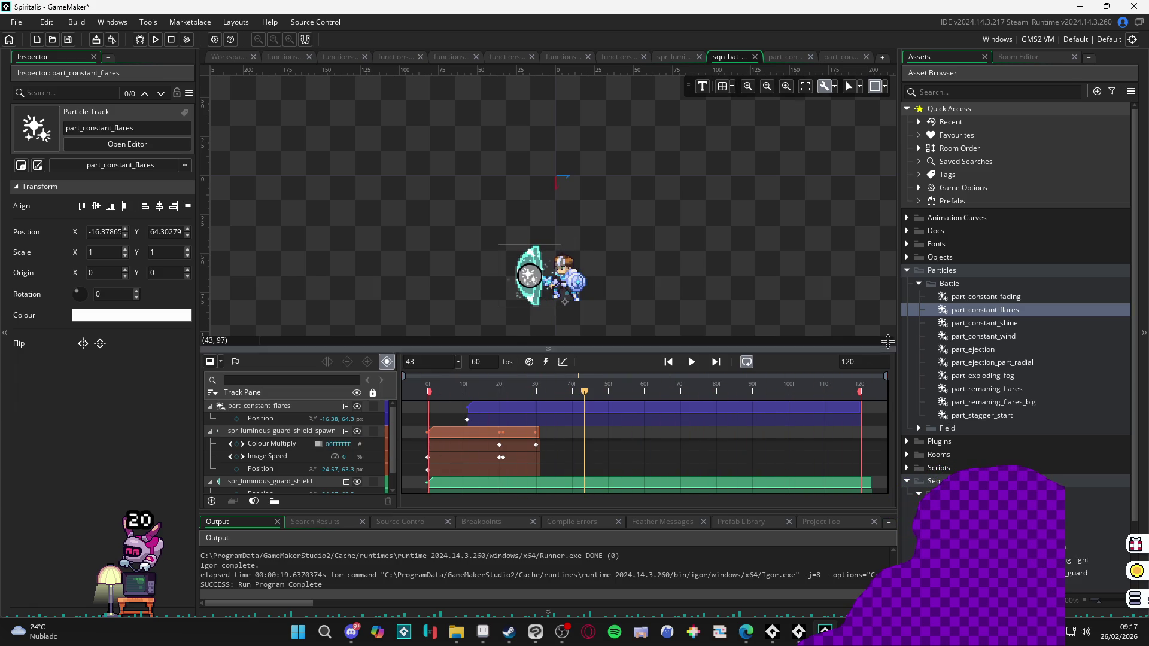
double_click(981, 315)
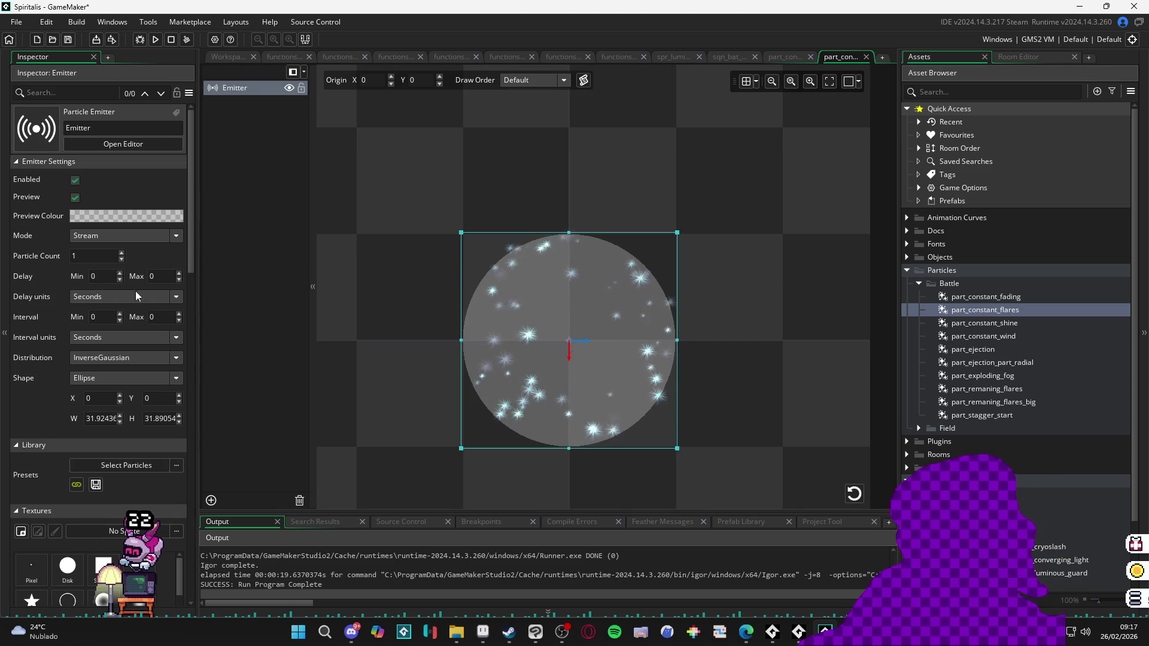
Step: Review part_constant_flares' Particle System properties, then return to its Emitter settings
scroll(50, 303, "down", 8)
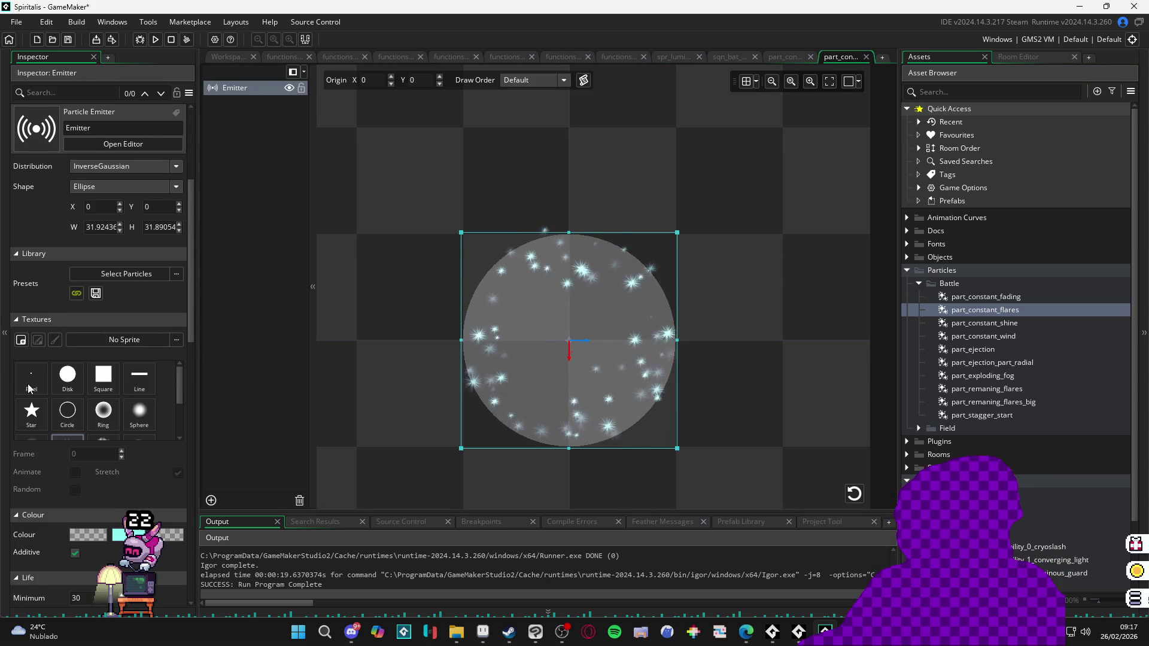
scroll(44, 465, "up", 8)
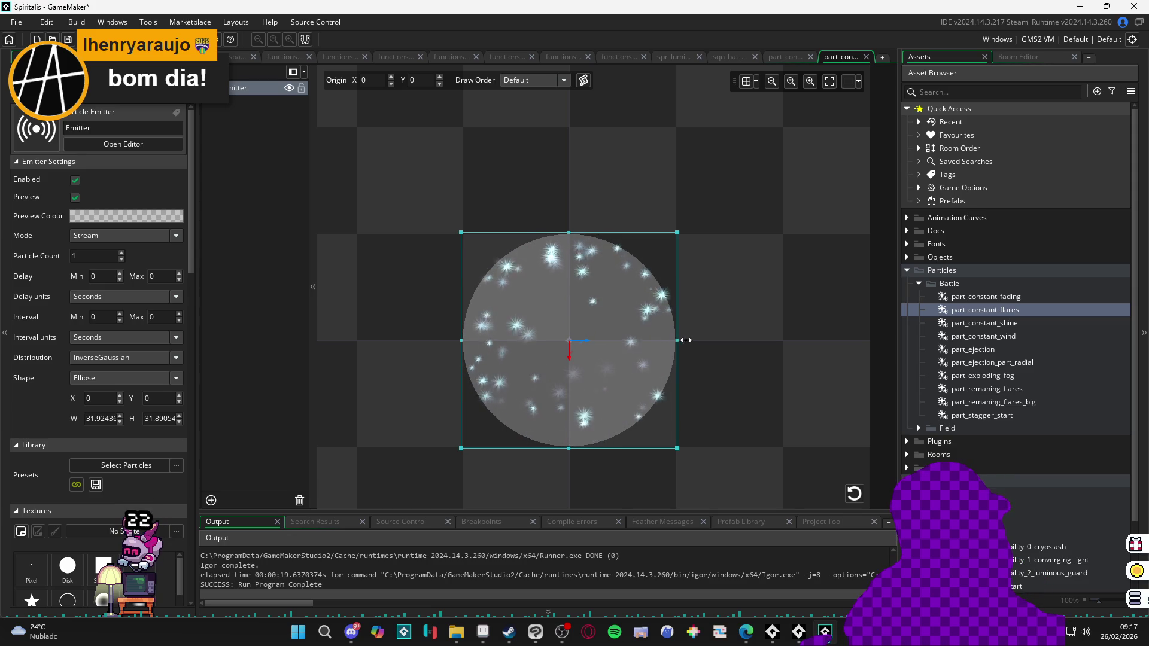
scroll(466, 344, "up", 5)
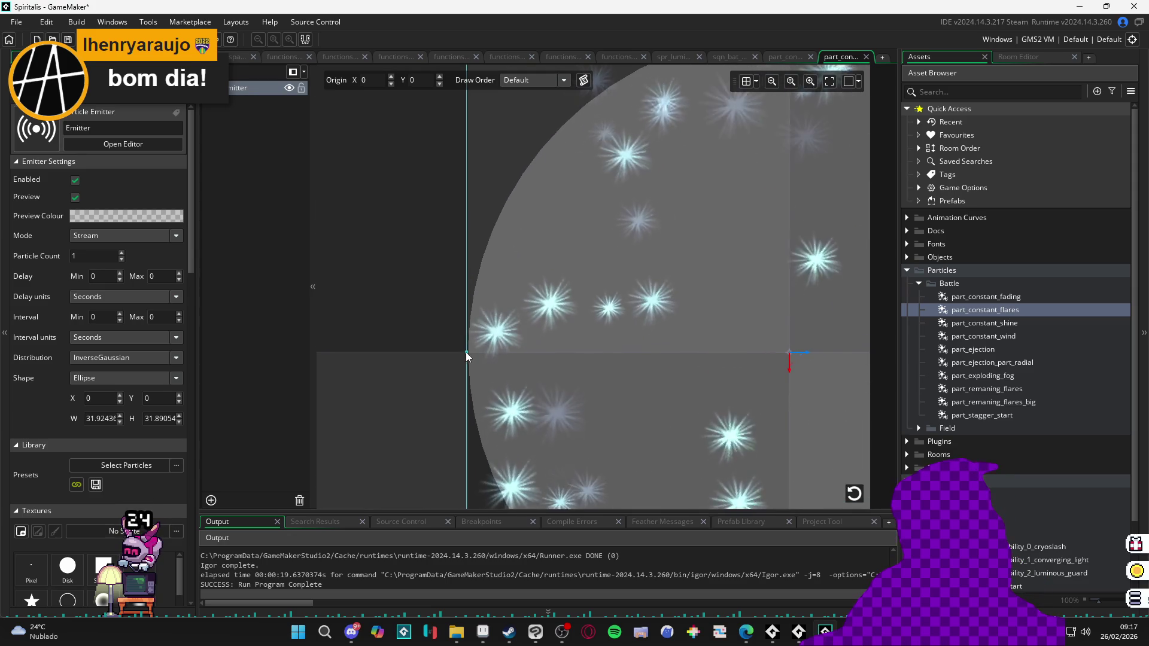
scroll(465, 352, "down", 2)
scroll(605, 264, "down", 2)
scroll(642, 315, "right", 1)
left_click(983, 312)
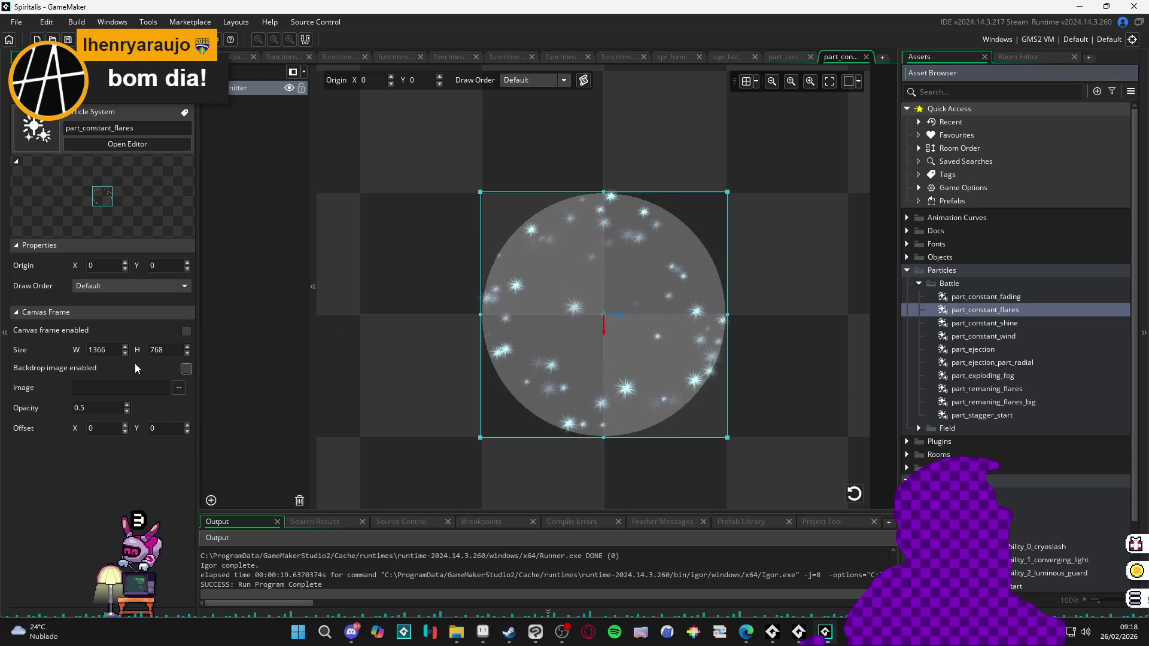
left_click(279, 90)
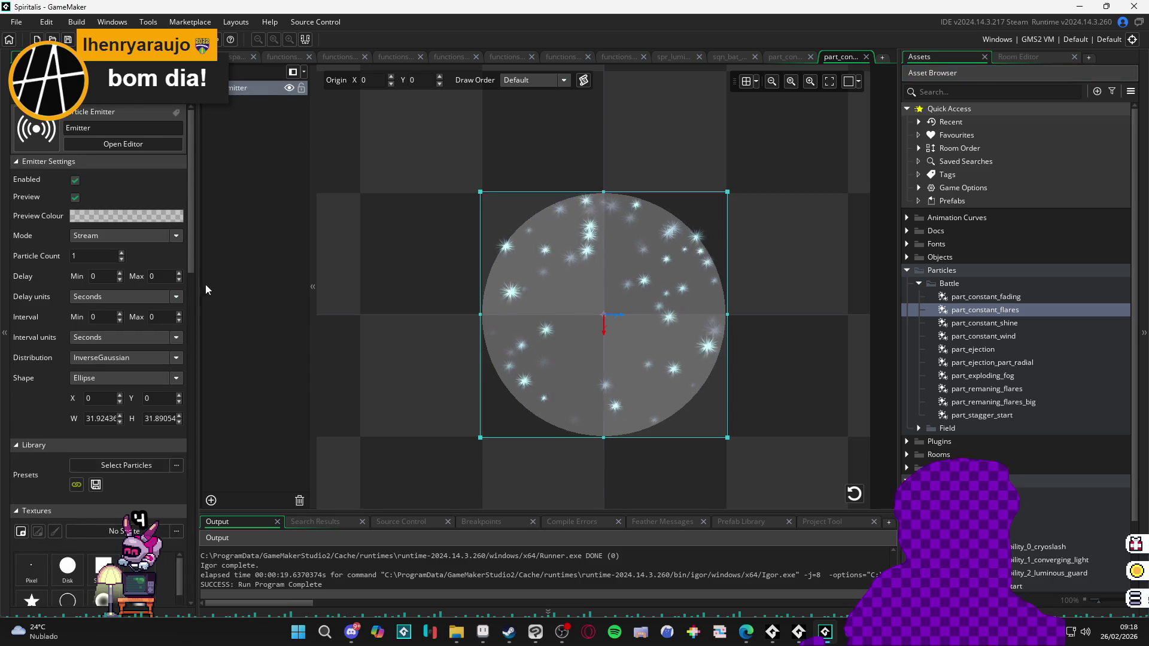
scroll(1046, 281, "down", 3)
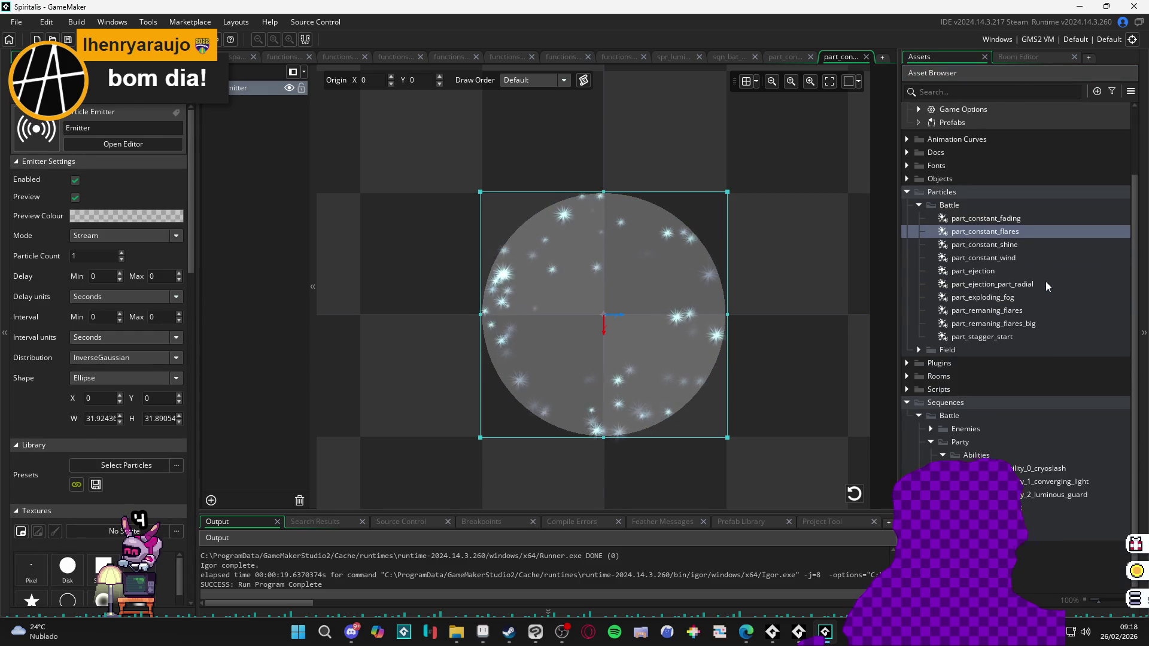
Step: Find spr_part_ice_shine in the Asset Browser and set it as the emitter's animated texture
left_click(942, 93)
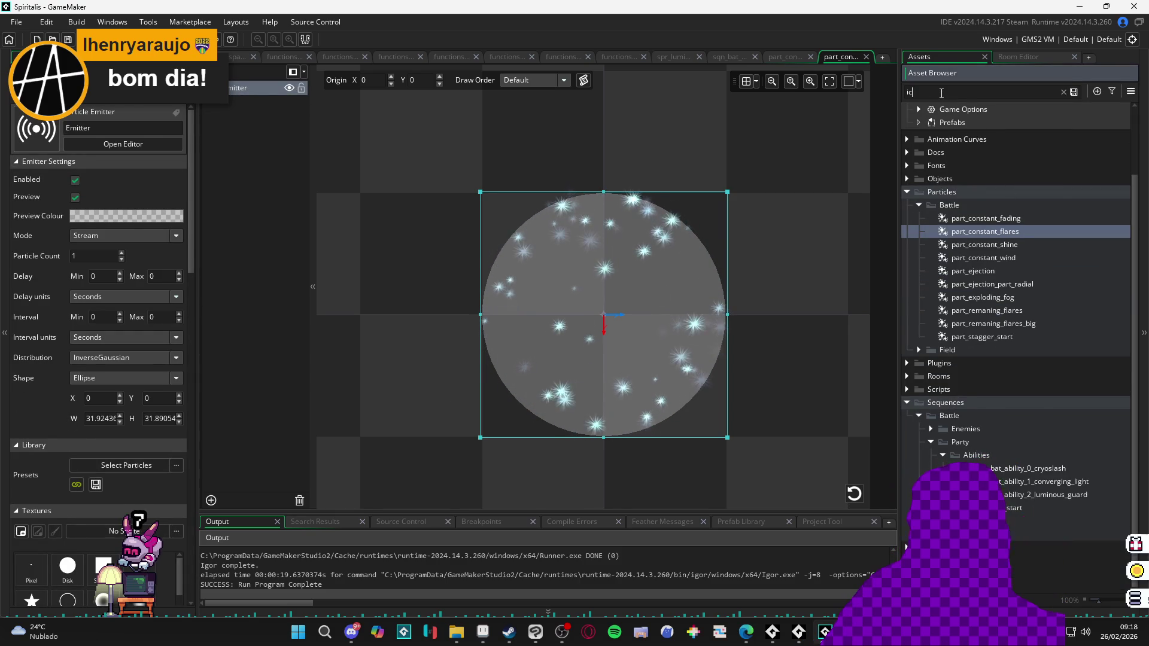
type("e")
scroll(985, 372, "down", 8)
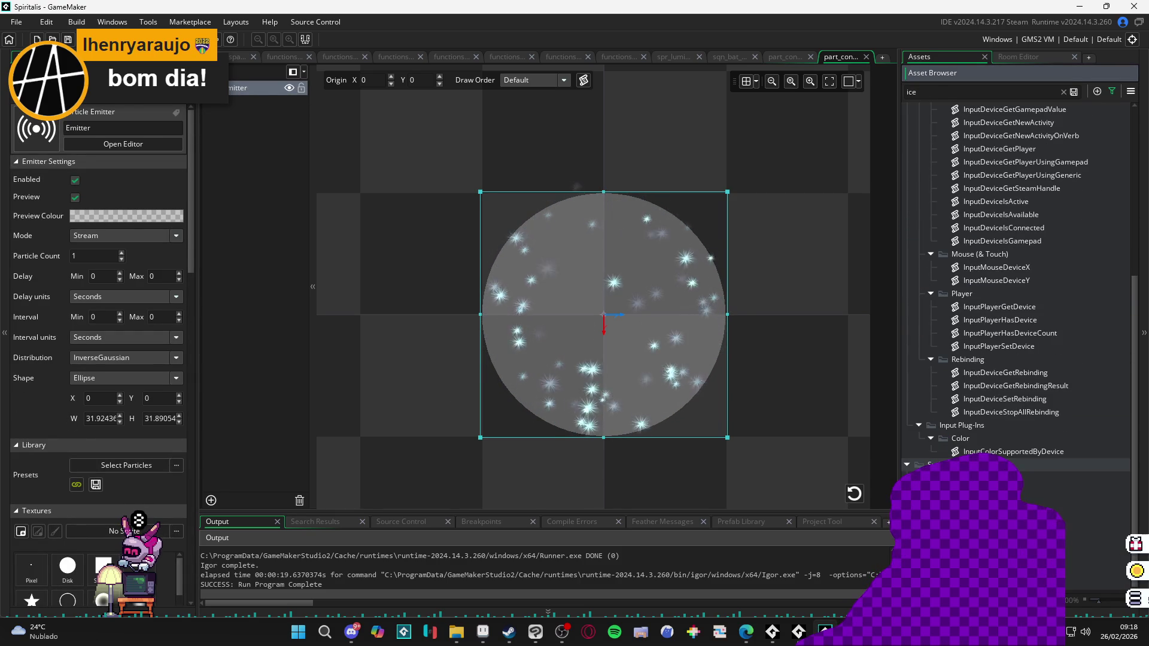
left_click_drag(1038, 550, 357, 530)
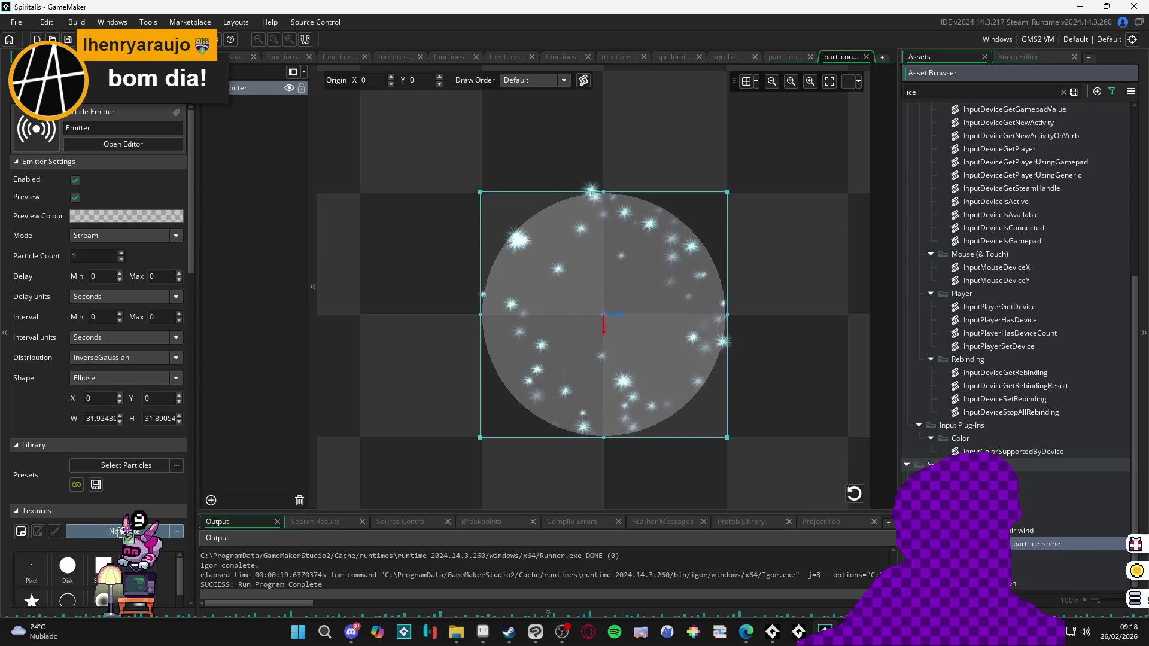
scroll(118, 551, "down", 8)
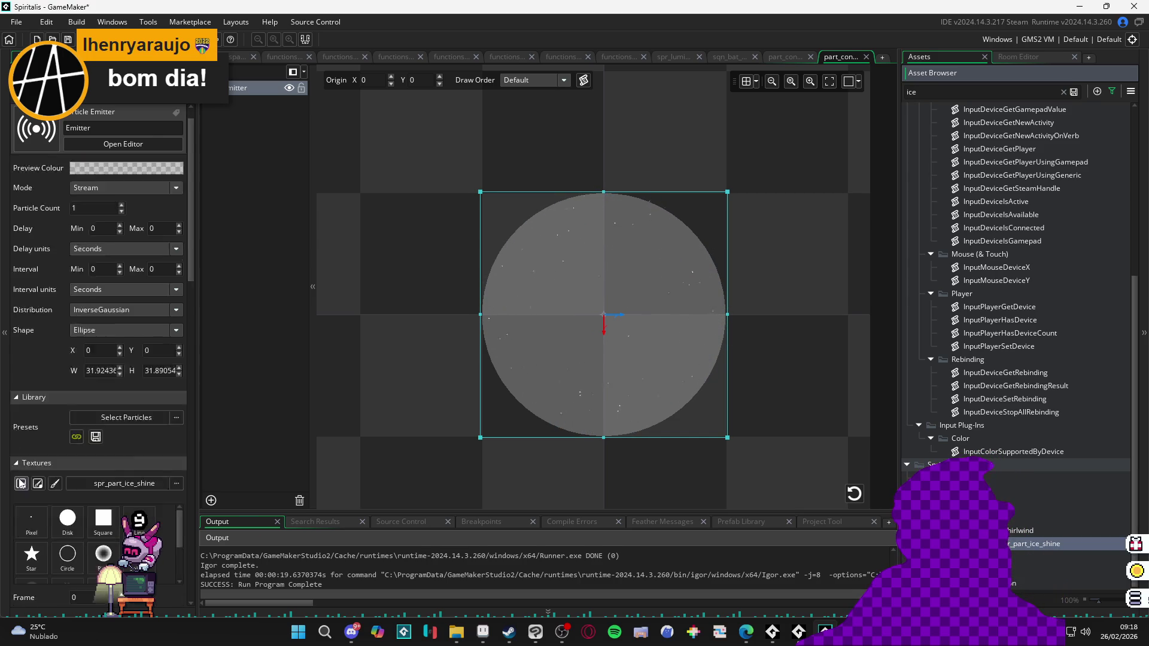
scroll(46, 487, "down", 3)
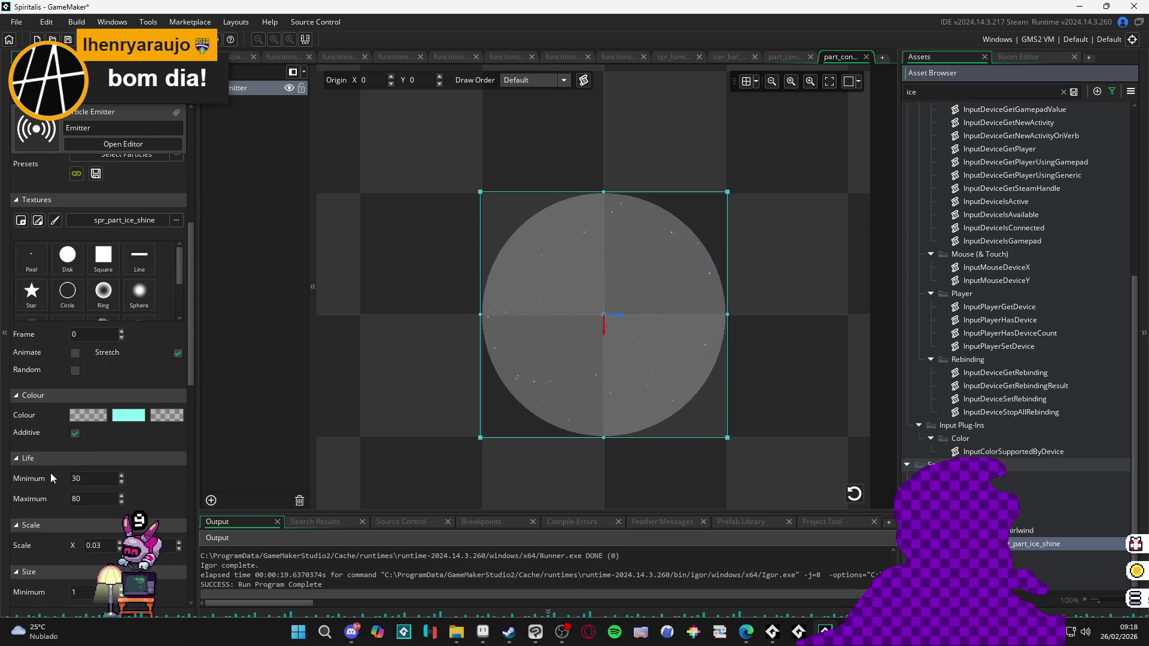
left_click(74, 353)
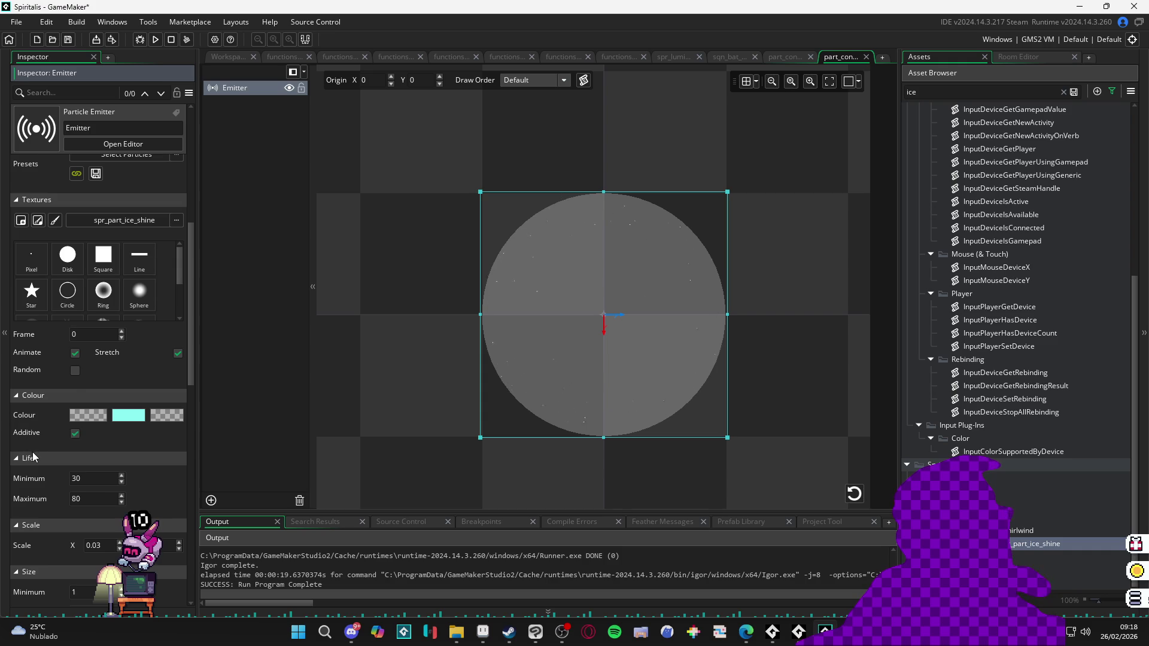
Step: Set the particle Scale X and Scale Y to 1
scroll(49, 402, "down", 9)
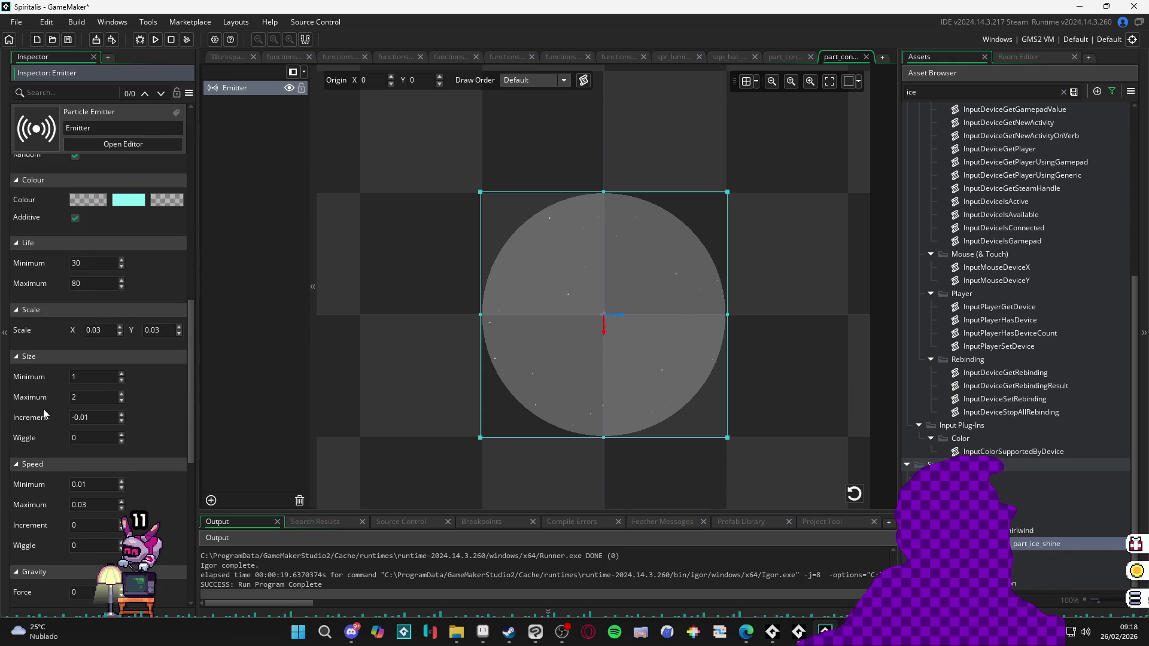
double_click(94, 330)
type("1")
key("Return")
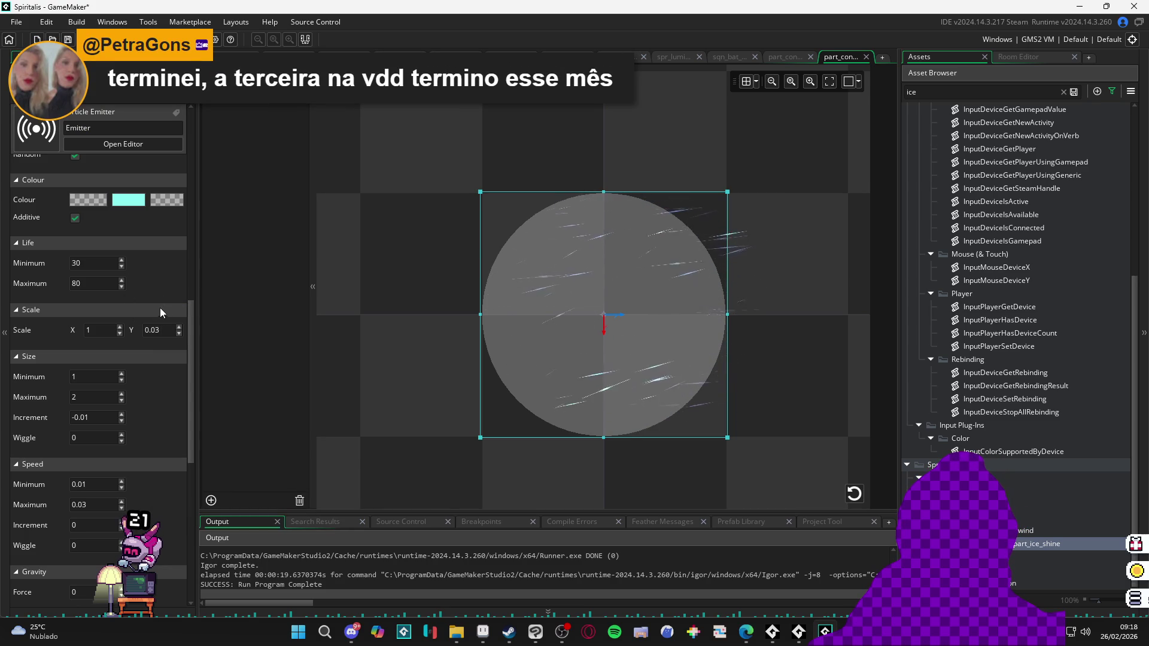
double_click(154, 330)
type("1")
key("Return")
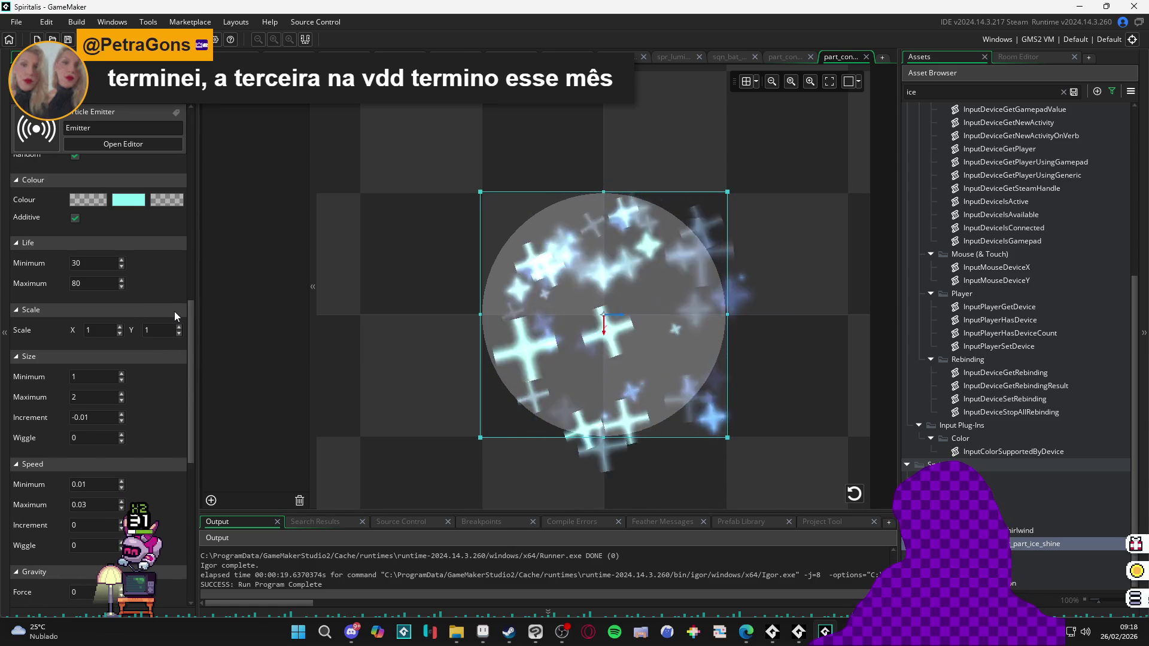
double_click(1035, 543)
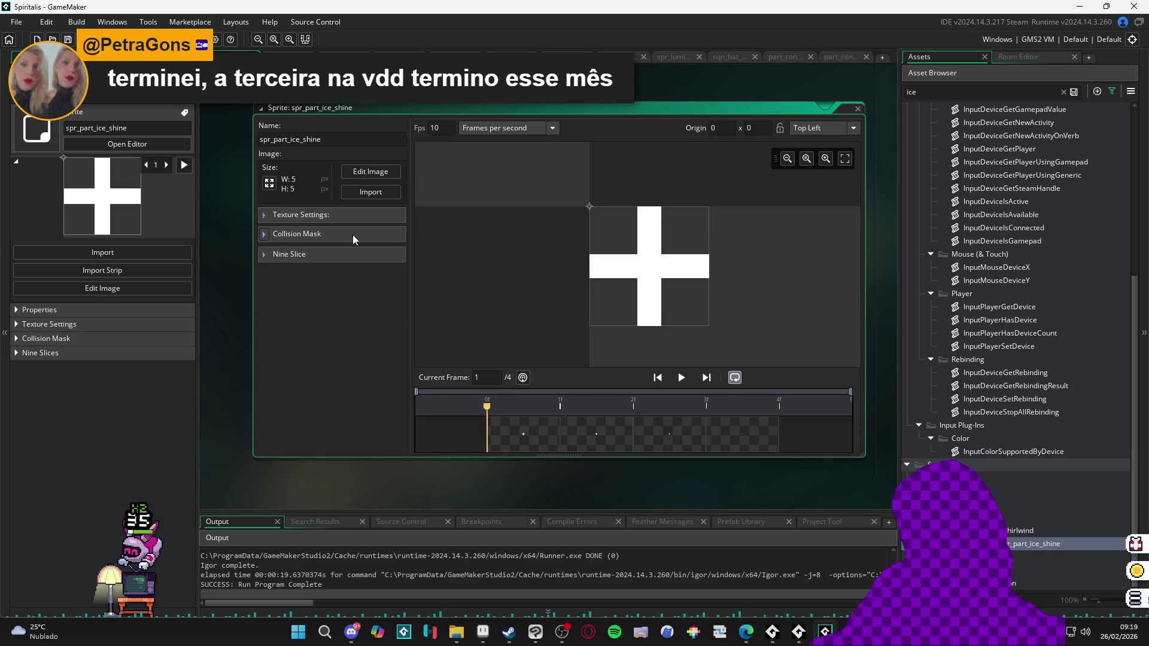
left_click(359, 214)
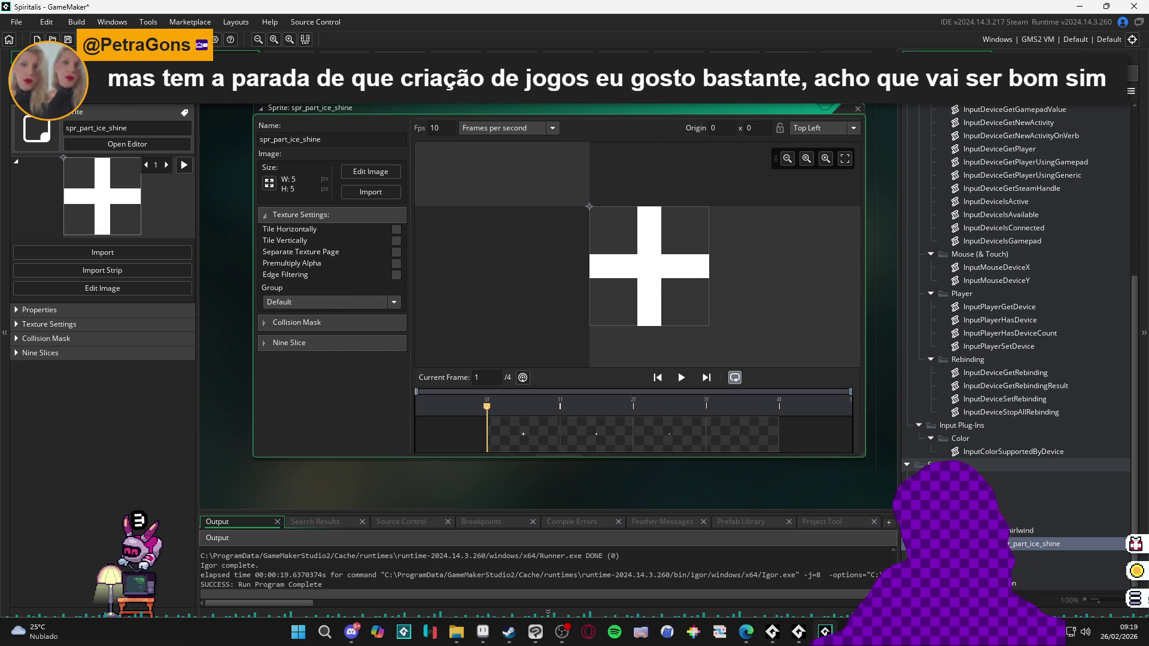
left_click(858, 109)
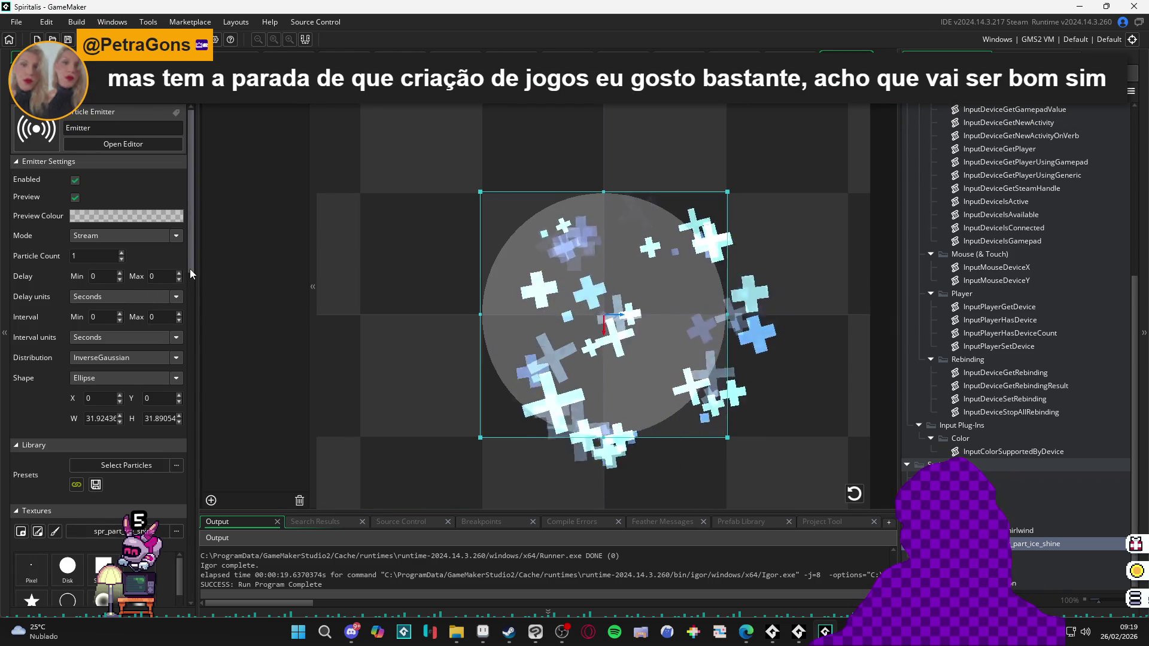
Step: Play the battle sequence to preview the current cyan cross particles
left_click_drag(193, 270, 198, 490)
key("ctrl+Tab")
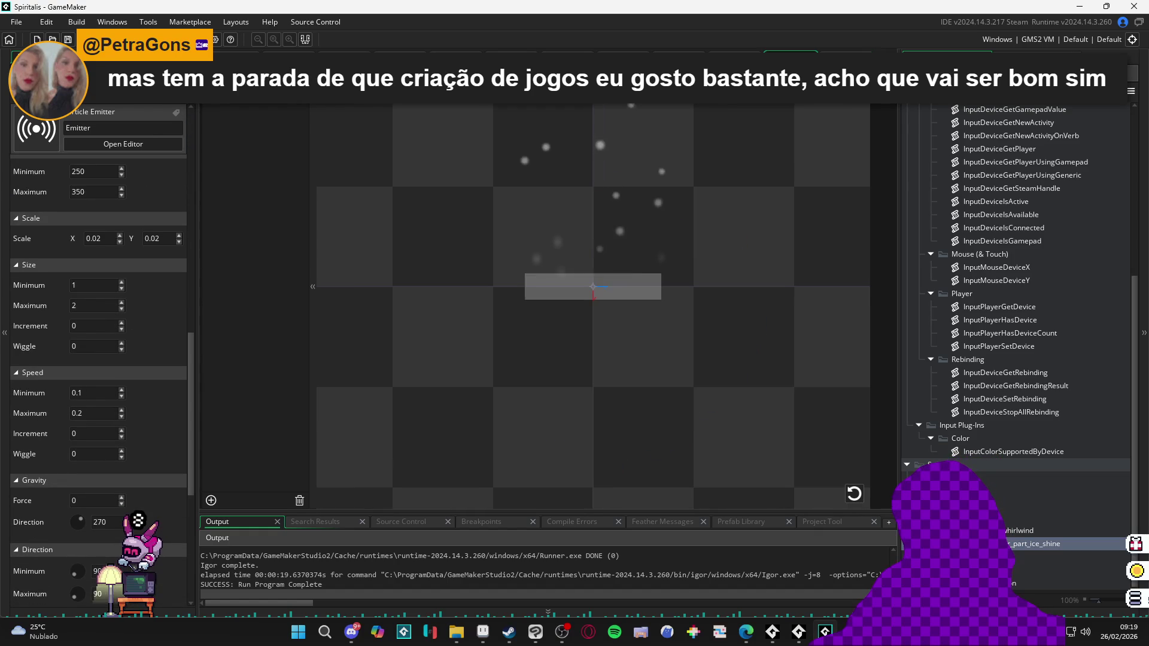
key("space")
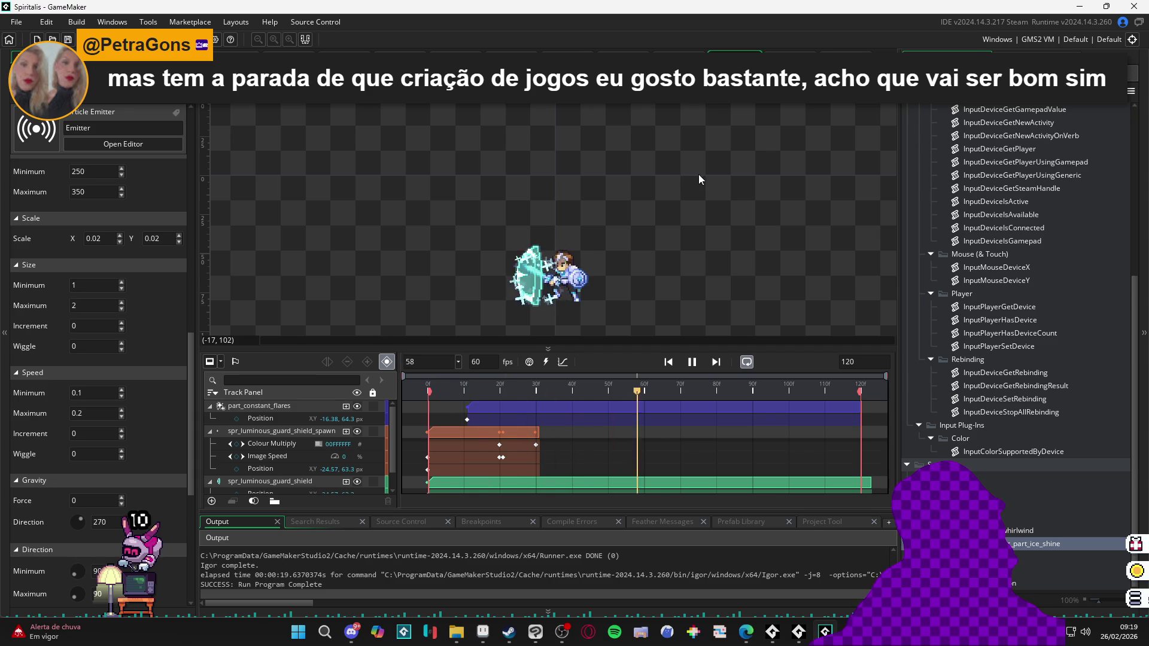
left_click(845, 56)
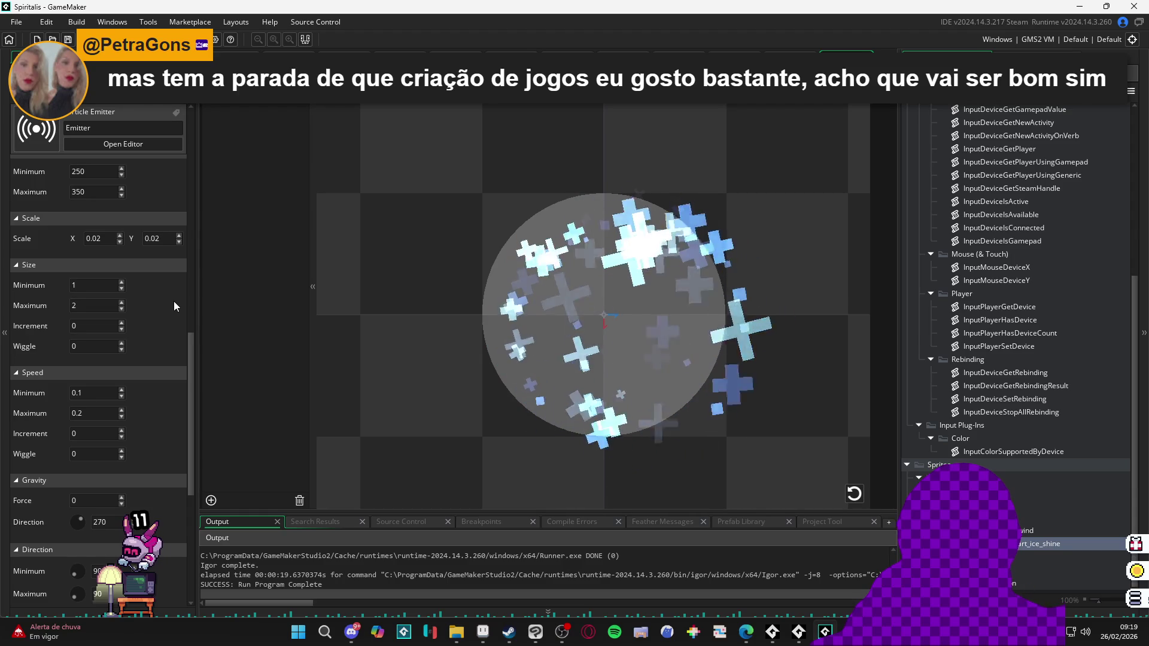
Step: Select the emitter and shrink its particle Scale X and Y values
left_click_drag(189, 338, 200, 200)
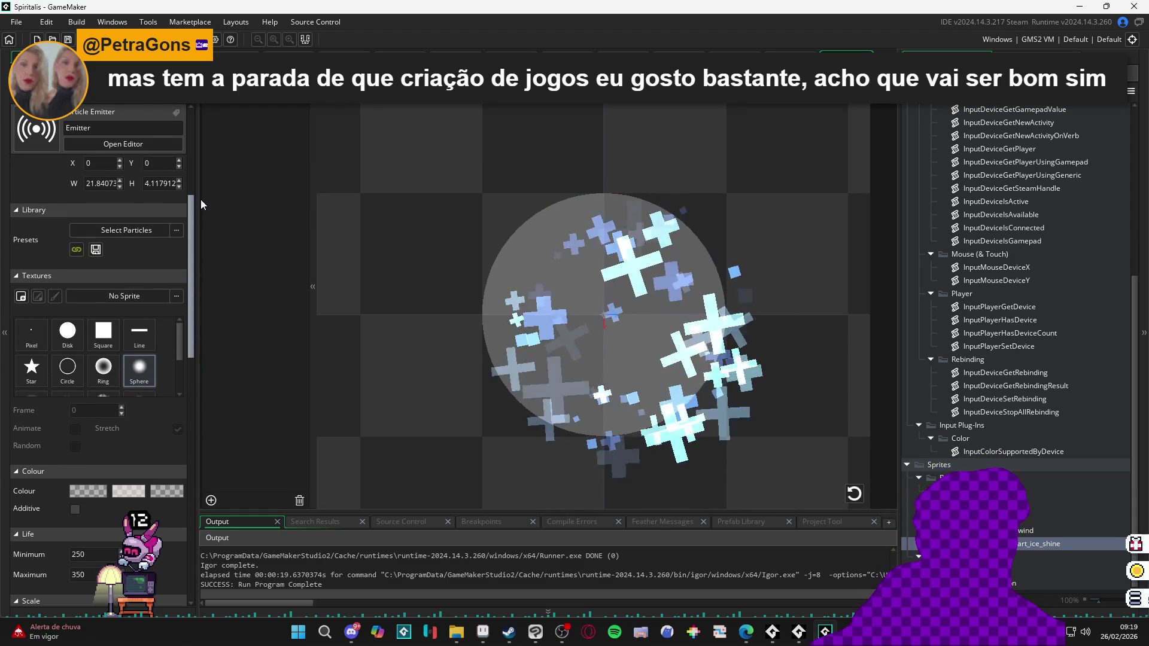
mouse_move(200, 199)
left_mouse_down()
mouse_move(200, 178)
mouse_move(171, 256)
left_mouse_up()
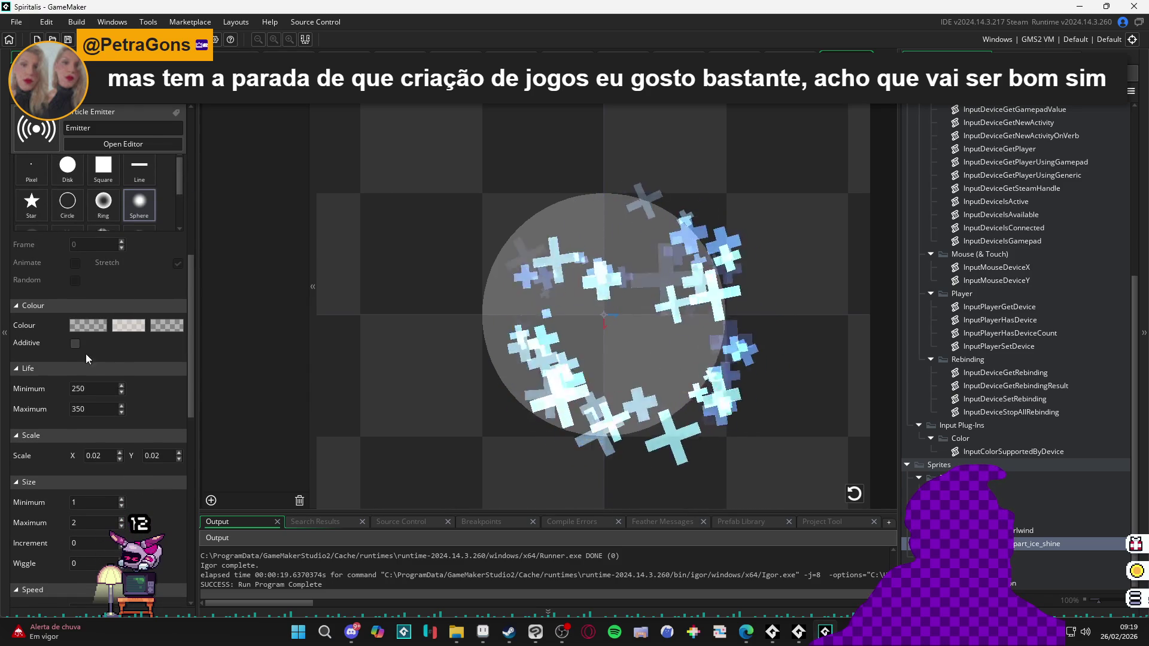
left_click(217, 209)
left_click(107, 461)
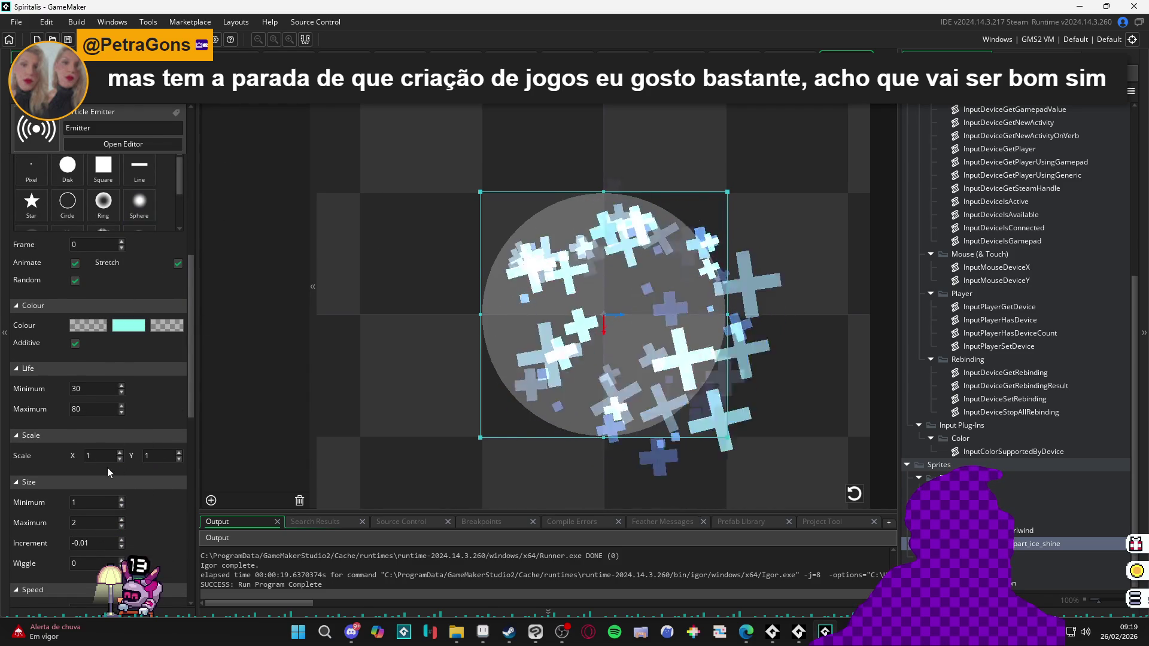
key("BackSpace")
type("0.3")
key("Tab")
key("BackSpace")
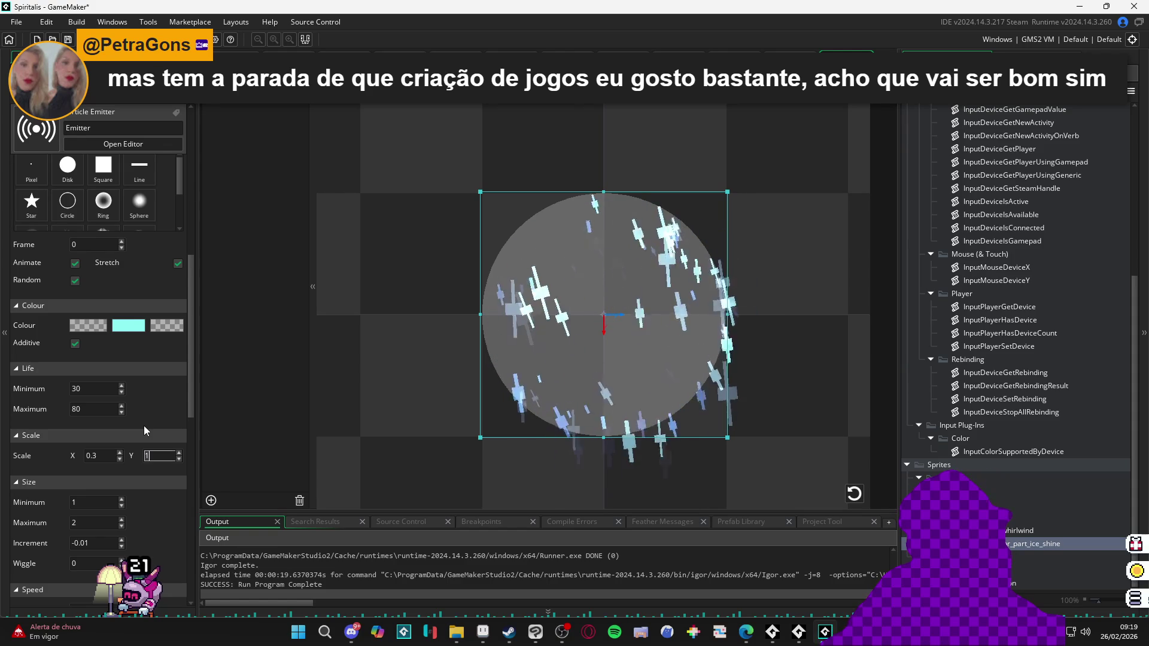
type("0.5")
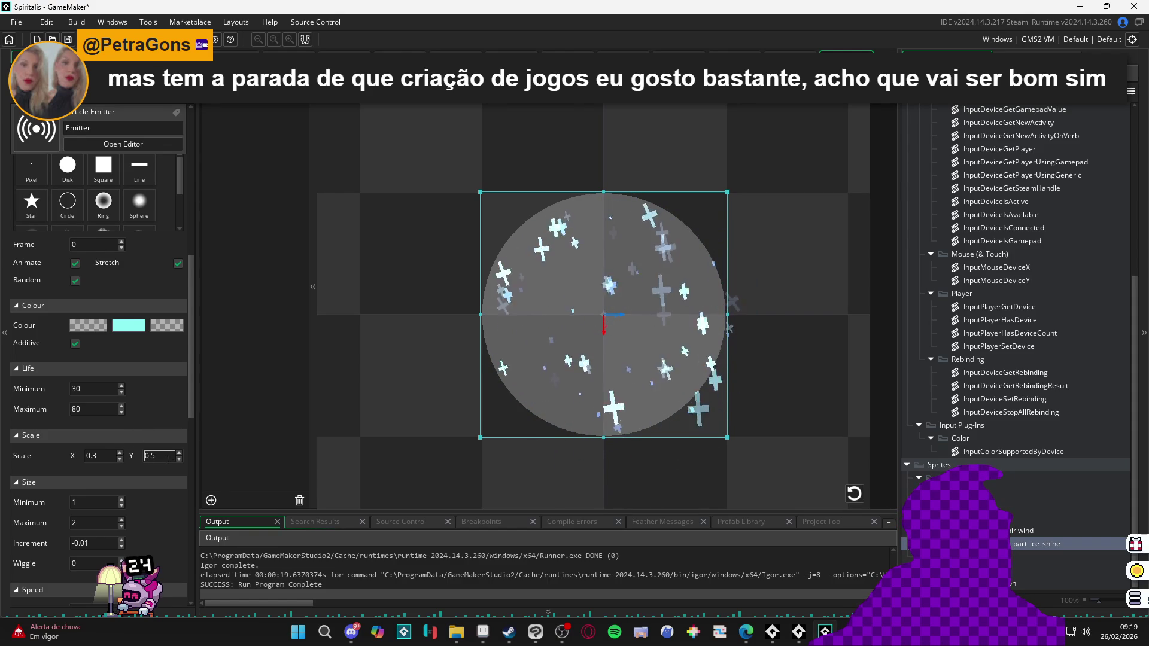
key("BackSpace")
type("3")
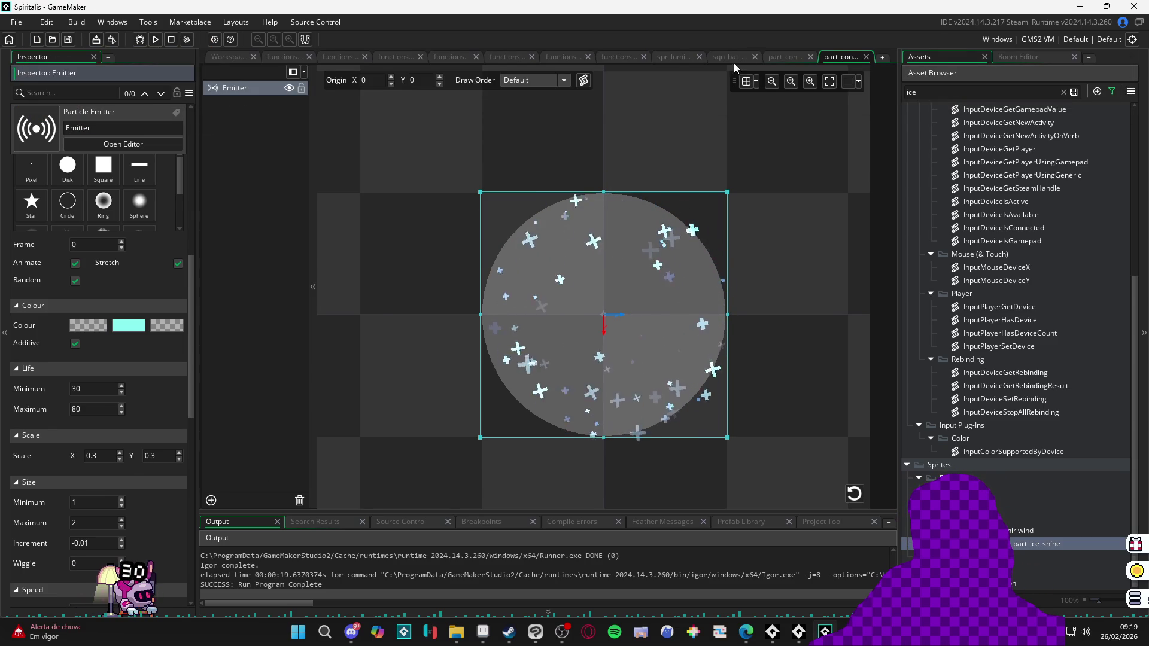
Step: Compare the other open tabs, then fine-tune the emitter's particle scale again
left_click(774, 58)
left_click(729, 57)
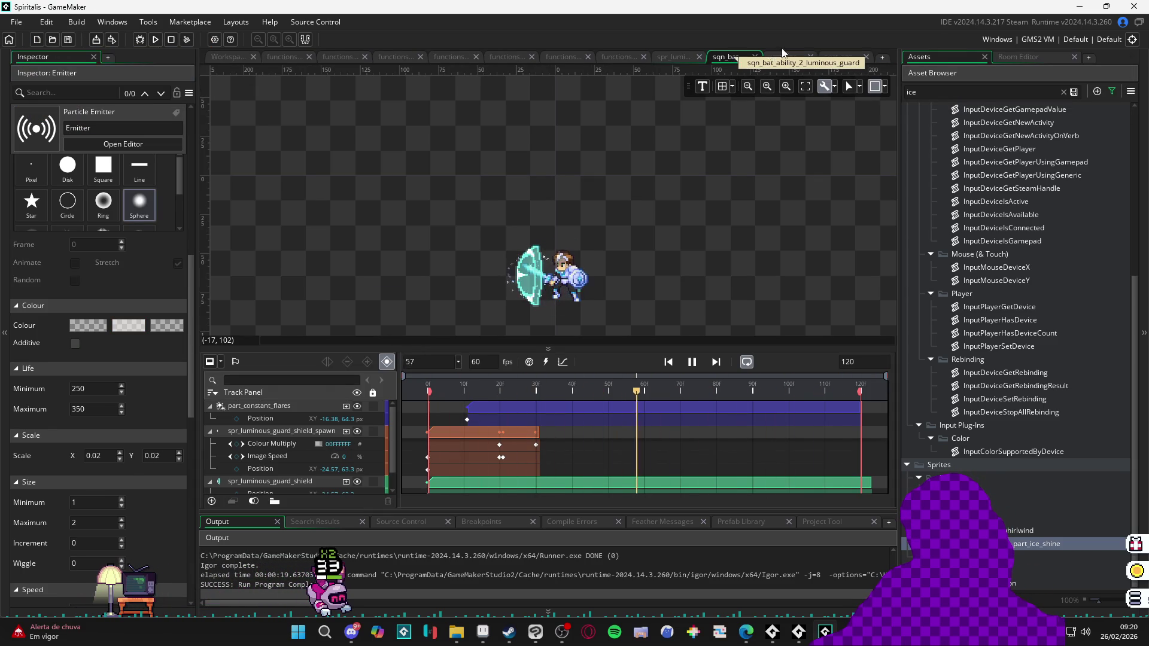
left_click(840, 56)
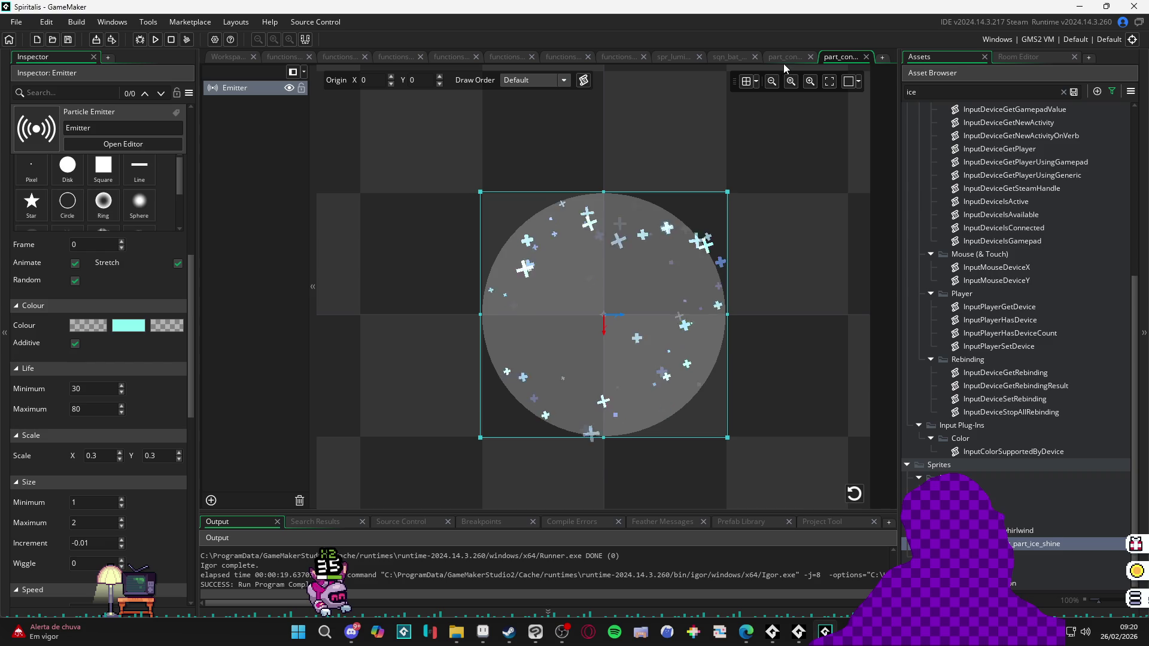
left_click(102, 455)
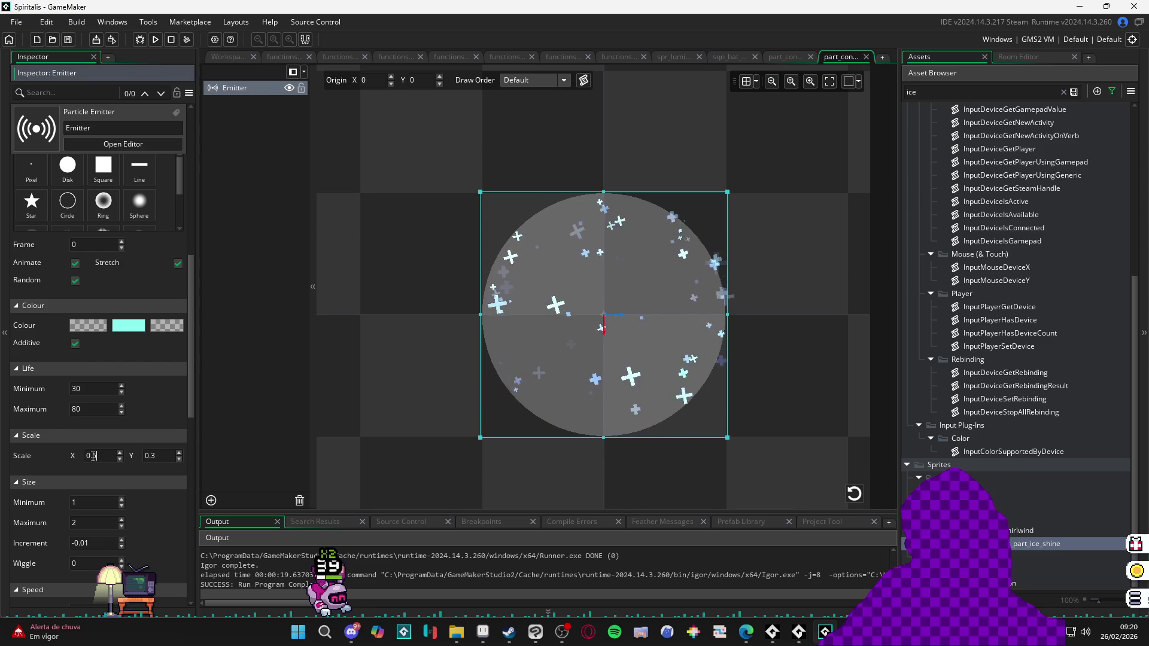
type("0.5")
left_click(153, 457)
key("BackSpace")
type("7")
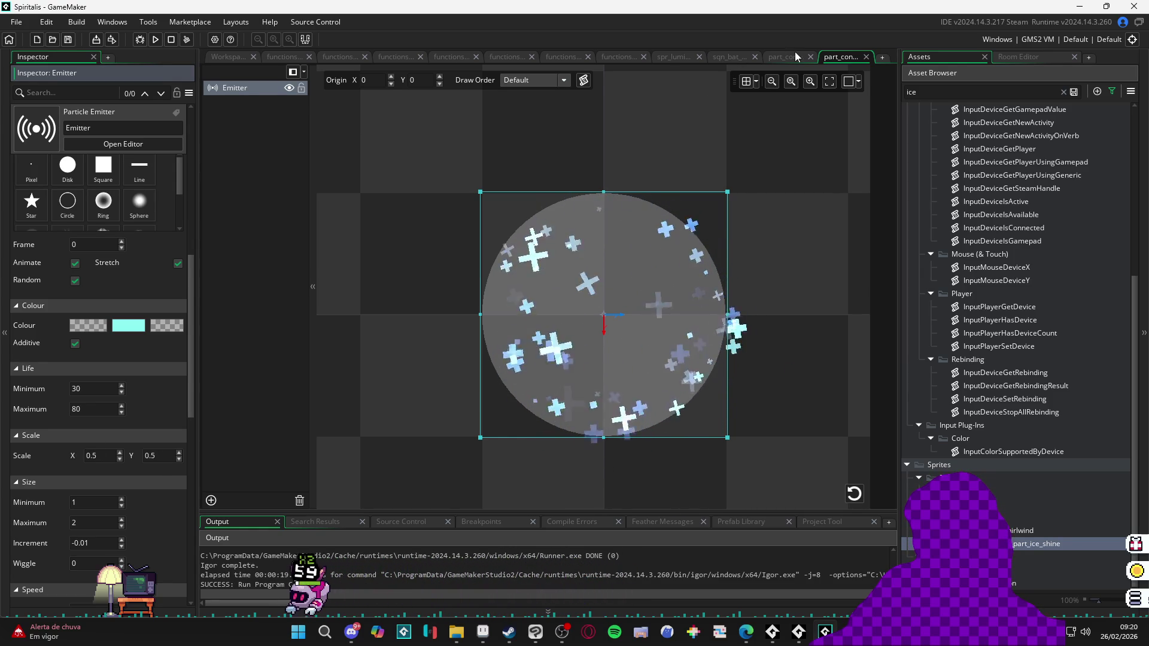
Step: Check the battle sequence and close the duplicate part_con particle system editor
left_click(729, 57)
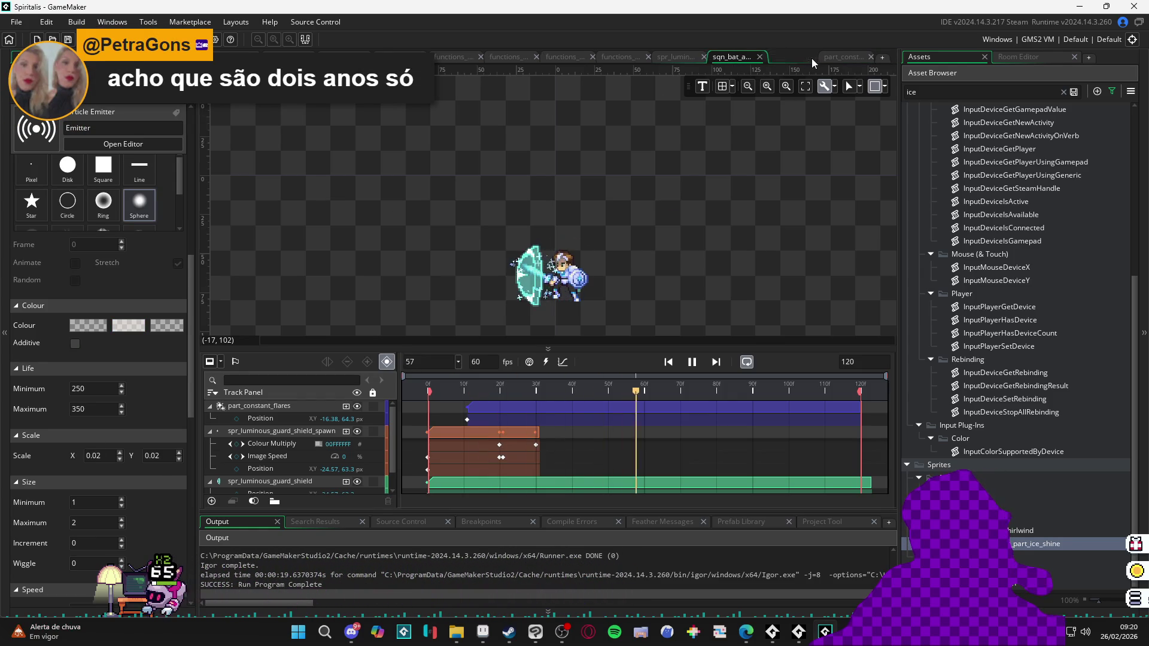
left_click(811, 57)
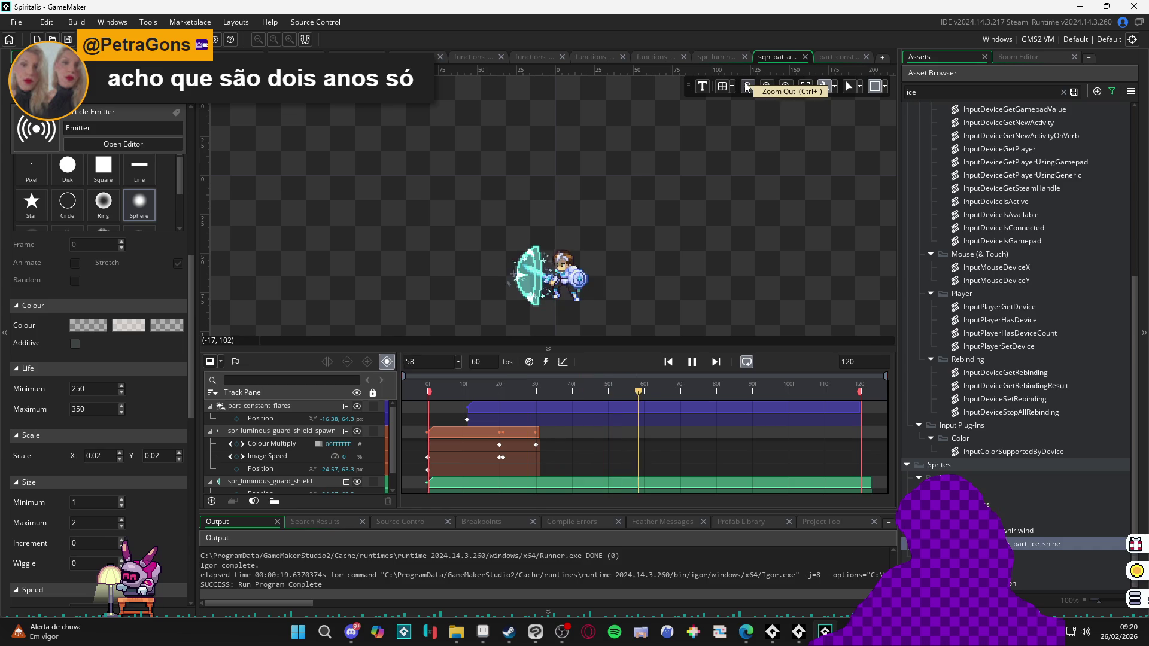
left_click(848, 59)
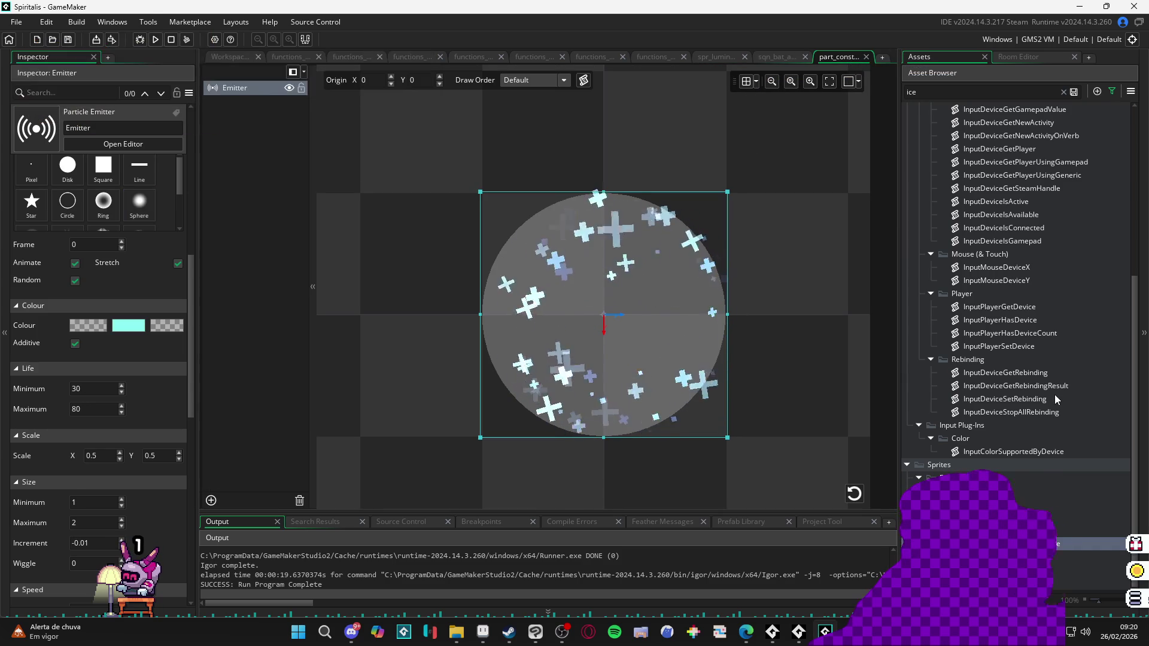
scroll(1040, 375, "up", 3)
scroll(1039, 375, "up", 3)
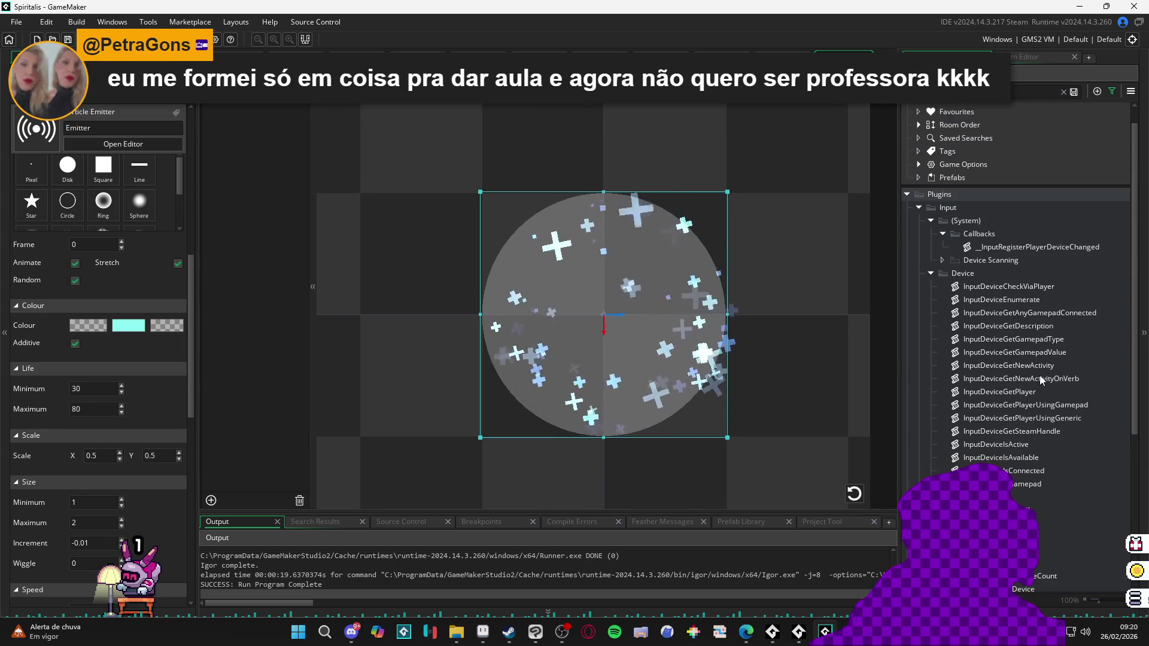
scroll(1040, 376, "down", 5)
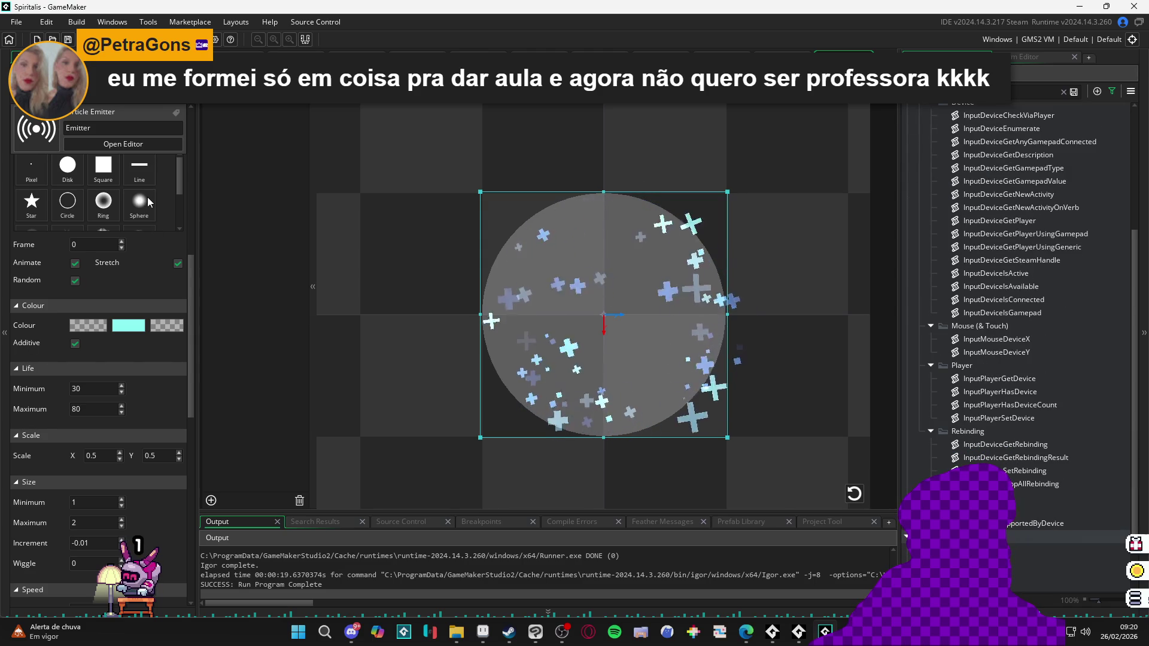
Step: Switch the particles to the Sphere texture at 0.1 scale, save, and preview
left_click(147, 196)
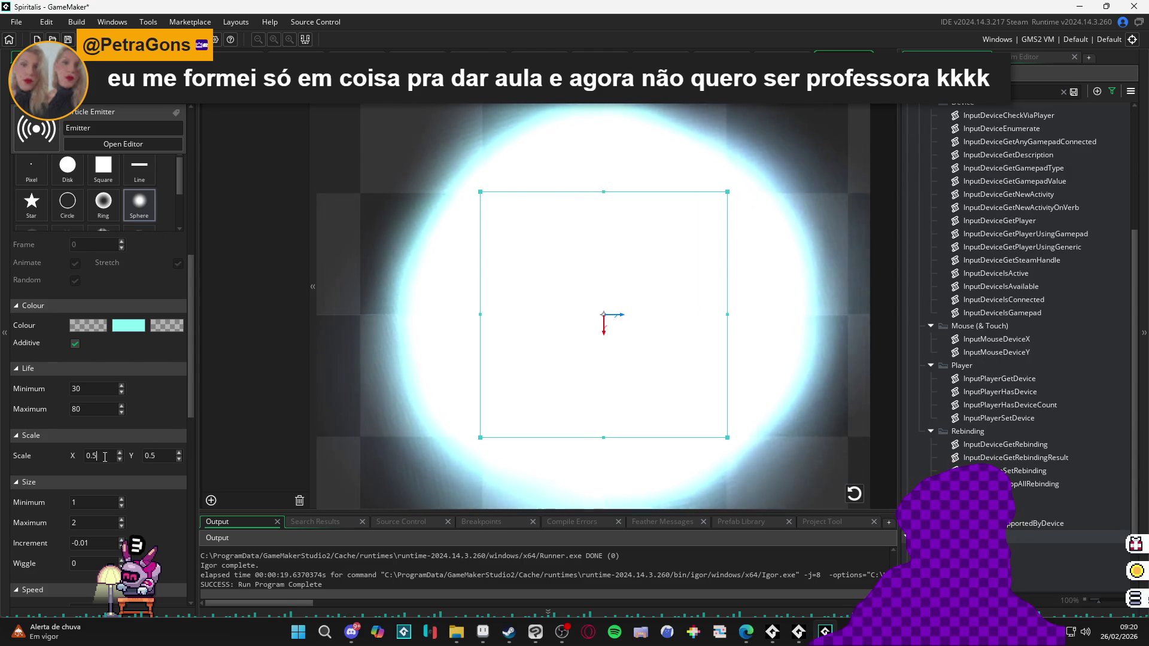
double_click(121, 452)
type(".1")
key("Tab")
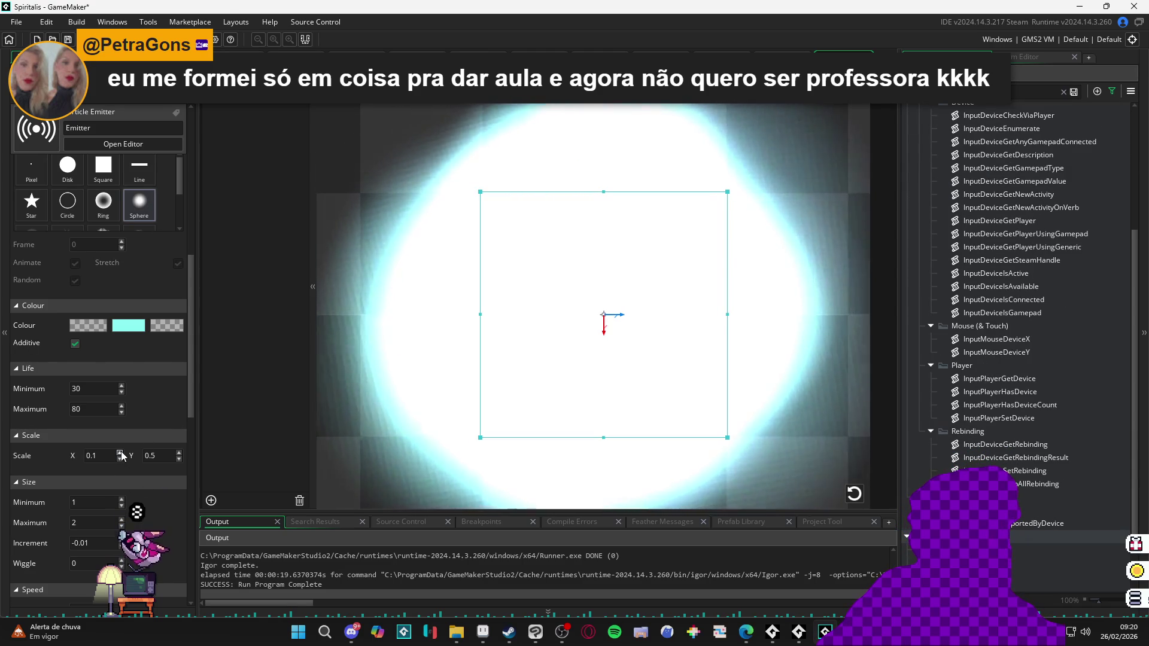
type(".1")
key("Return")
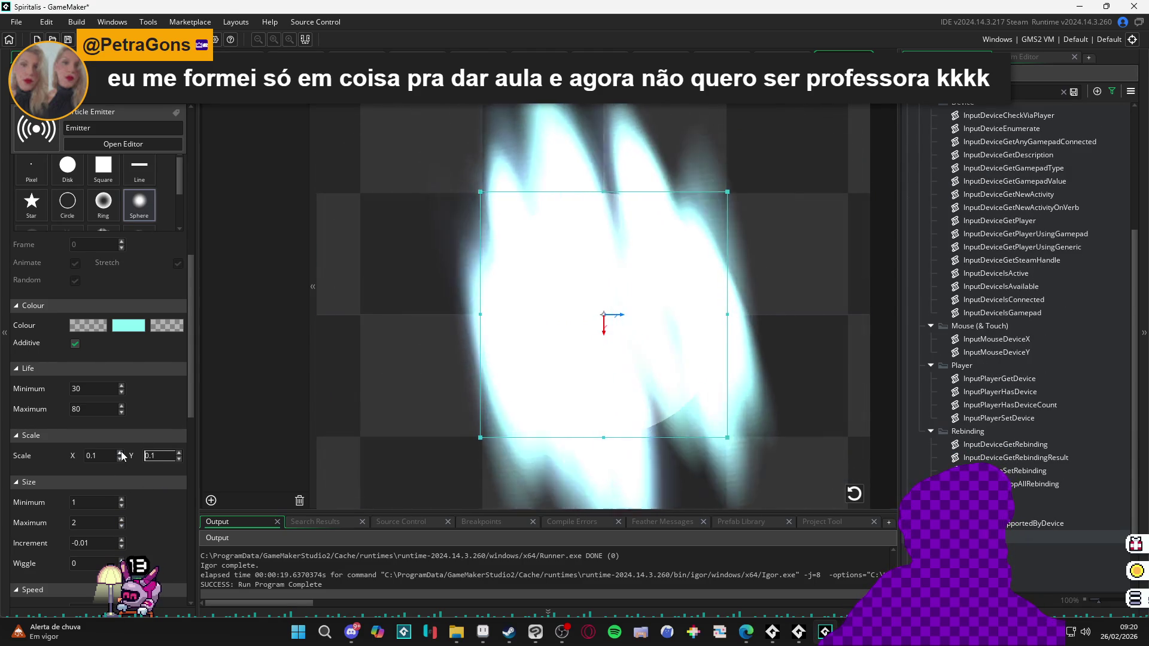
key("ctrl+s")
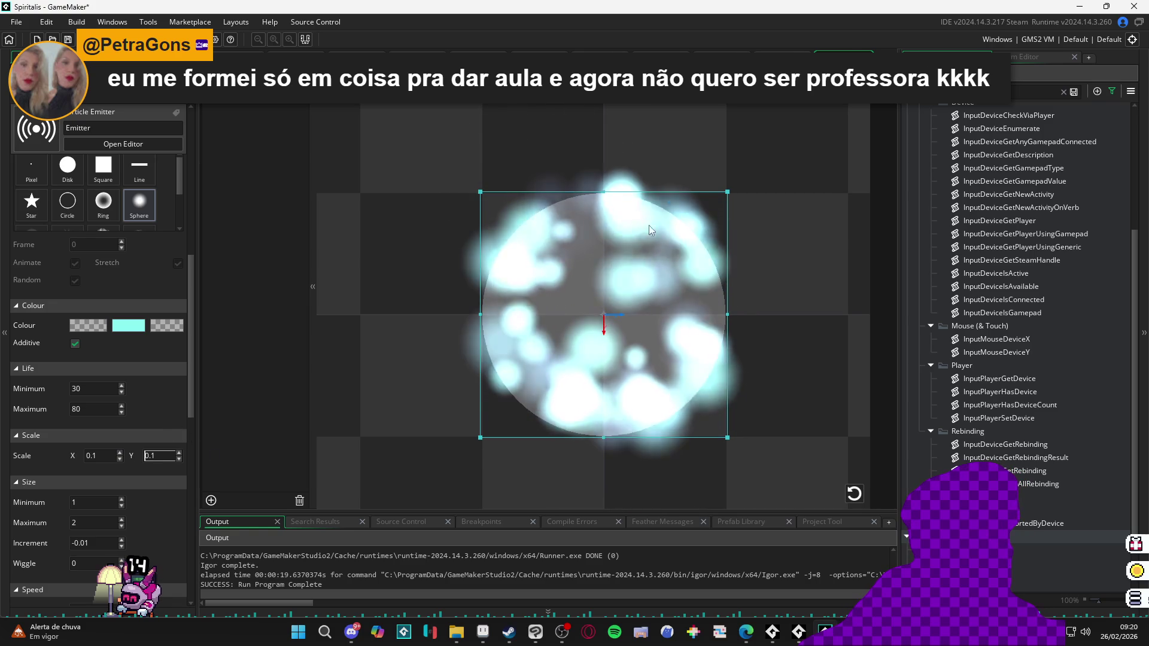
key("ctrl+Tab")
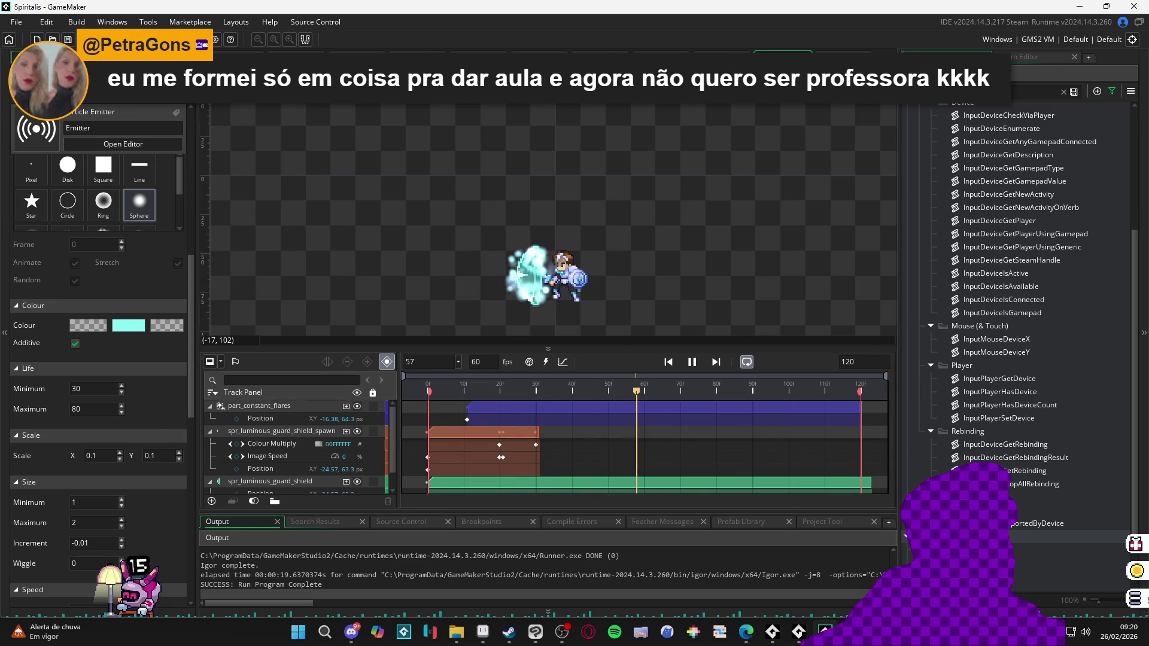
key("ctrl+Tab")
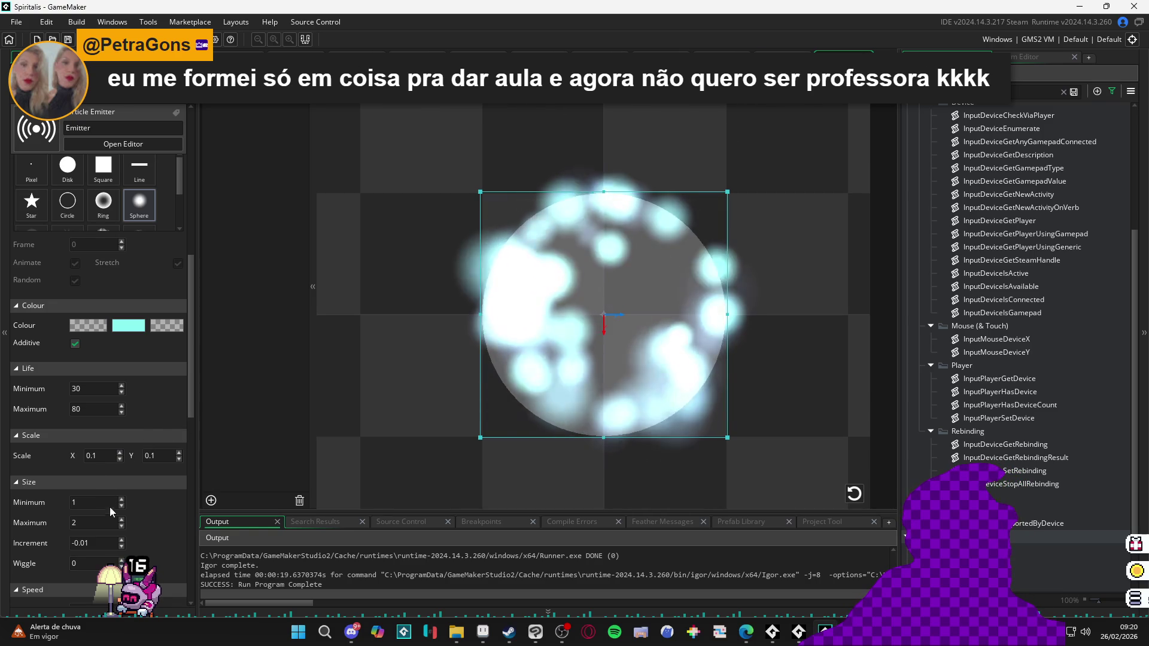
Step: Shrink the sphere particles to 0.05 by 0.05, save, and preview the sequence
double_click(110, 453)
type("0.05")
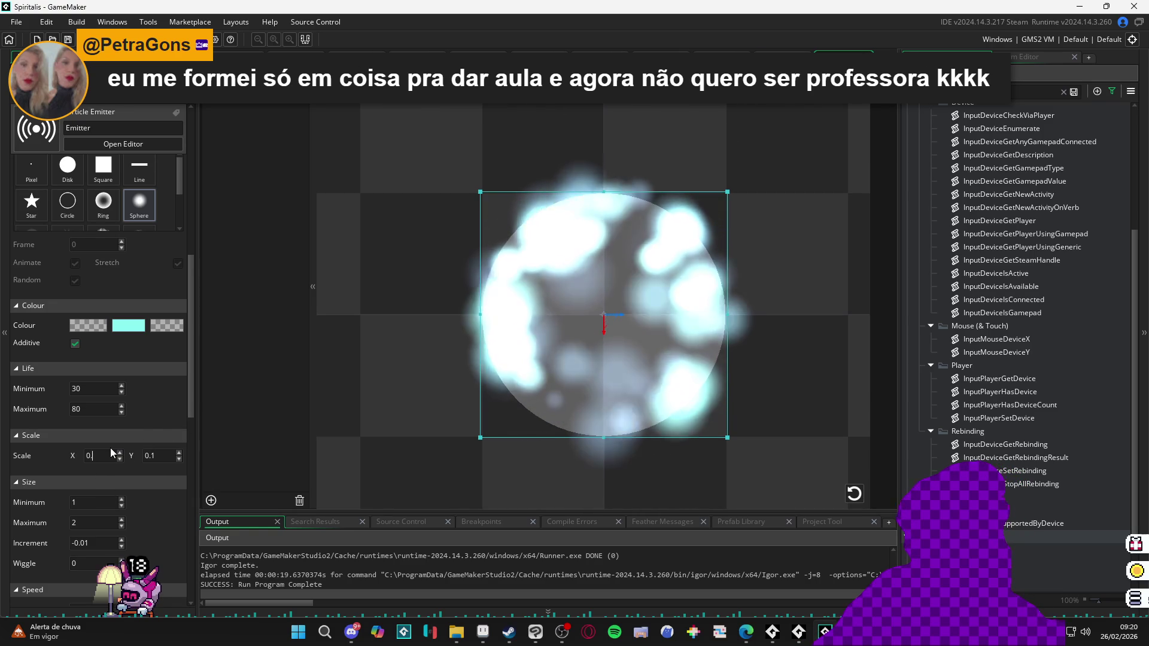
key("Tab")
type("0.05")
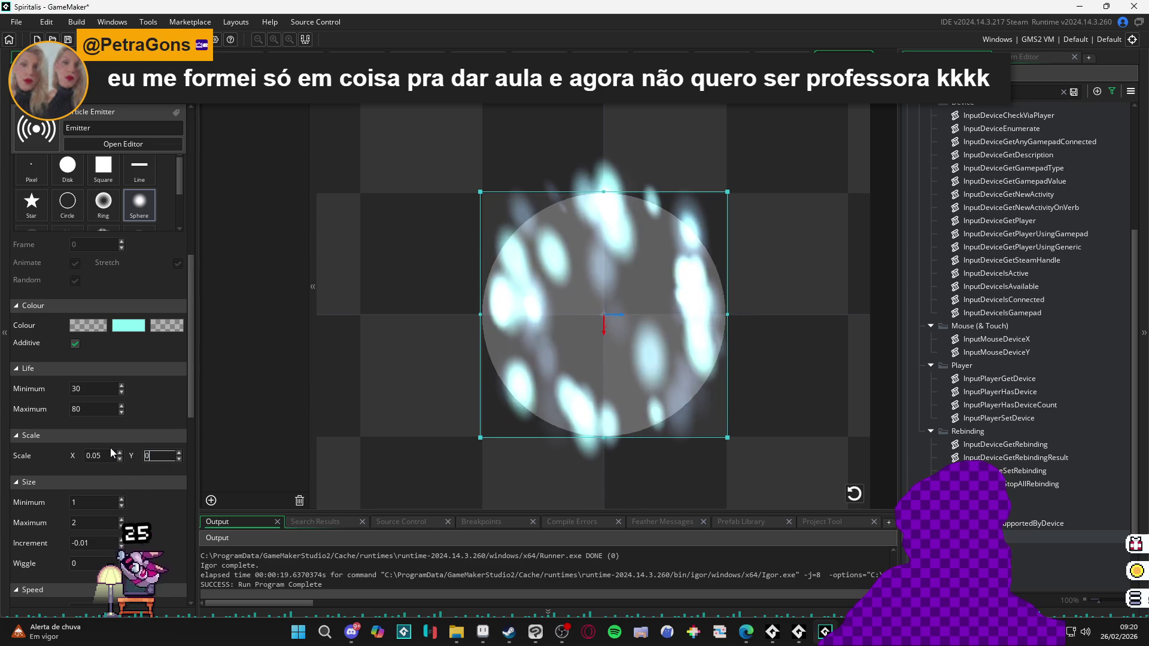
key("ctrl+s")
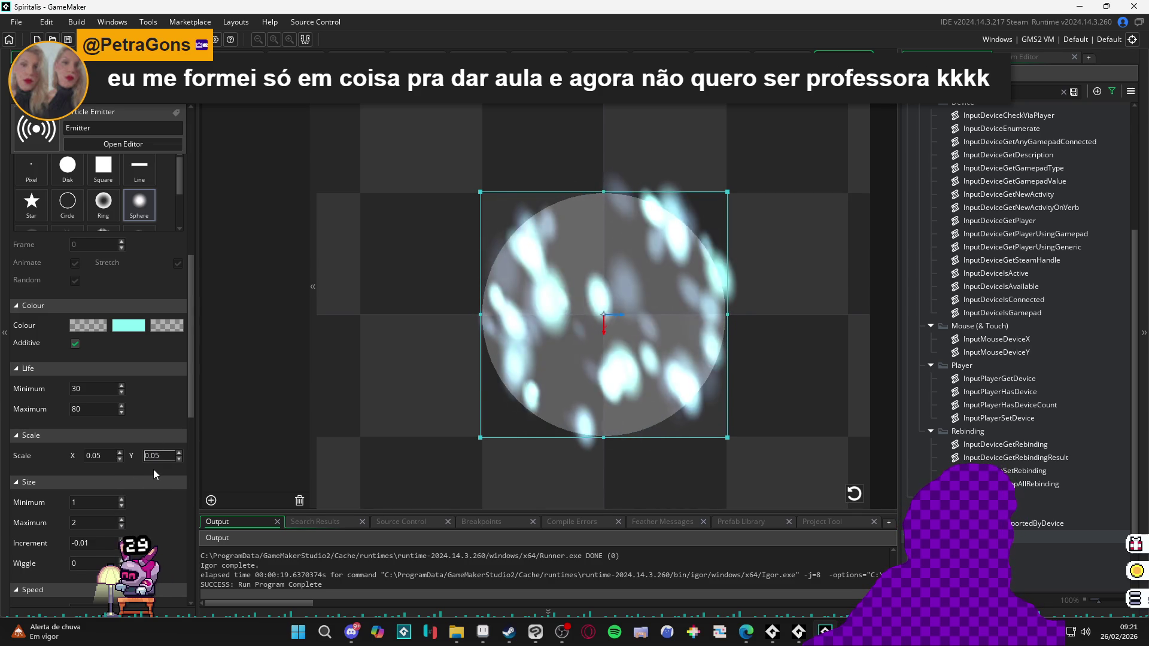
key("ctrl+Tab")
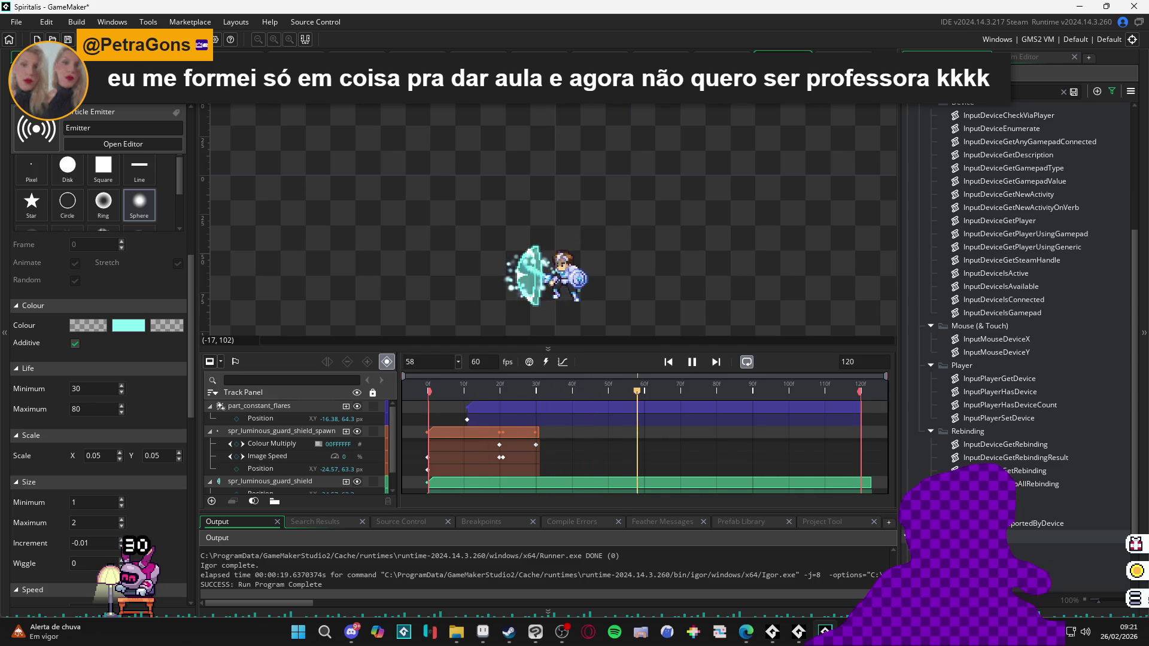
key("ctrl+Tab")
left_click(141, 437)
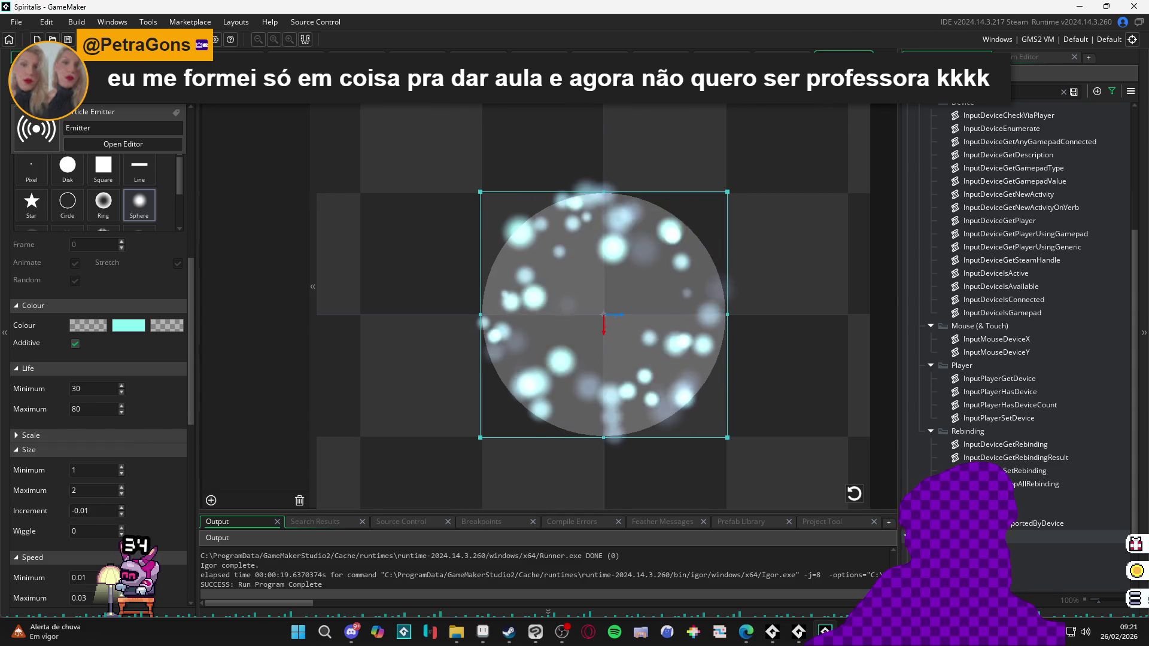
key("ctrl+Tab")
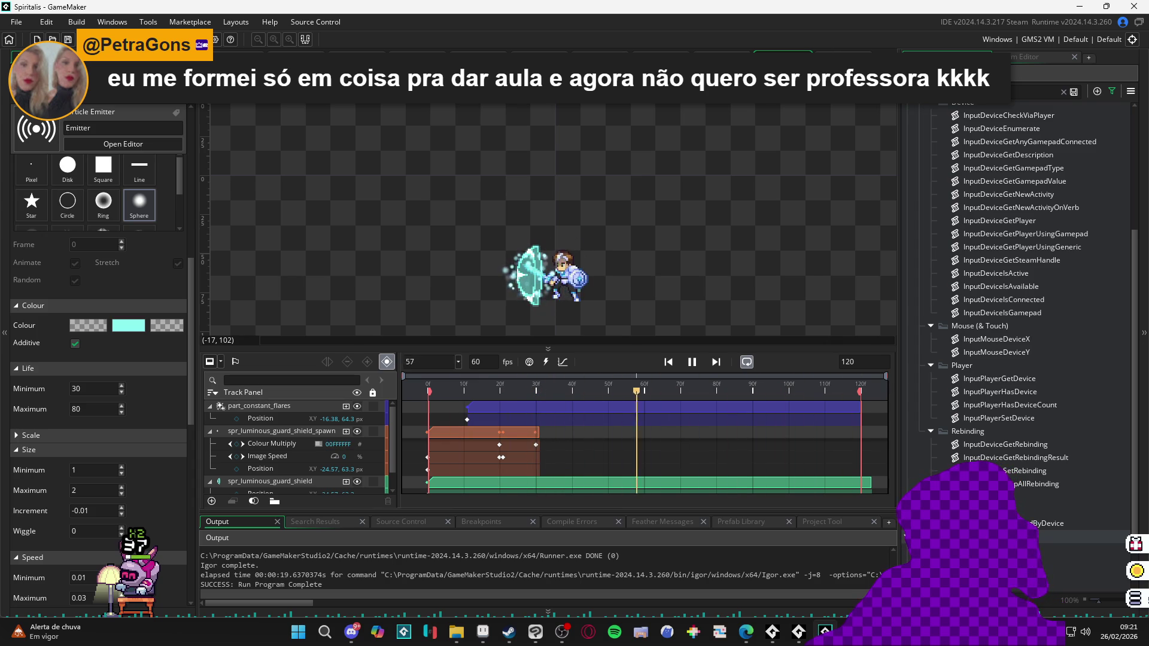
key("ctrl+Tab")
scroll(153, 293, "up", 3)
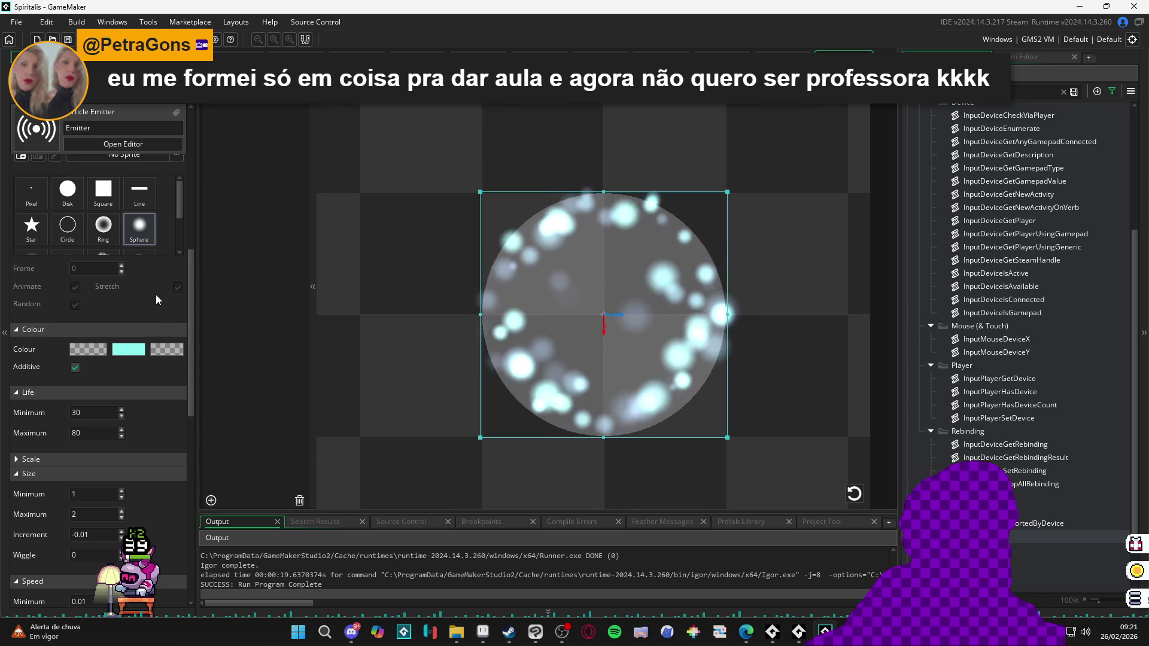
Step: Set the flares emitter's Particle Count to -10 and view the sqn_bat sequence timeline
scroll(152, 343, "up", 5)
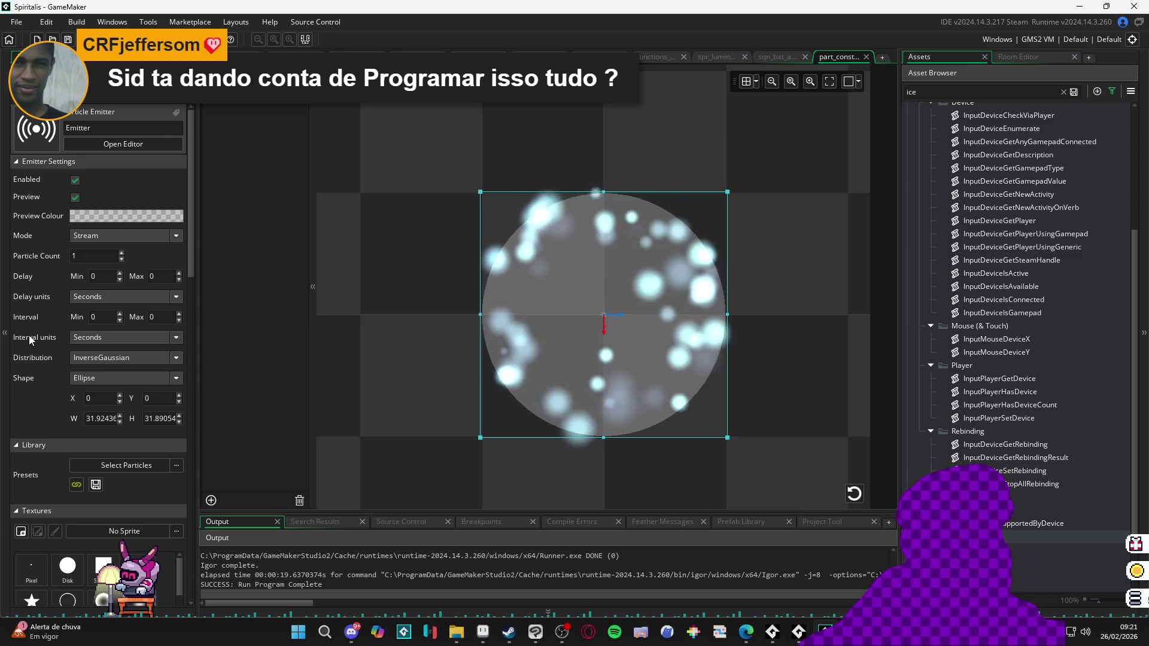
scroll(27, 324, "down", 7)
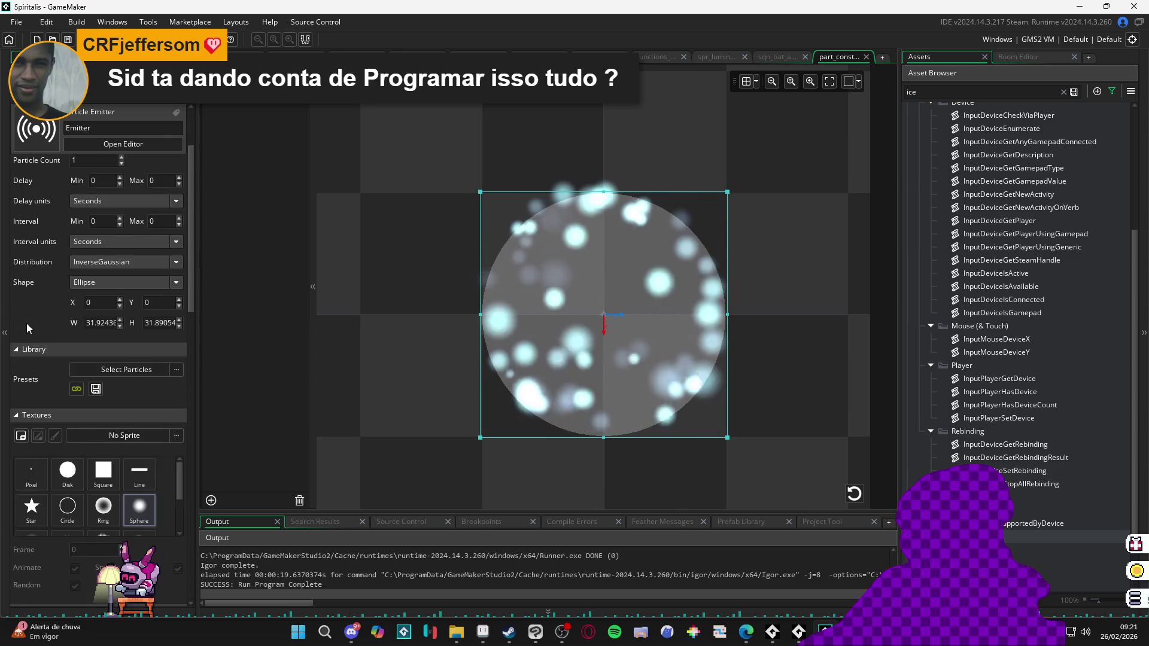
scroll(26, 323, "up", 7)
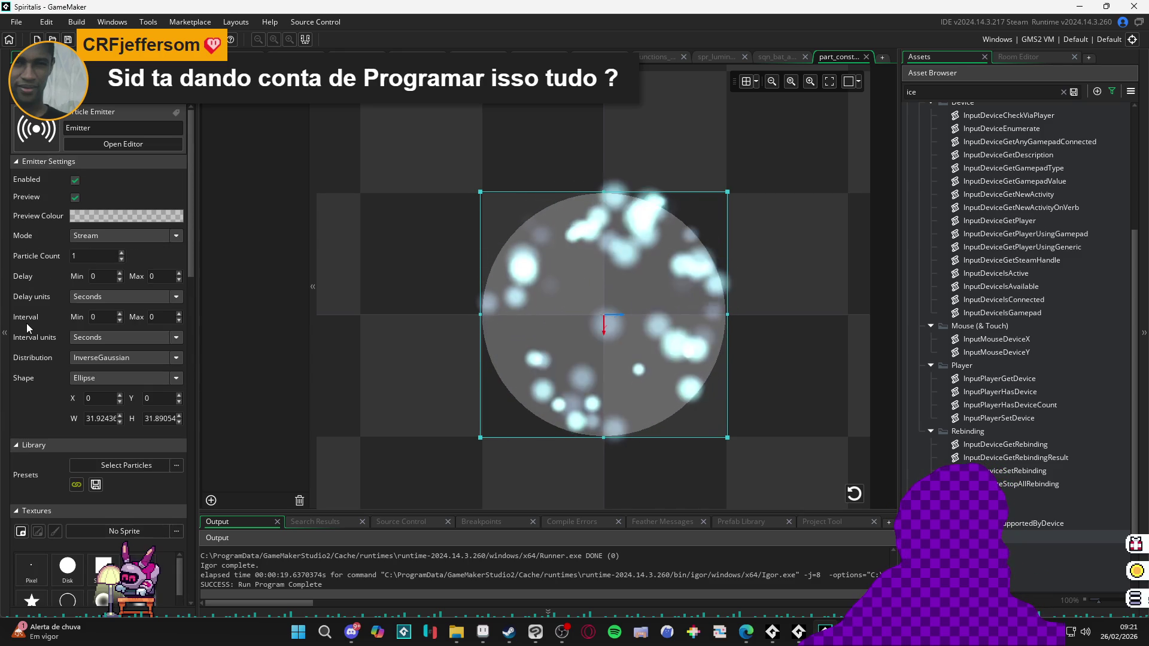
scroll(18, 354, "down", 8)
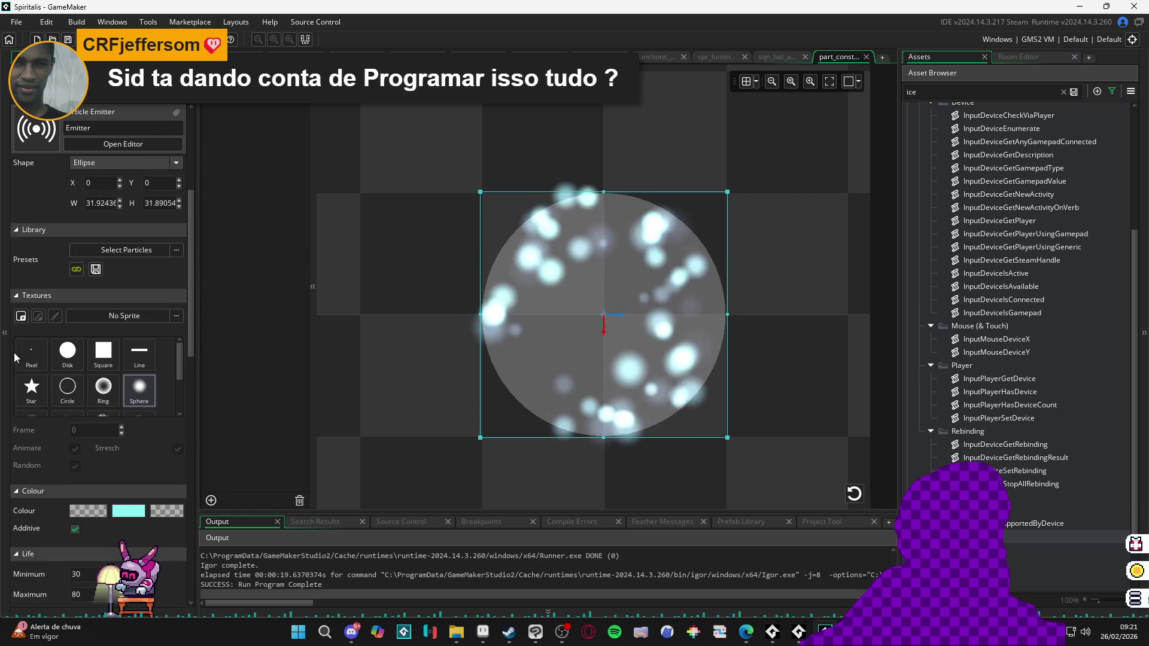
scroll(18, 356, "down", 5)
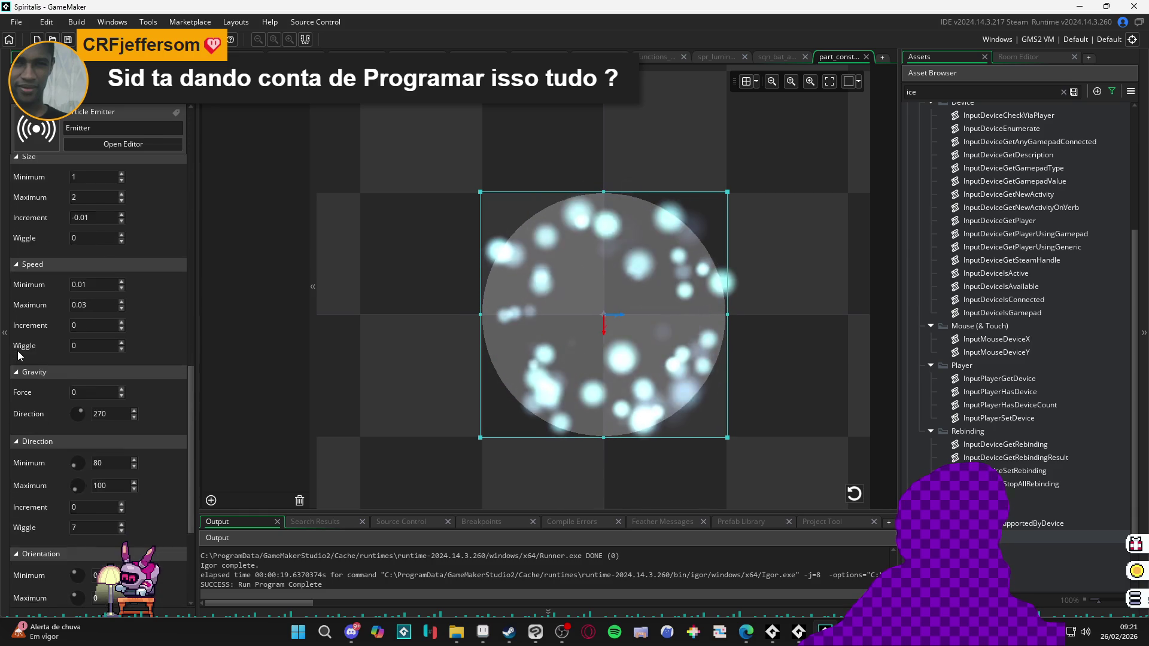
scroll(20, 352, "up", 7)
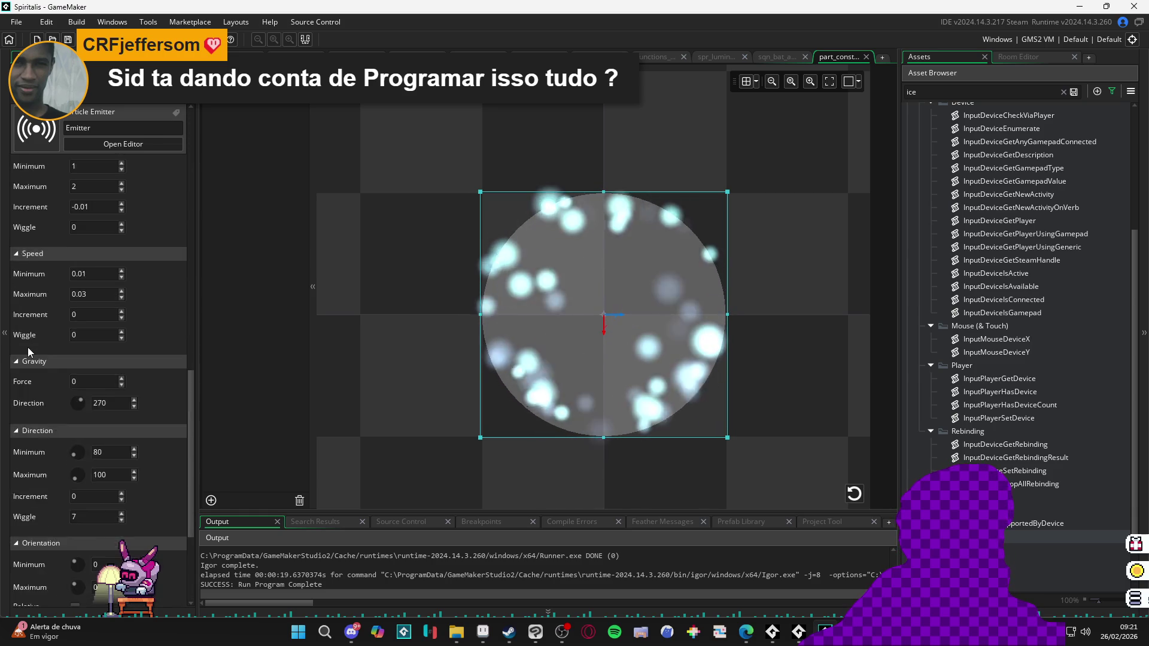
scroll(28, 417, "up", 2)
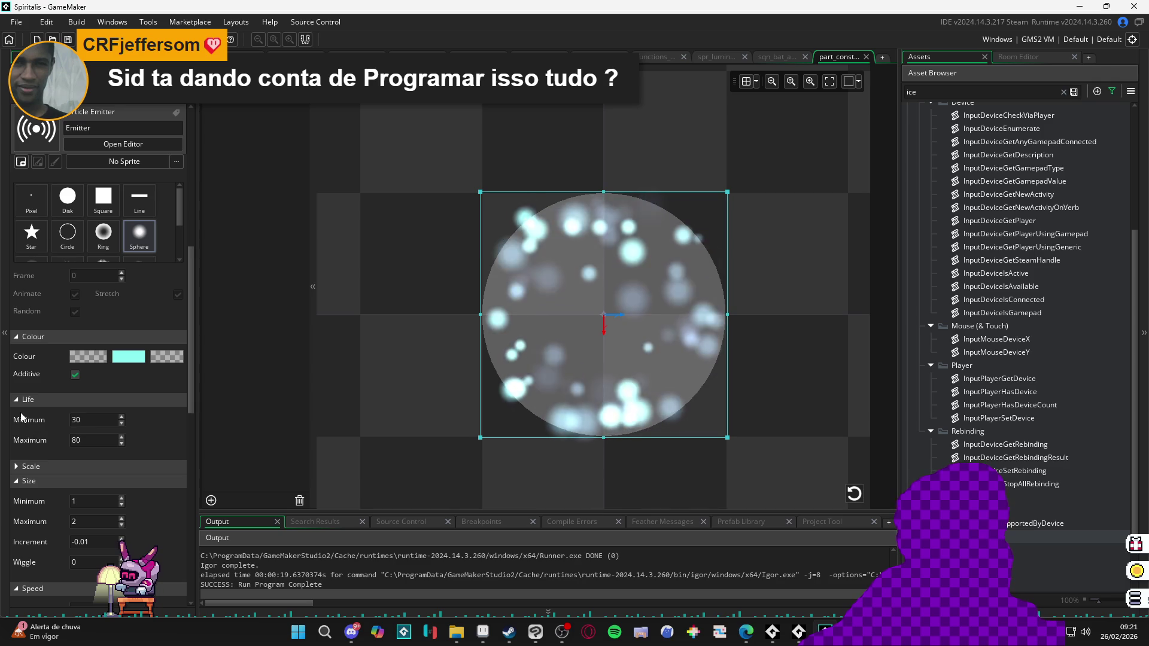
scroll(38, 404, "up", 10)
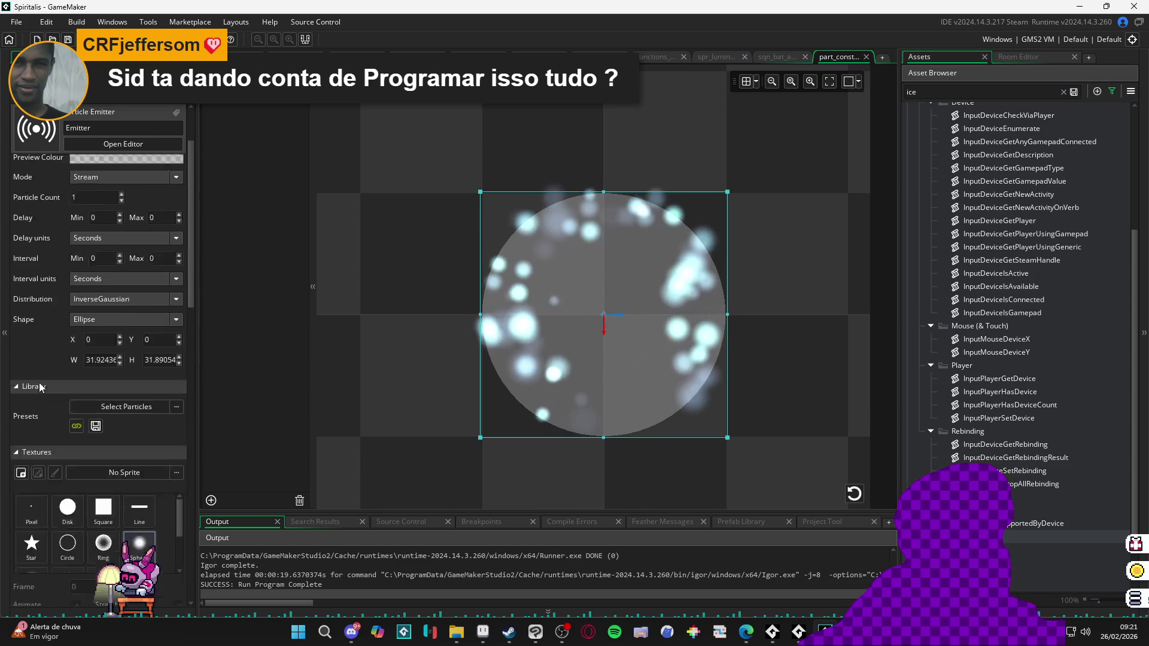
scroll(38, 351, "down", 3)
scroll(41, 349, "up", 3)
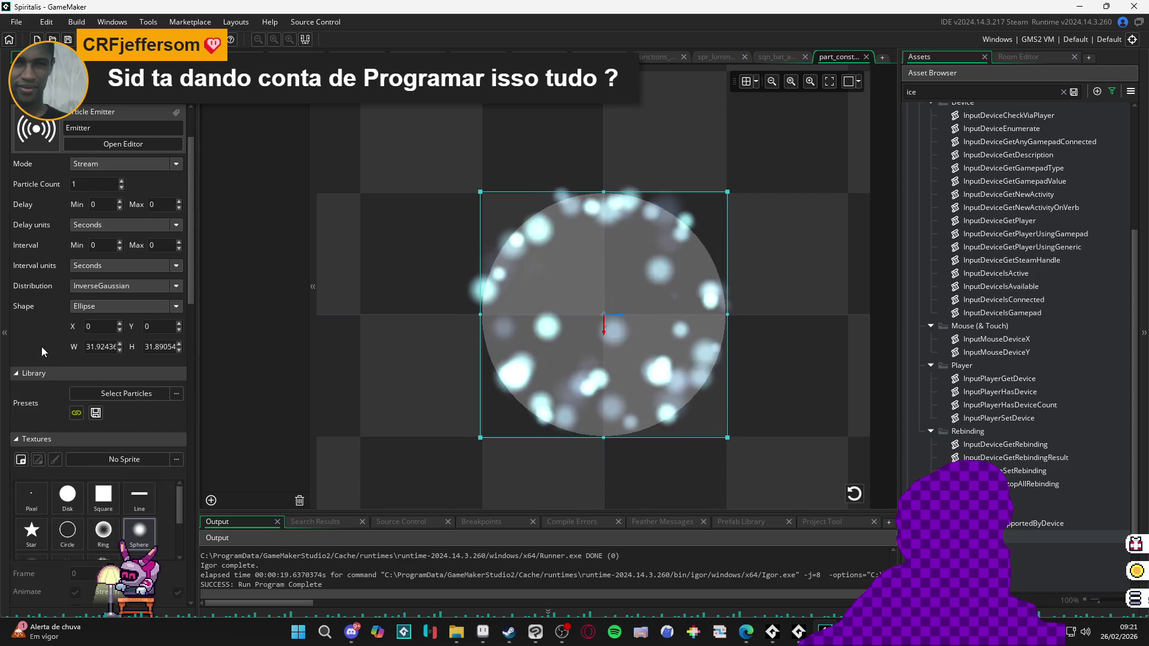
double_click(93, 256)
type("-10")
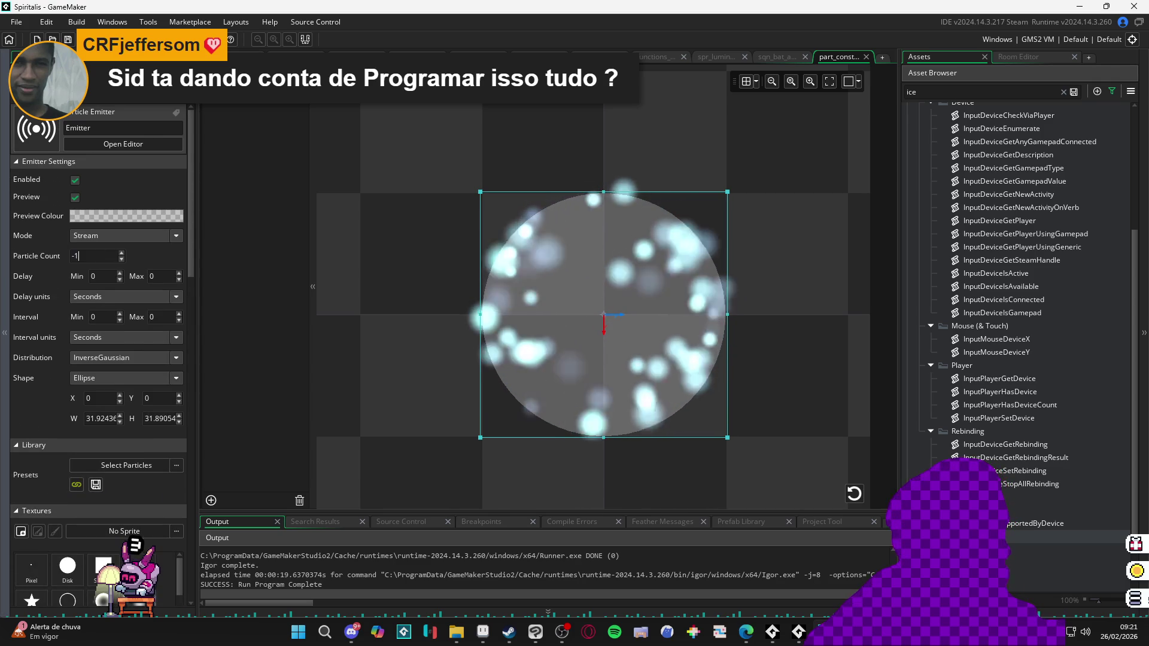
key("Return")
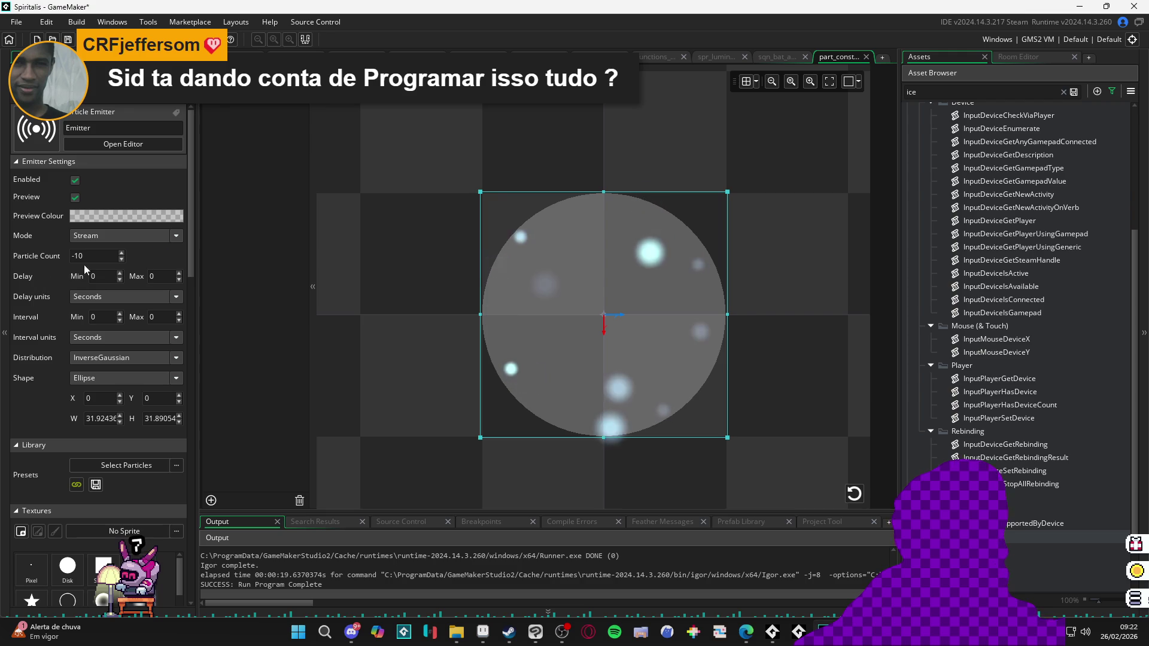
left_click(775, 58)
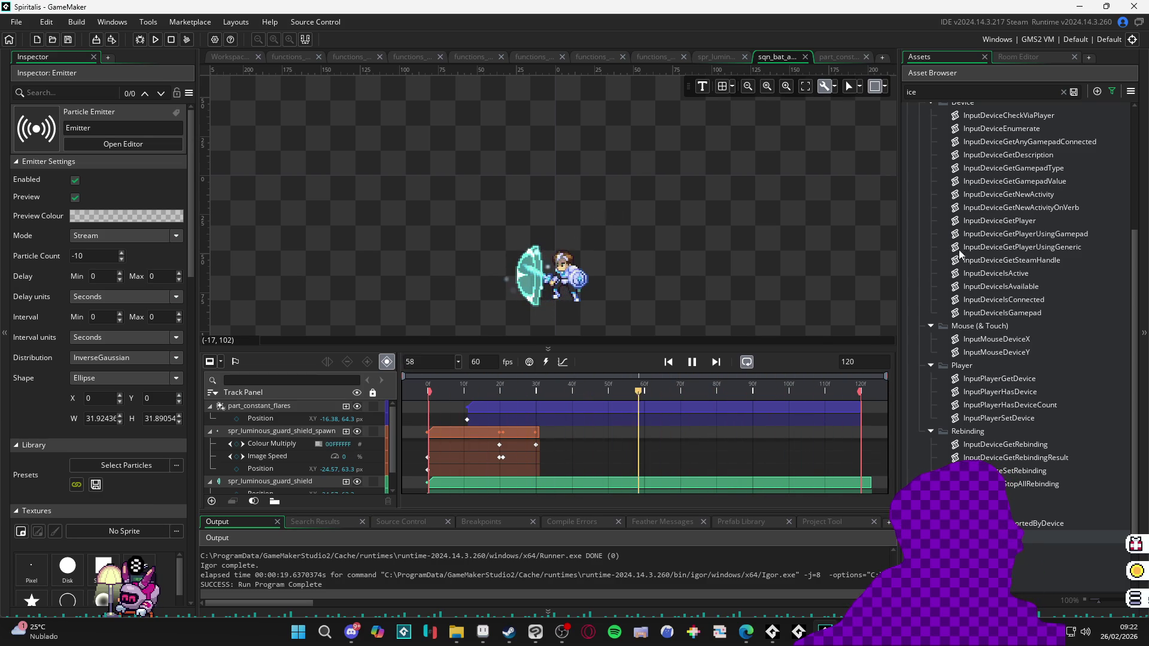
Step: Add a part_constant_fading track spanning roughly frame 11 to 109
scroll(1055, 274, "up", 5)
scroll(1057, 270, "down", 5)
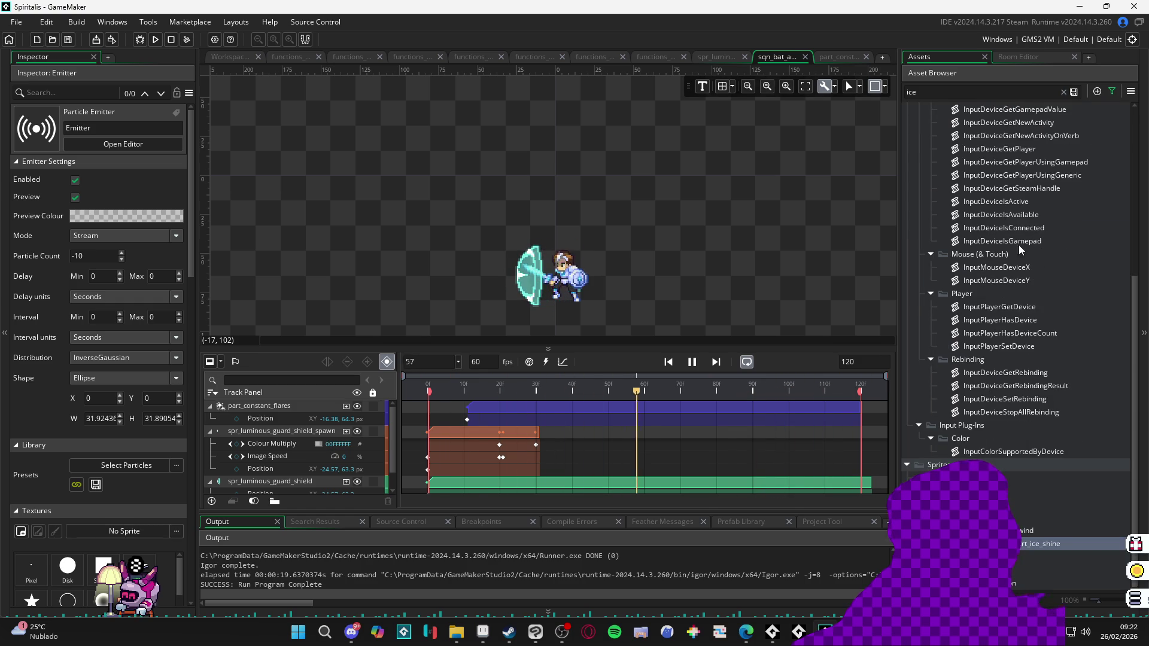
left_click(1063, 91)
scroll(1023, 267, "up", 5)
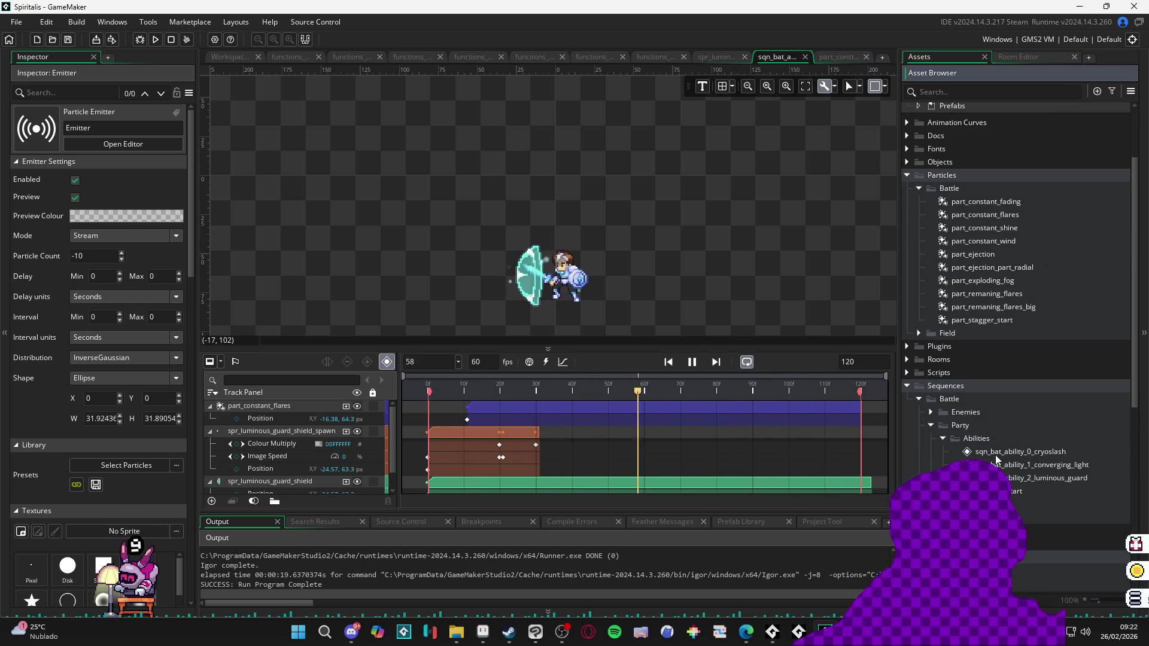
left_click(989, 201)
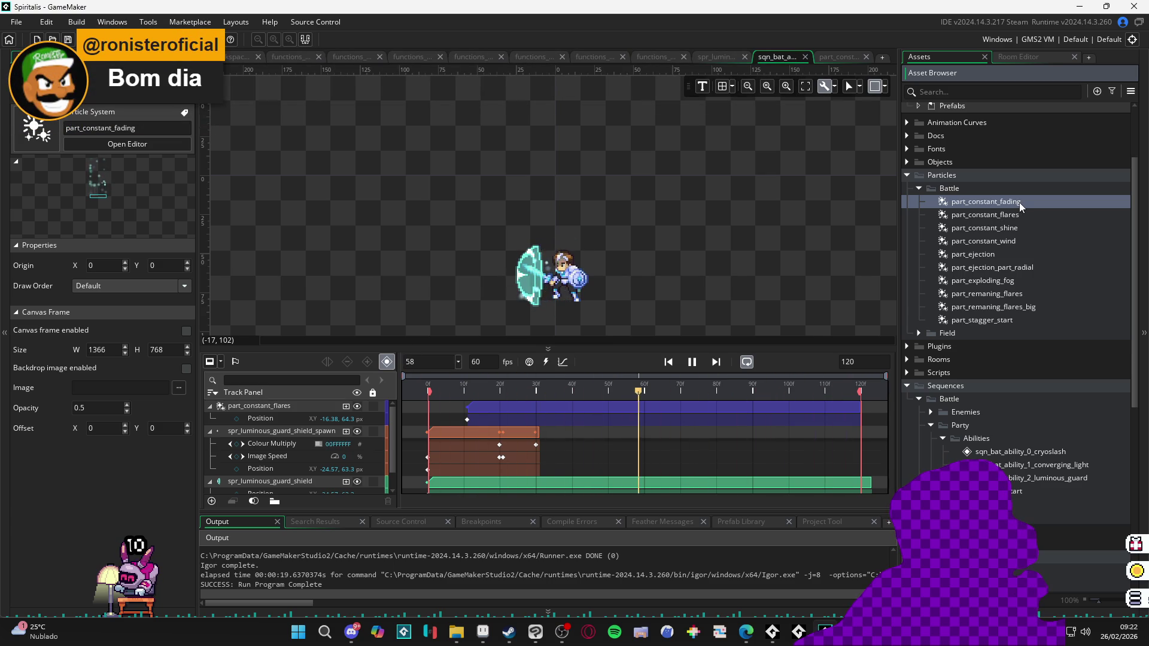
left_click_drag(1016, 207, 529, 287)
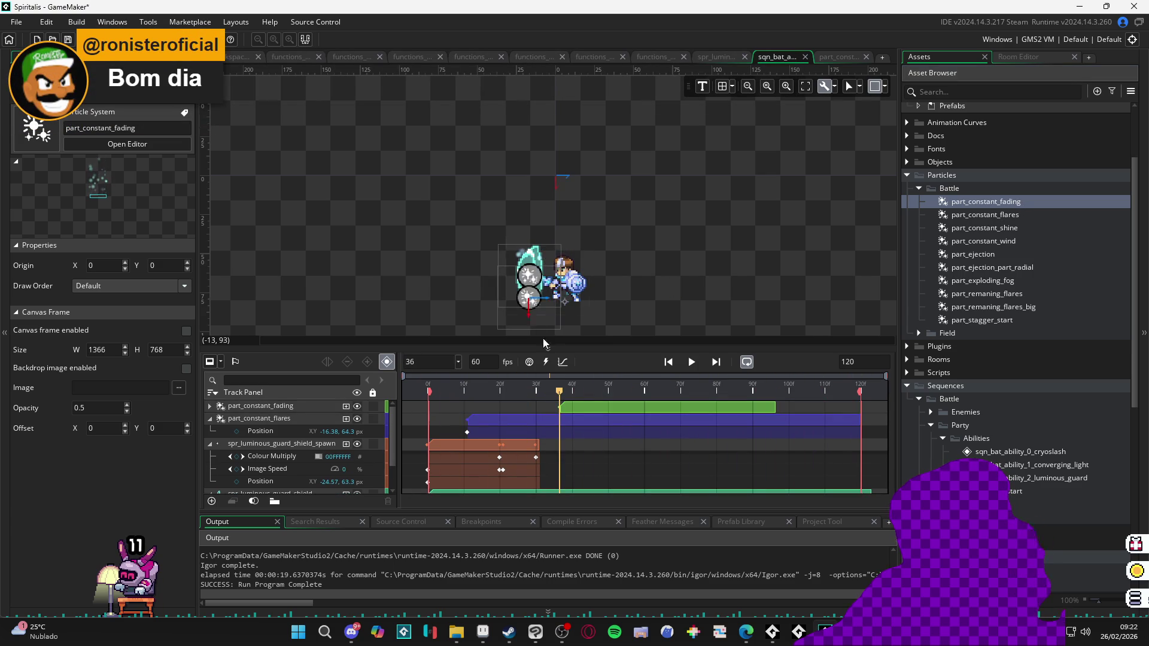
left_click_drag(587, 405, 494, 416)
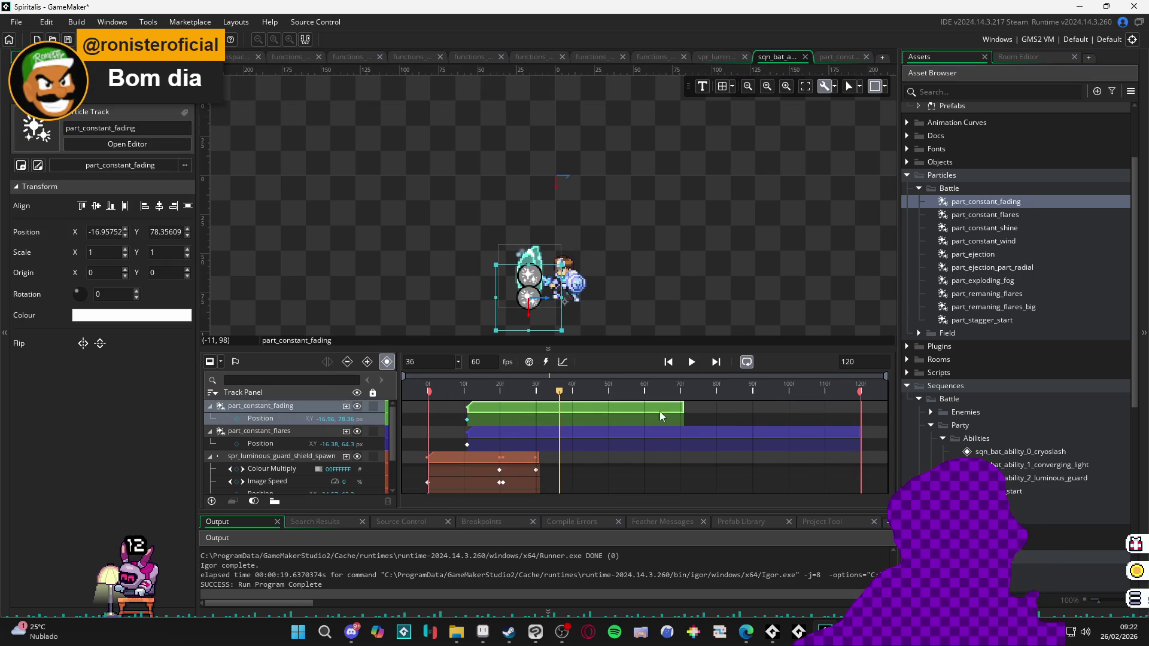
left_click_drag(681, 406, 833, 419)
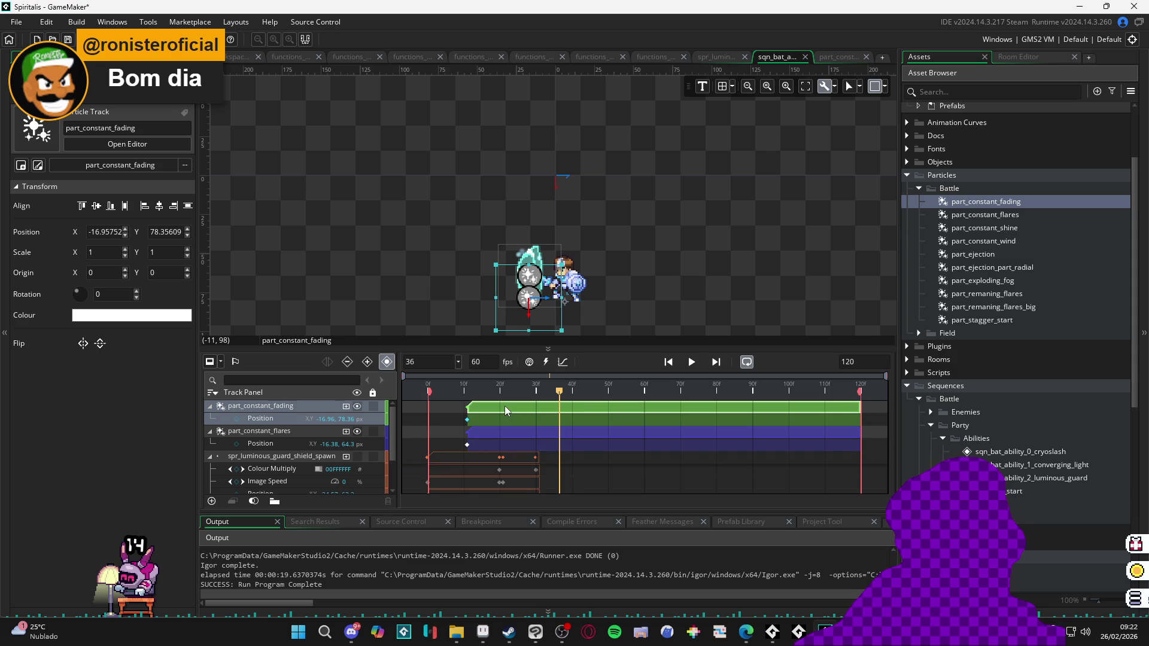
Step: Hide the part_constant_flares track and preview the sequence playback
left_click(358, 431)
key("space")
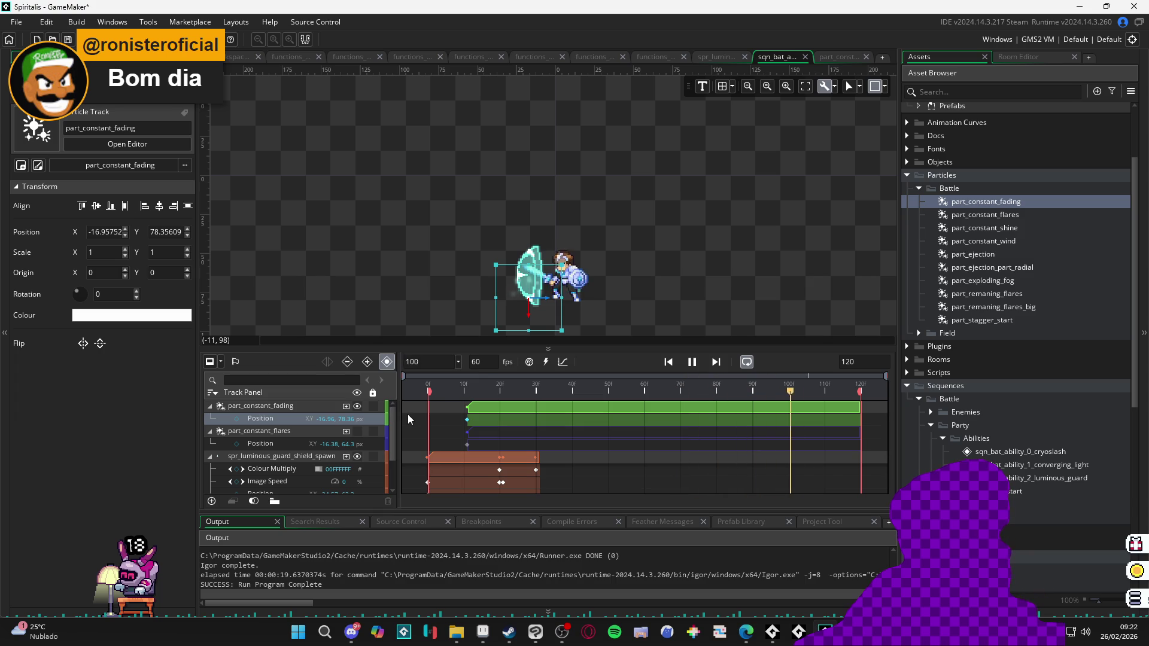
key("space")
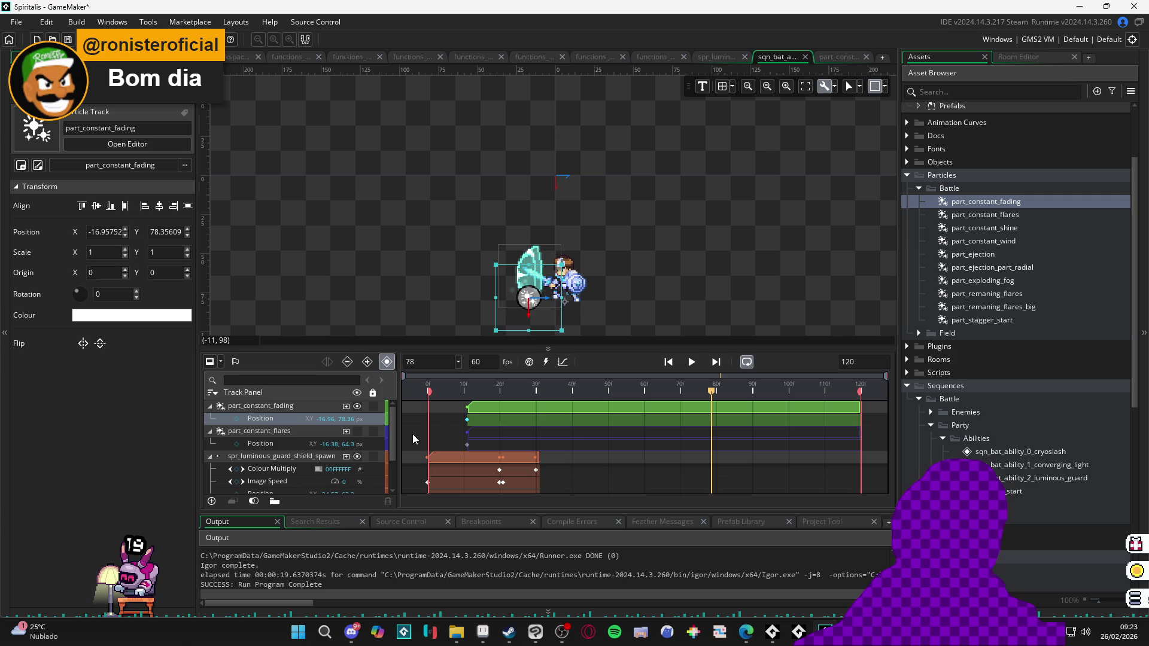
key("space")
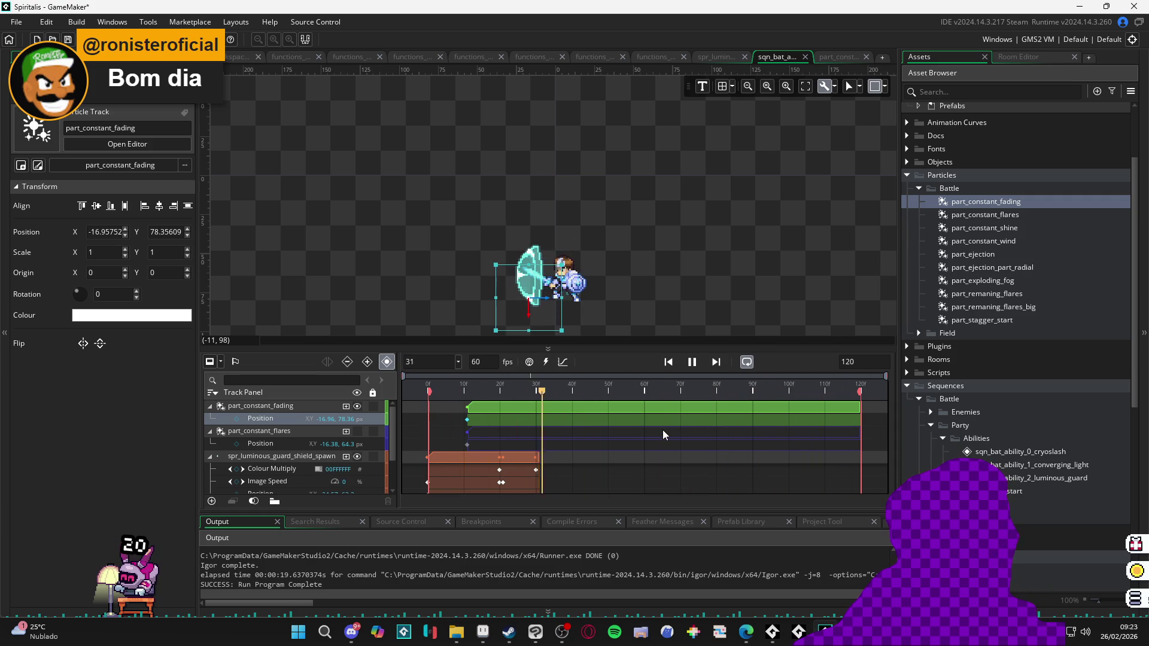
key("space")
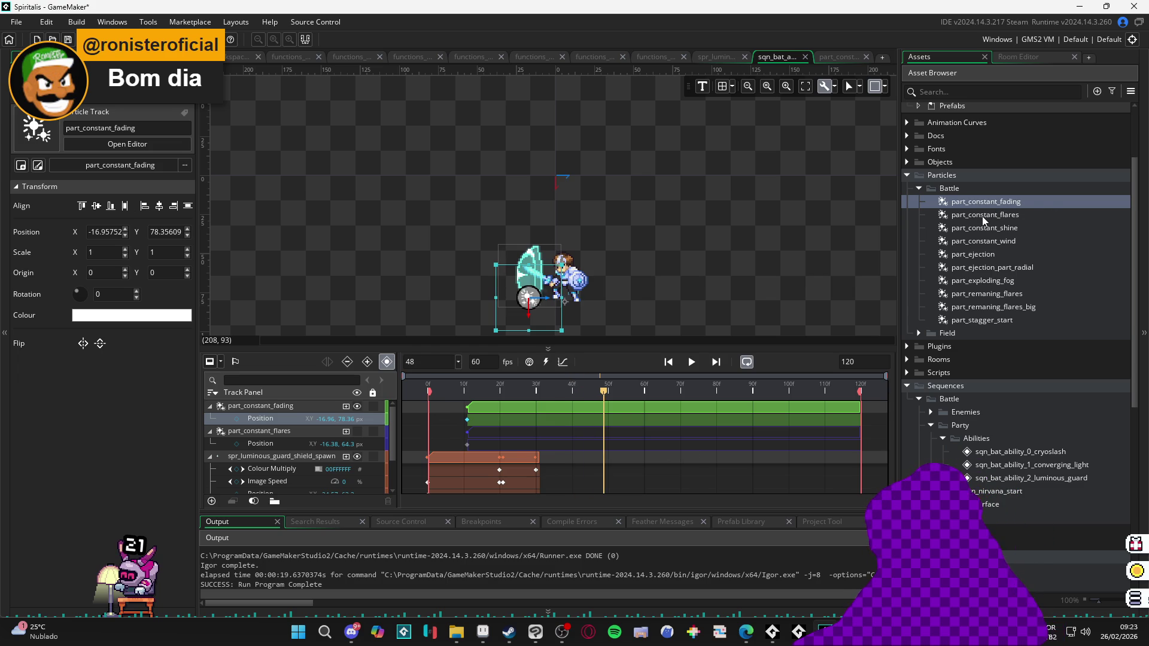
left_click(1018, 267)
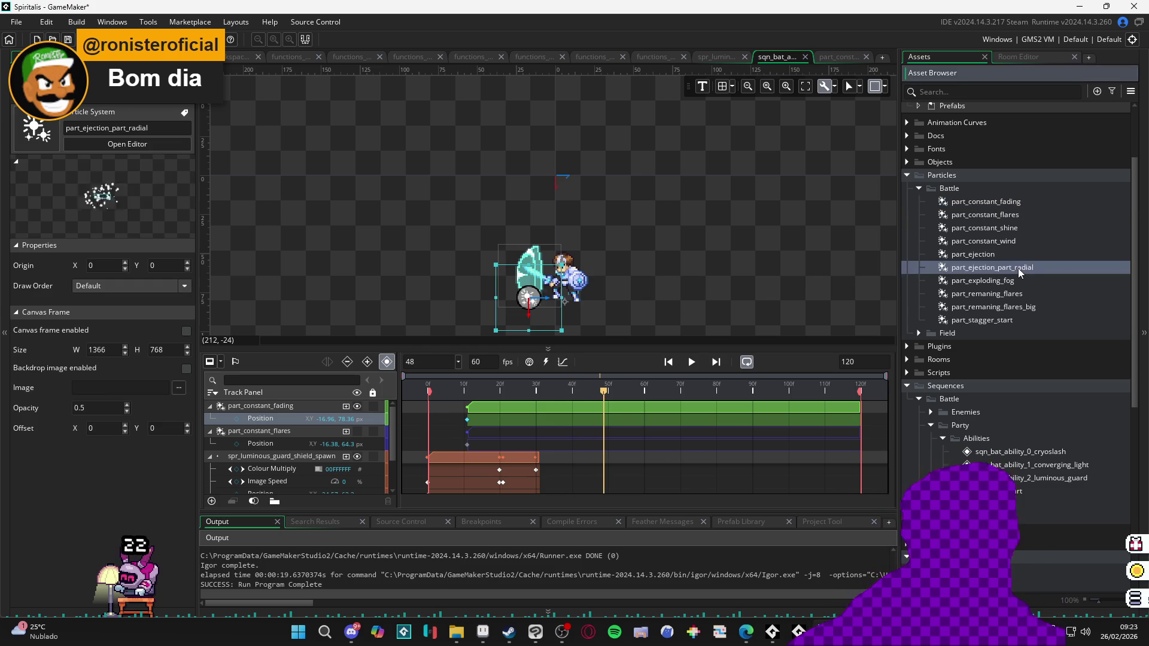
left_click(992, 281)
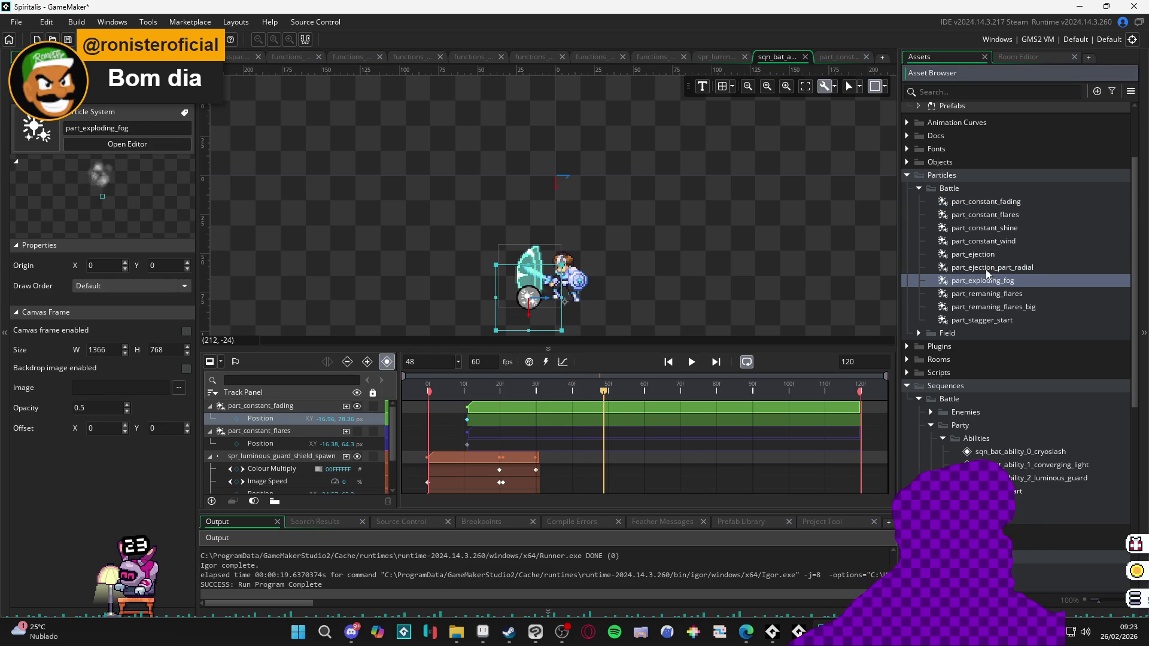
Step: Add a part_ejection_part_radial track starting at frame 0 and preview it
left_click(1006, 267)
mouse_move(1005, 268)
left_mouse_down()
mouse_move(616, 407)
mouse_move(476, 405)
left_mouse_up()
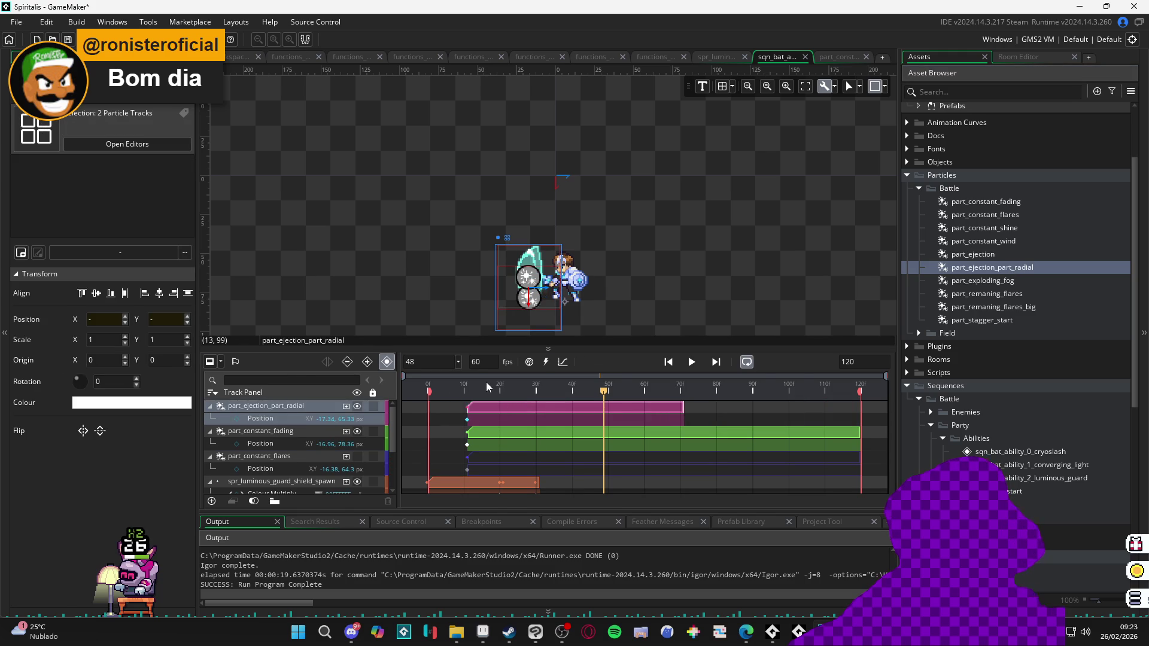
key("space")
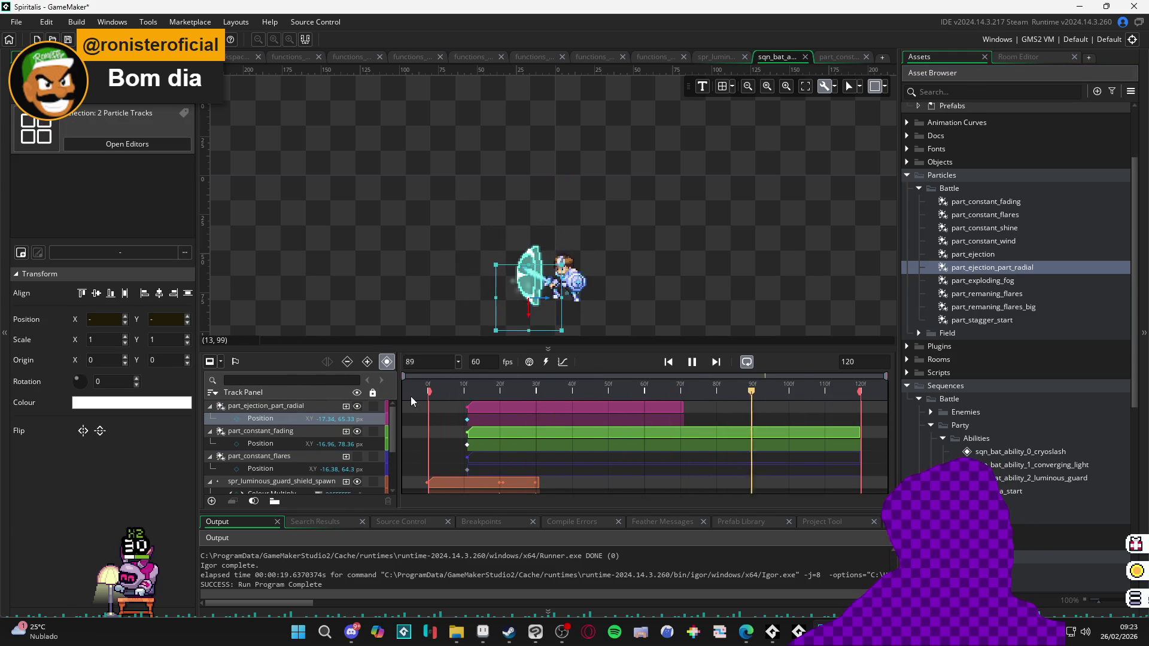
left_click_drag(509, 402, 468, 411)
key("space")
key("space")
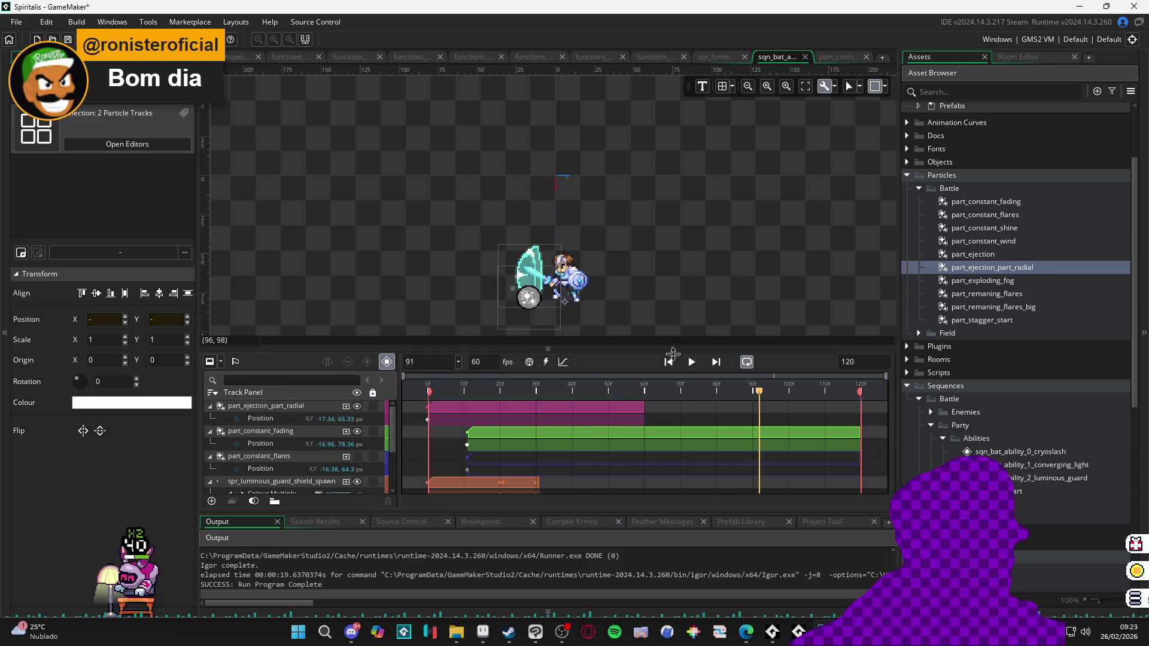
key("space")
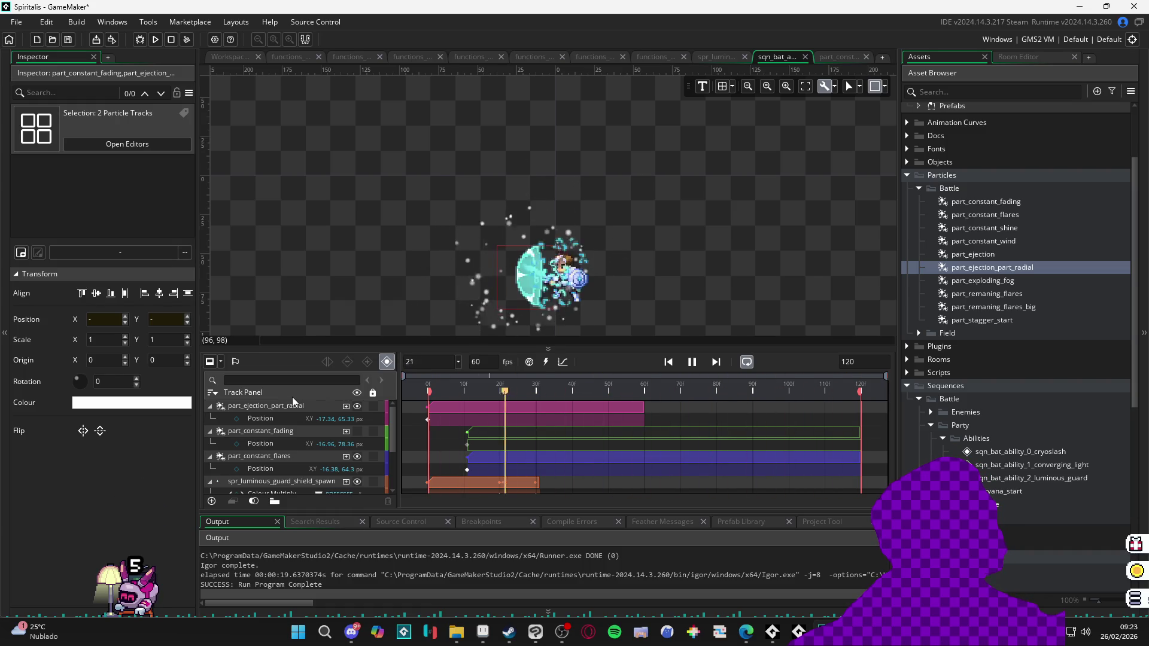
key("space")
left_click(1021, 202)
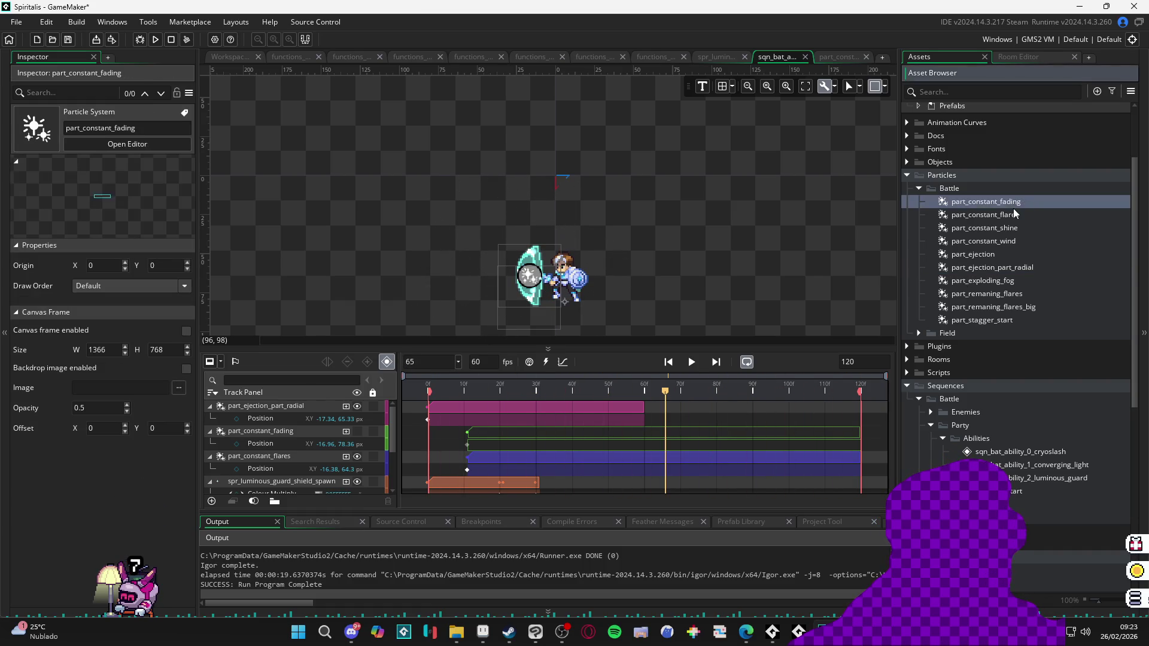
Step: Set part_constant_flares particle speed to 0.05–0.09 and return to the sequence
double_click(1023, 216)
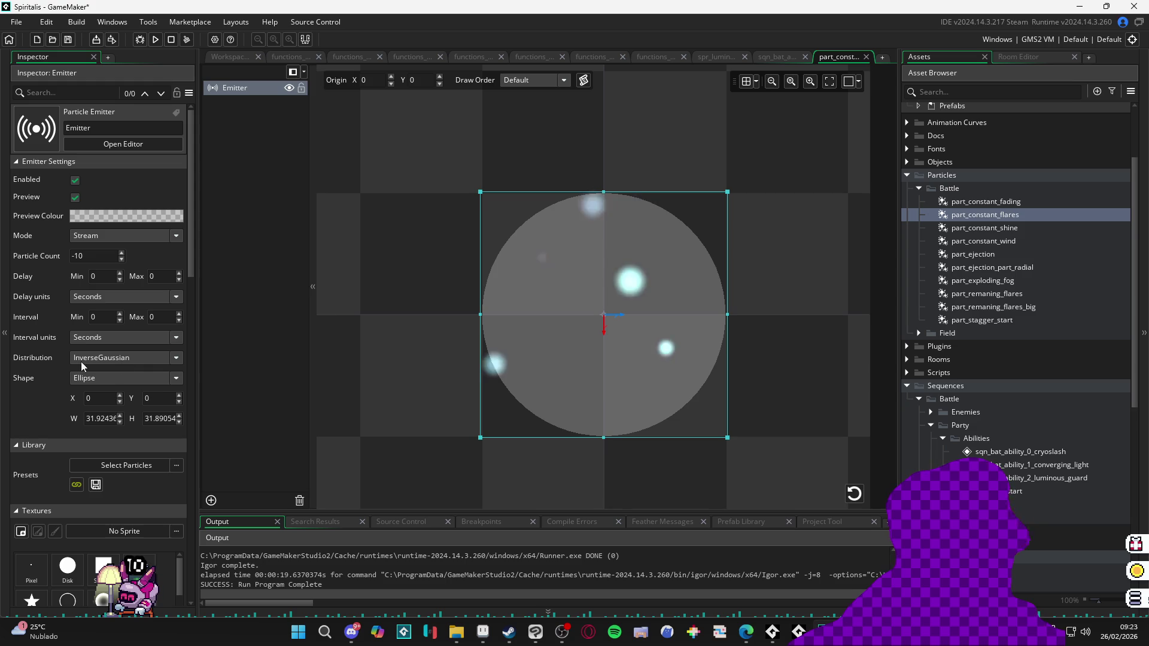
scroll(33, 443, "down", 10)
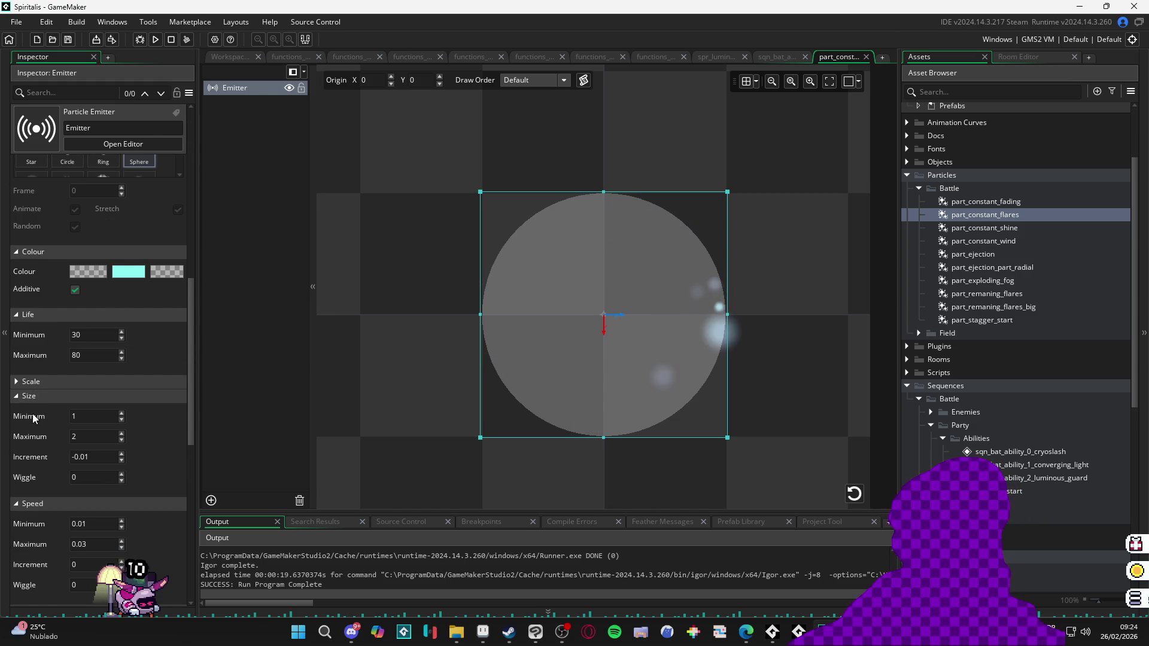
scroll(37, 426, "down", 1)
scroll(37, 426, "down", 2)
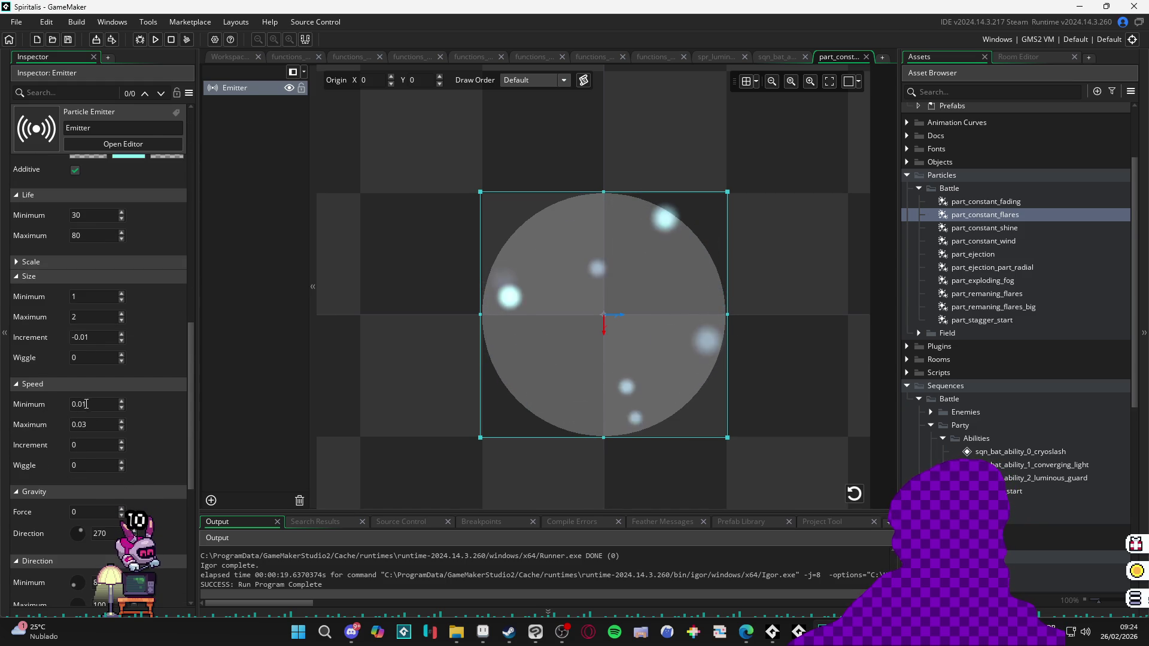
double_click(94, 405)
type("0.05")
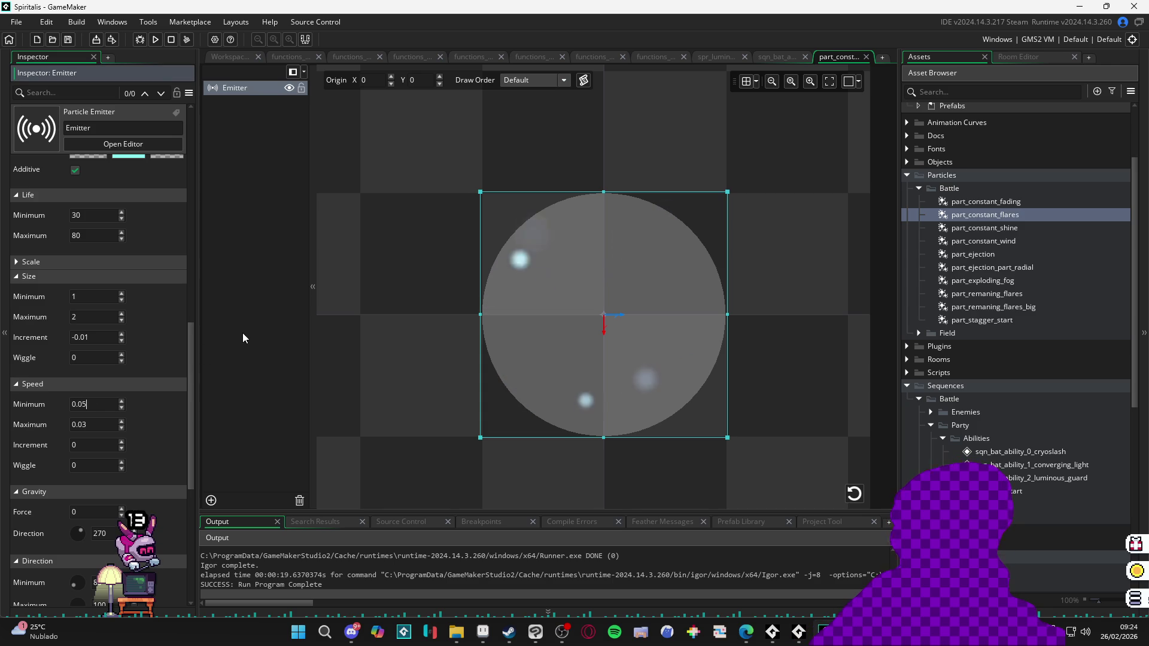
double_click(94, 425)
type("0.09")
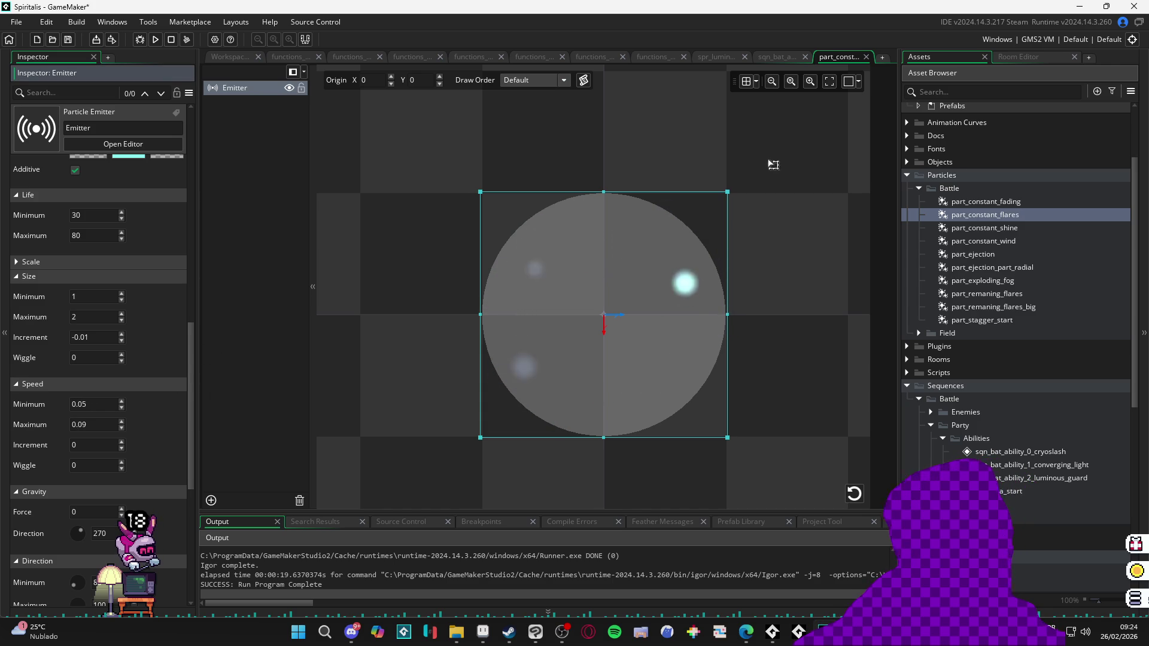
left_click(728, 57)
left_click(778, 57)
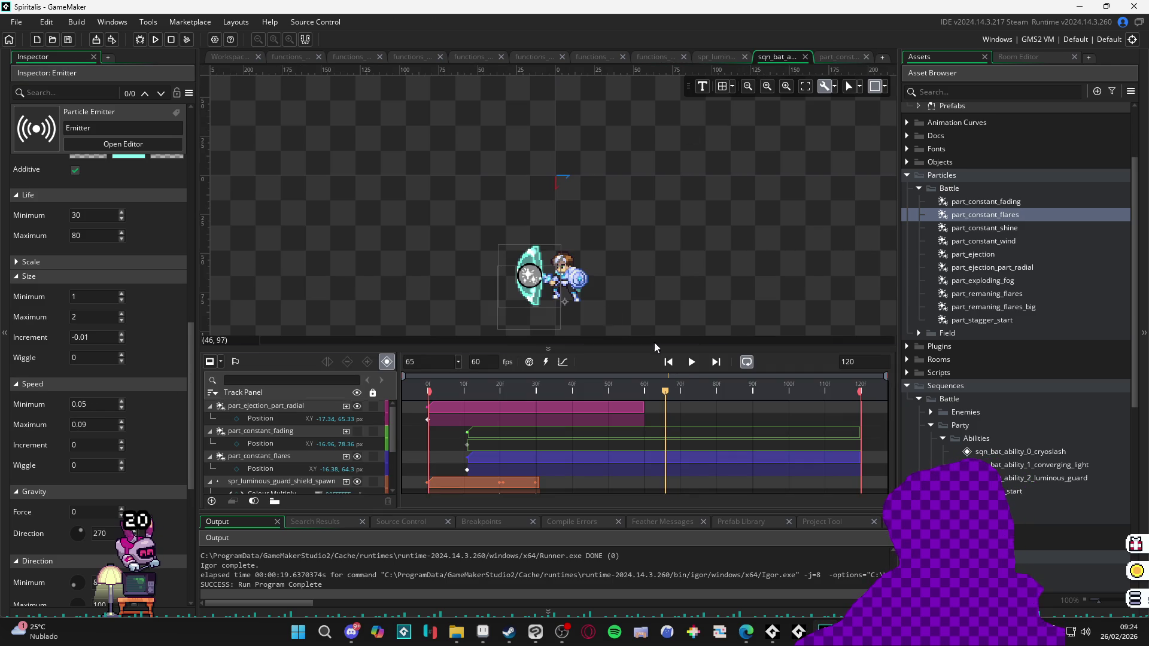
Step: Play the shield sequence twice to preview the particle tracks
left_click(689, 364)
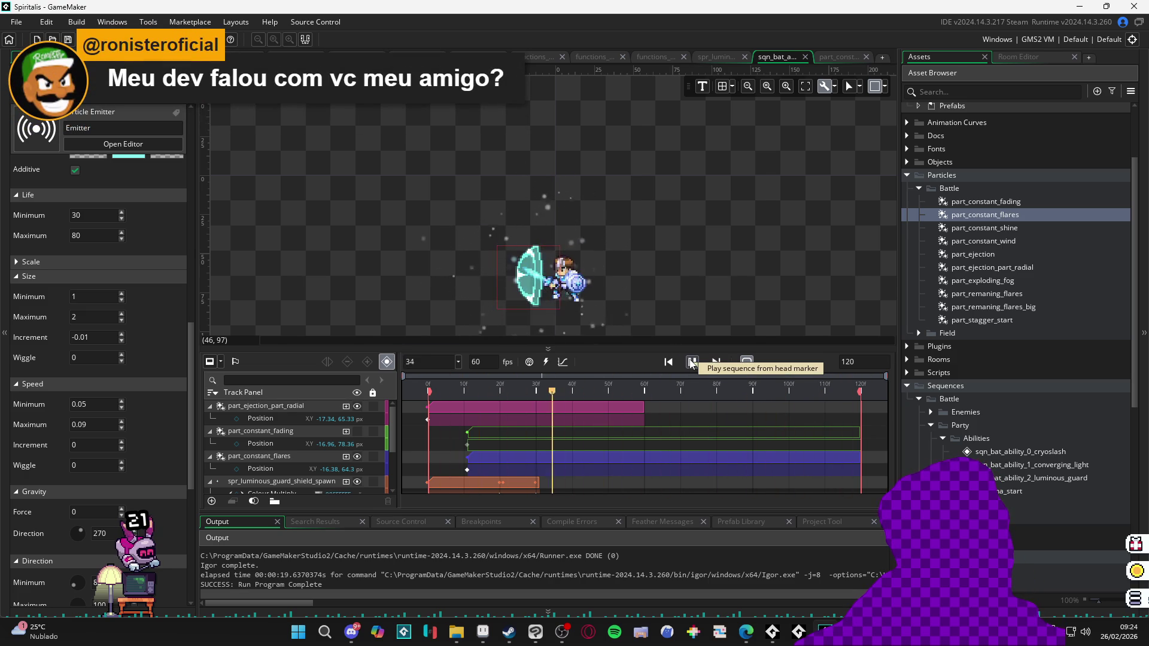
left_click(692, 363)
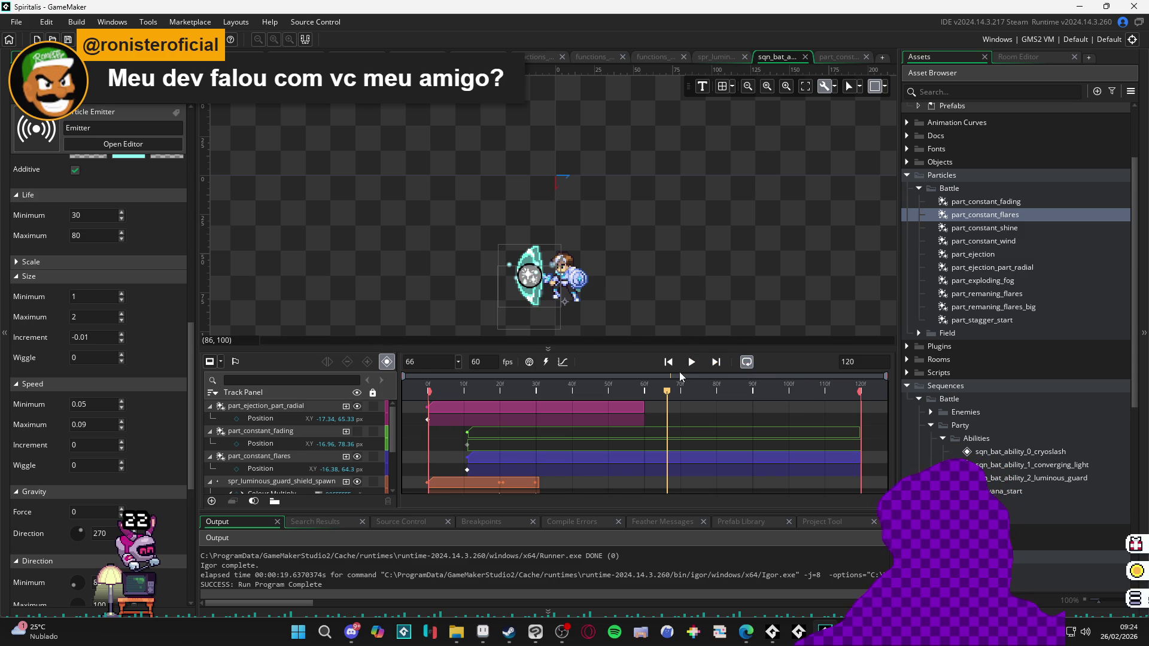
left_click(693, 362)
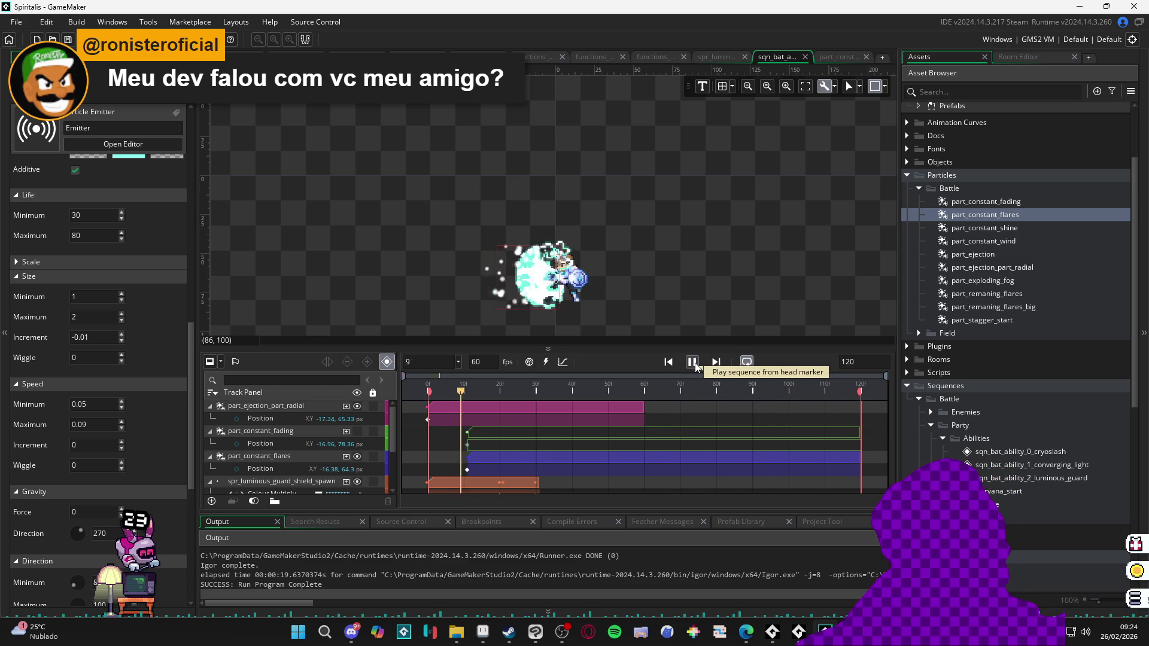
left_click(692, 362)
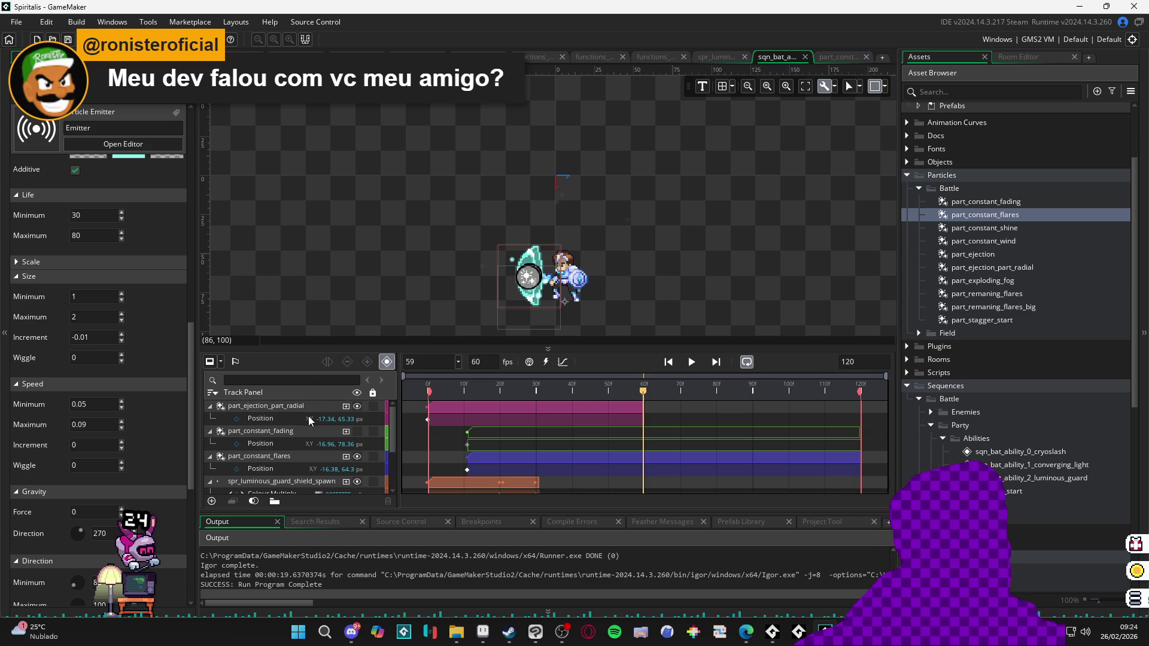
Step: Rewind to frame 0 and add Colour Multiply to the radial ejection track
left_click(360, 410)
left_click_drag(406, 389, 542, 390)
key("space")
key("space")
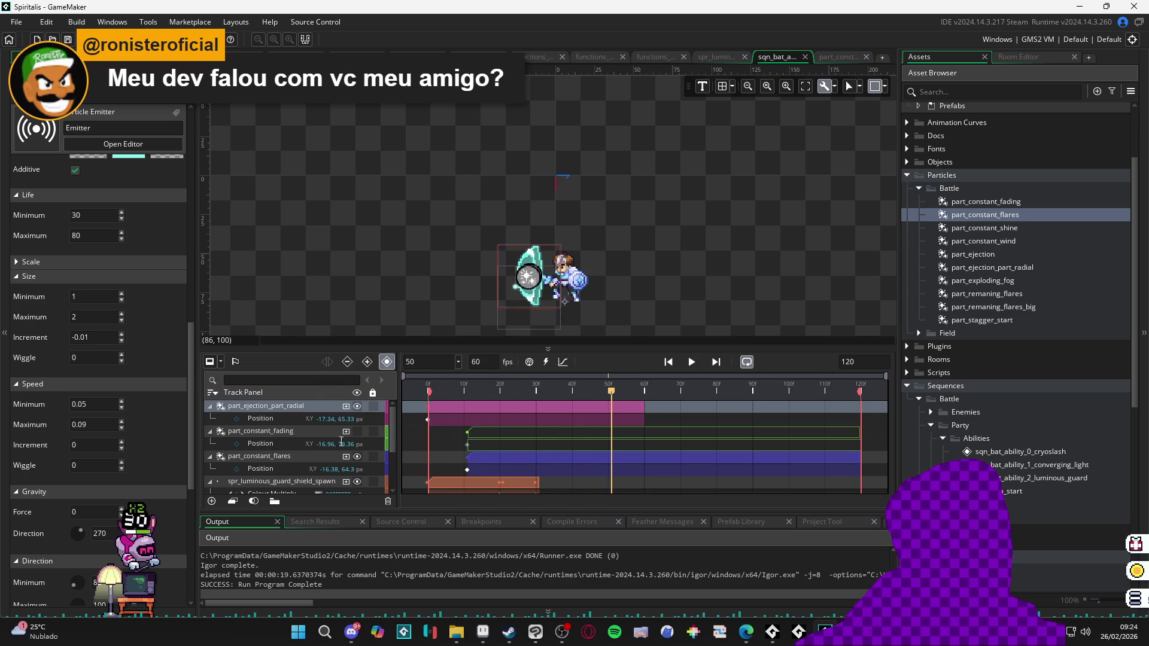
left_click(408, 393)
left_click(346, 407)
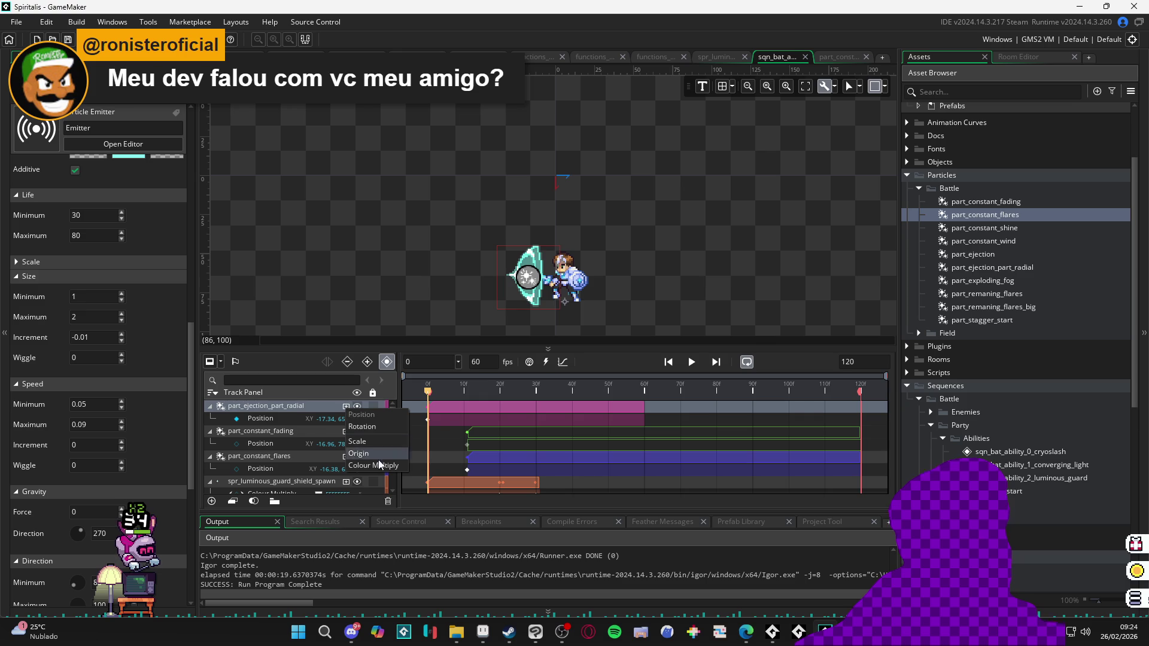
left_click(379, 467)
Step: Look up the shield sparkle's cyan 73EFE8 in the Aseprite animation
key("alt+Tab")
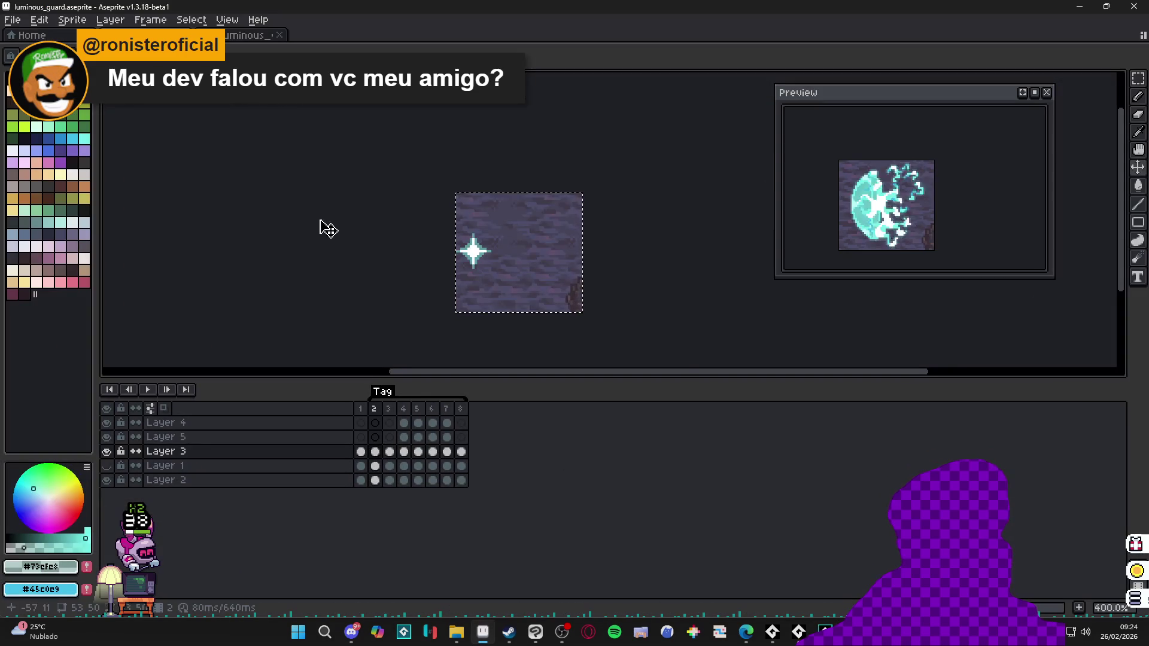
scroll(474, 254, "up", 2)
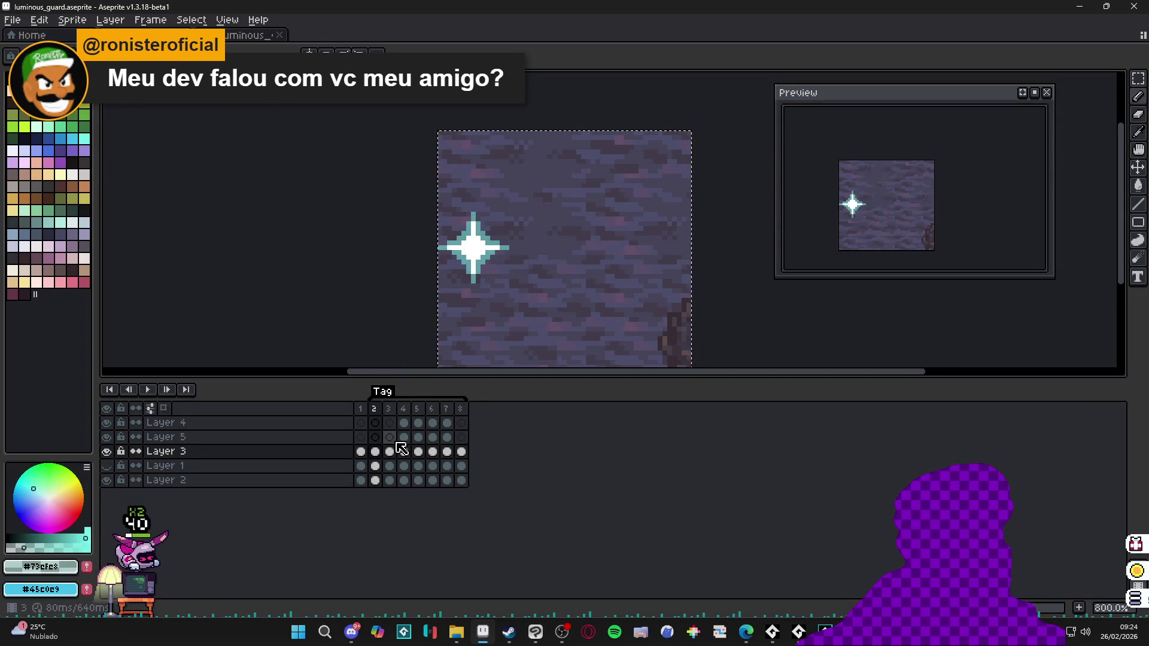
left_click(389, 408)
key("ctrl+z")
scroll(569, 280, "down", 4)
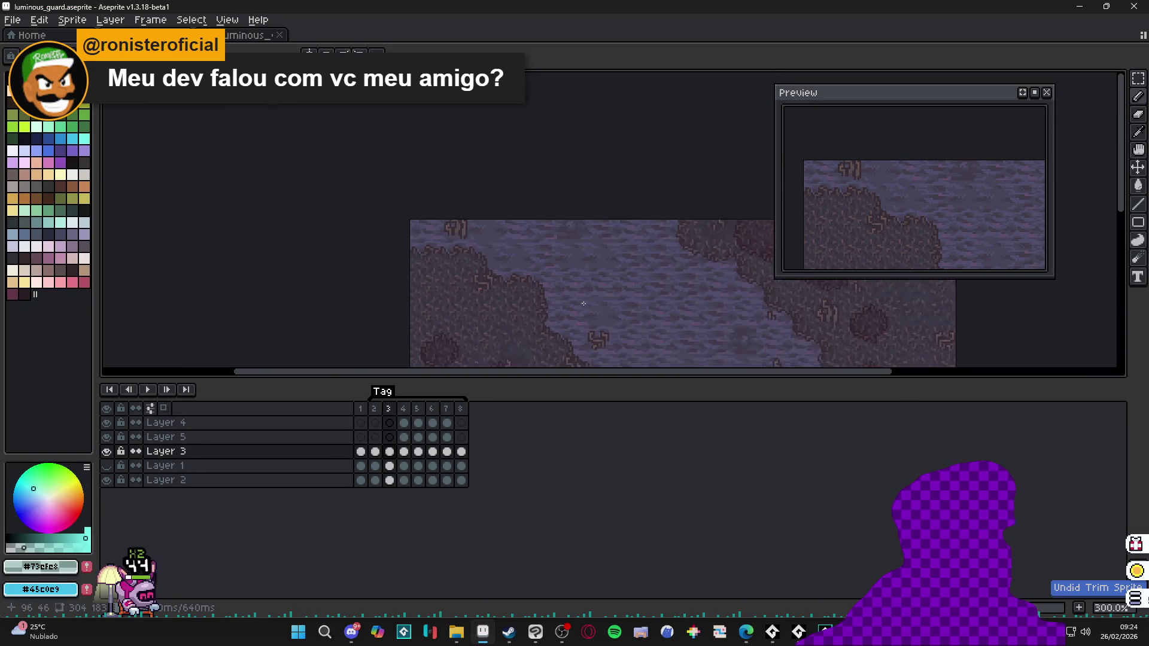
left_click_drag(417, 409, 431, 408)
scroll(478, 300, "up", 6)
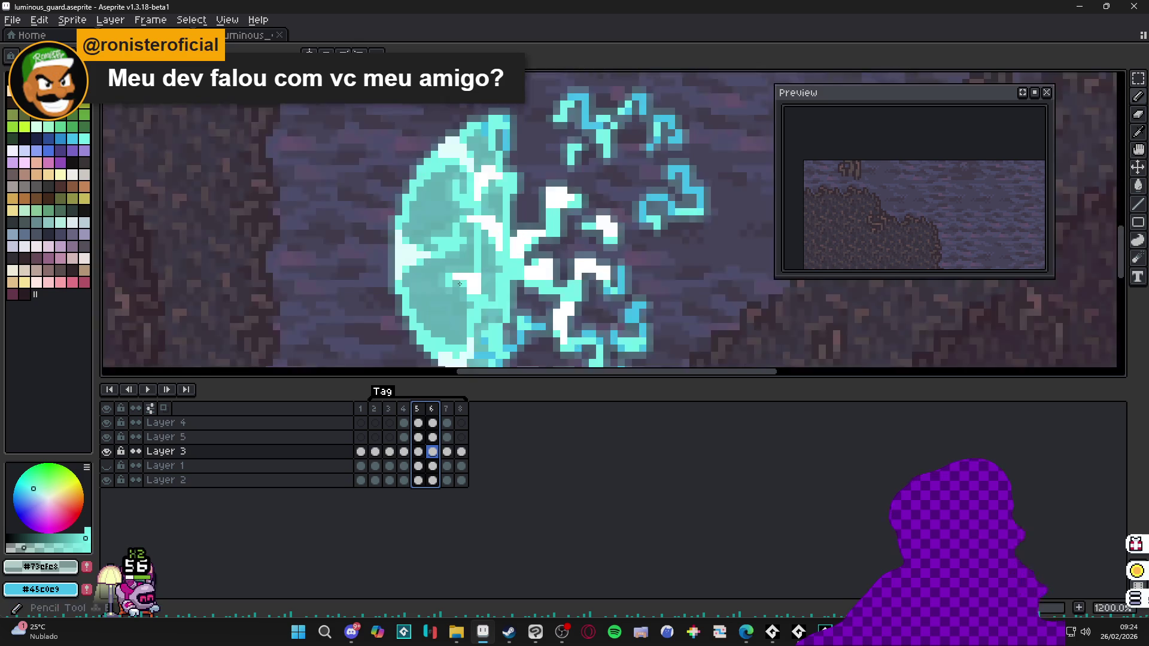
left_click(81, 573)
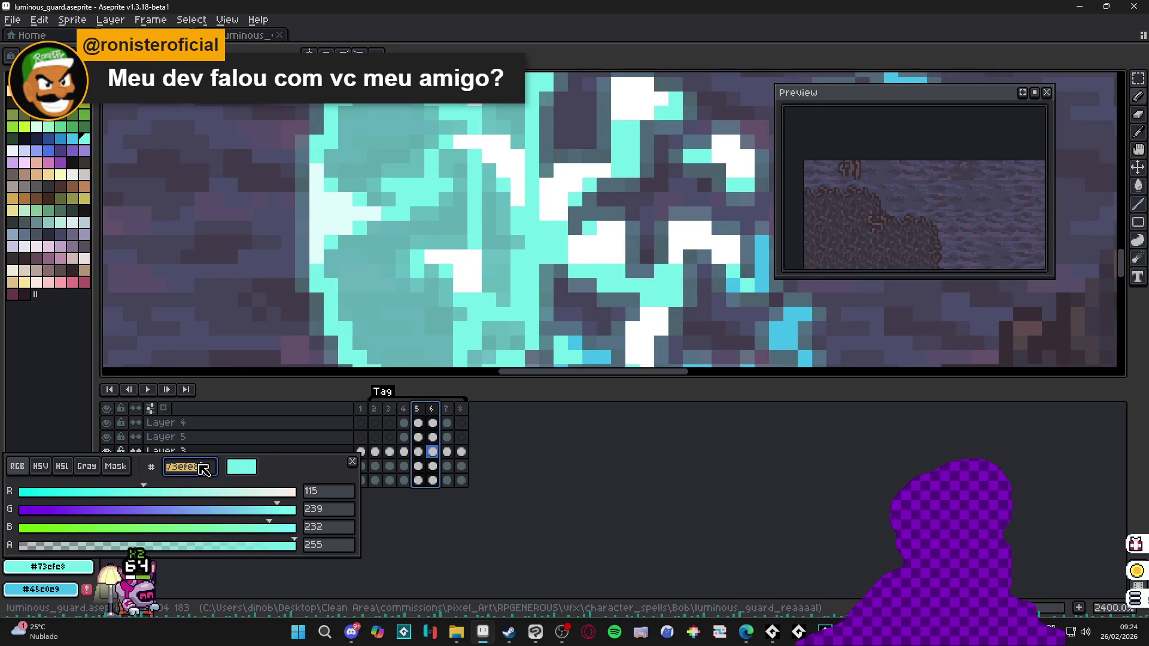
Step: Set the radial track's Colour Multiply to 73EFE8 and play the sequence
left_click(1084, 5)
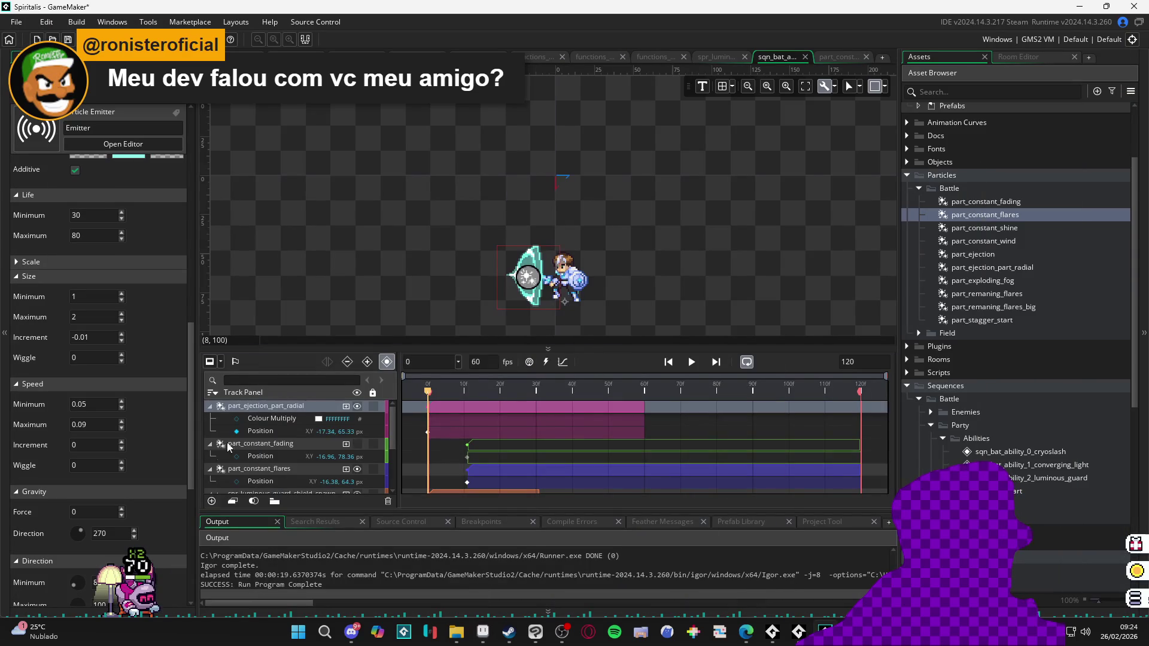
left_click(318, 419)
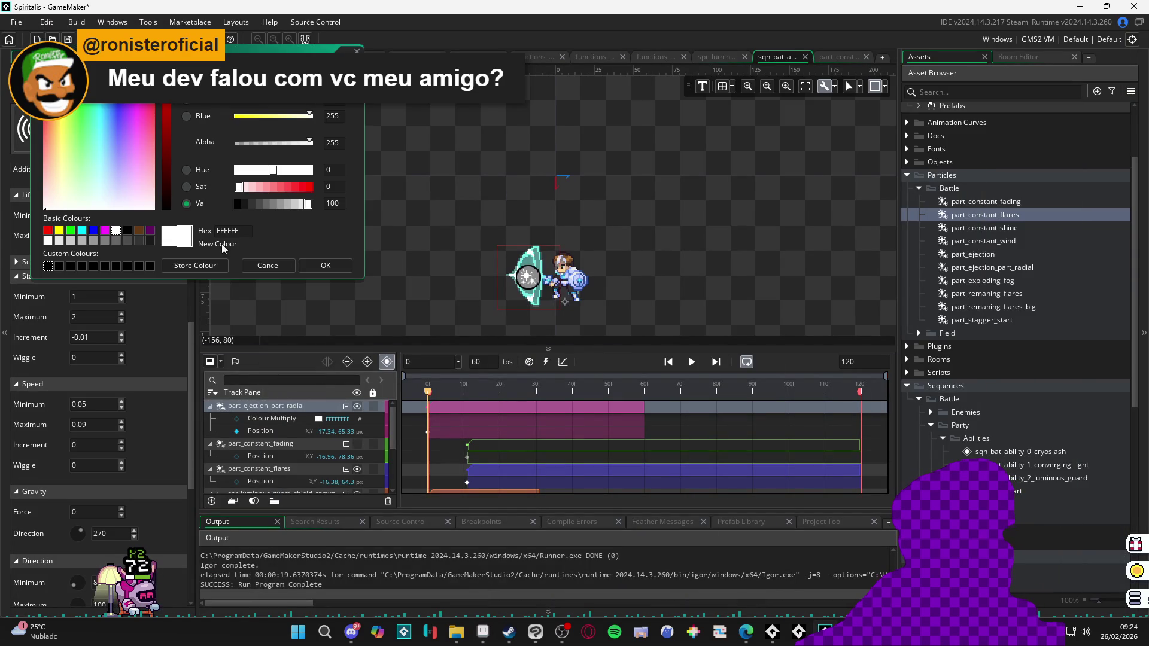
type("73EFE8")
left_click(326, 265)
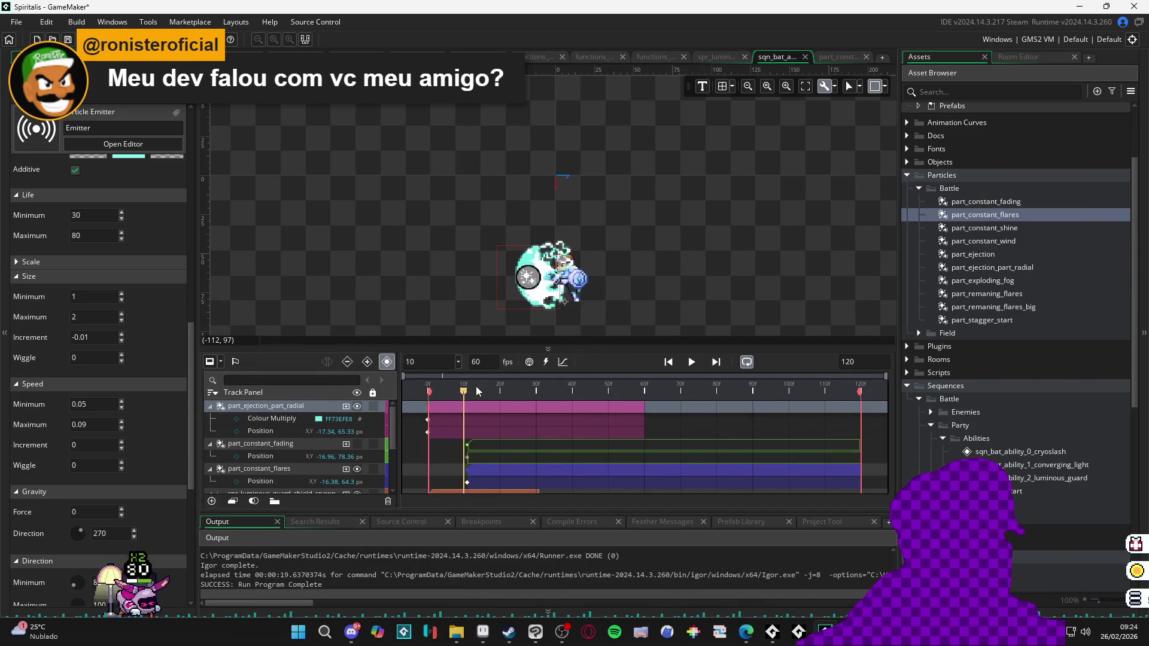
key("Return")
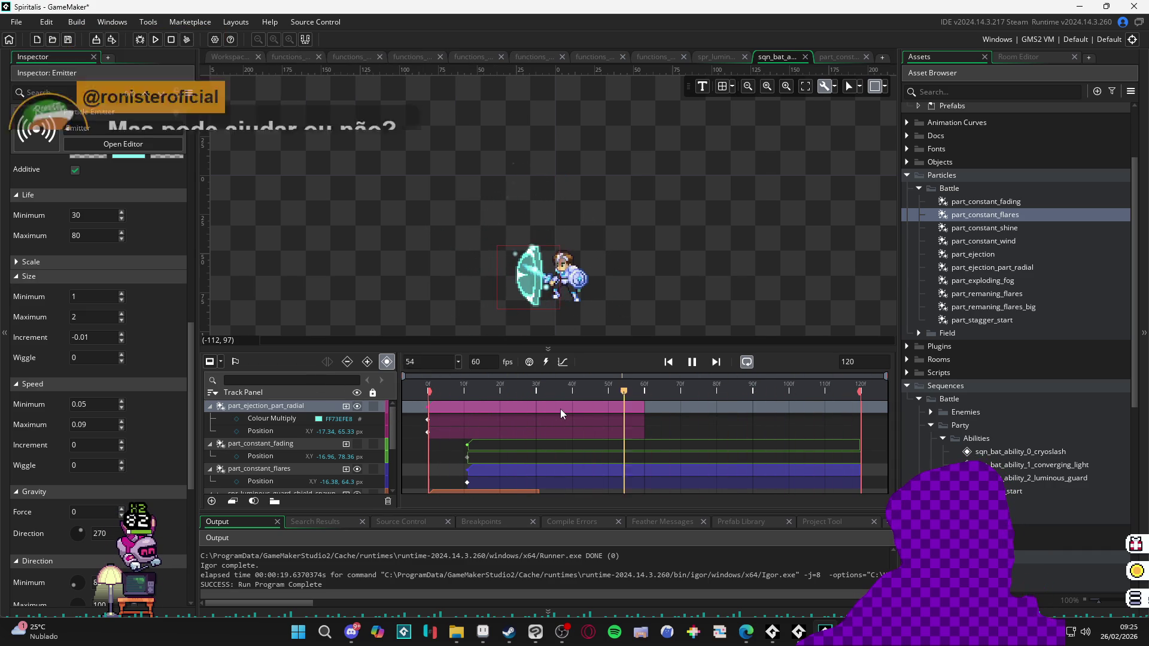
key("Return")
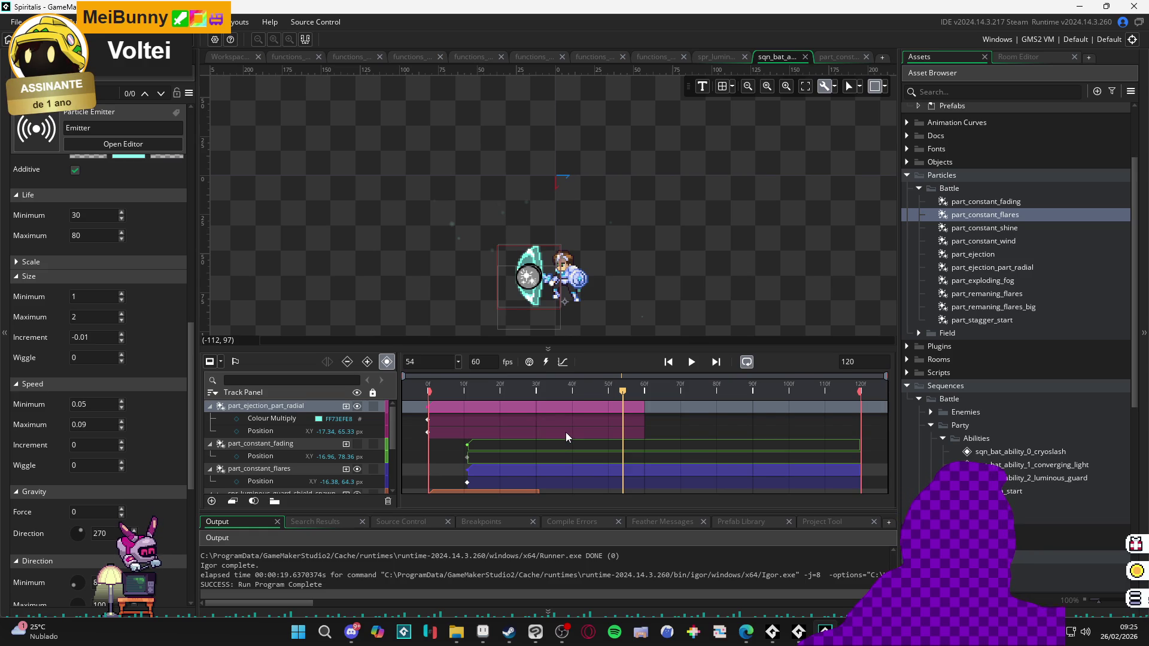
key("Return")
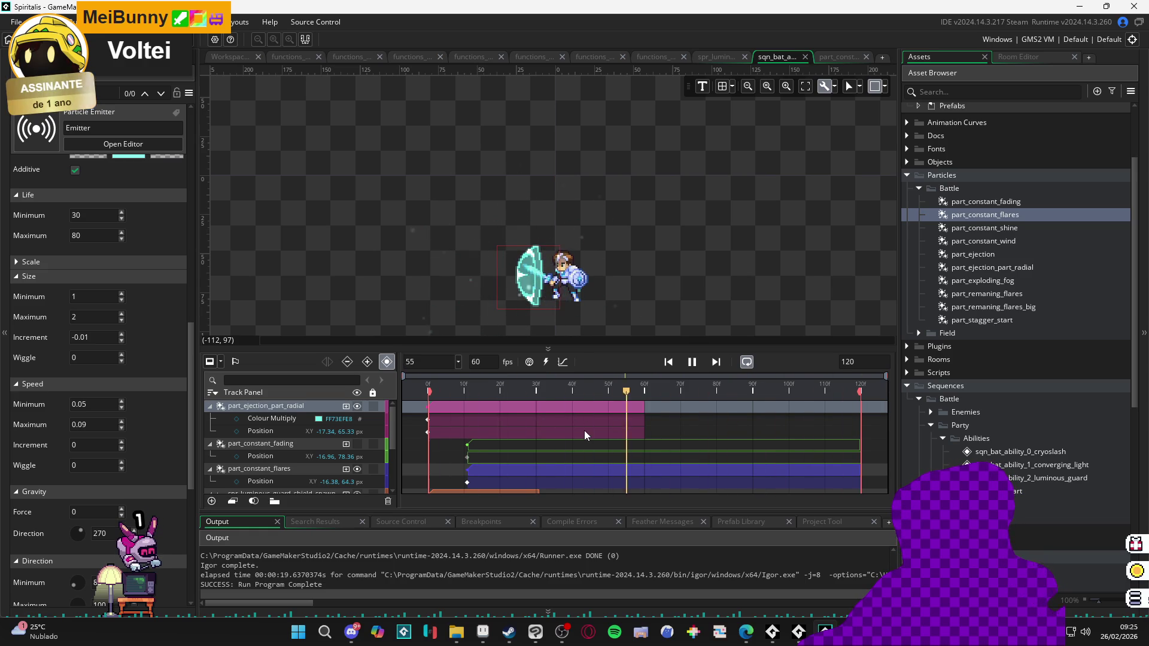
key("Return")
key("Return")
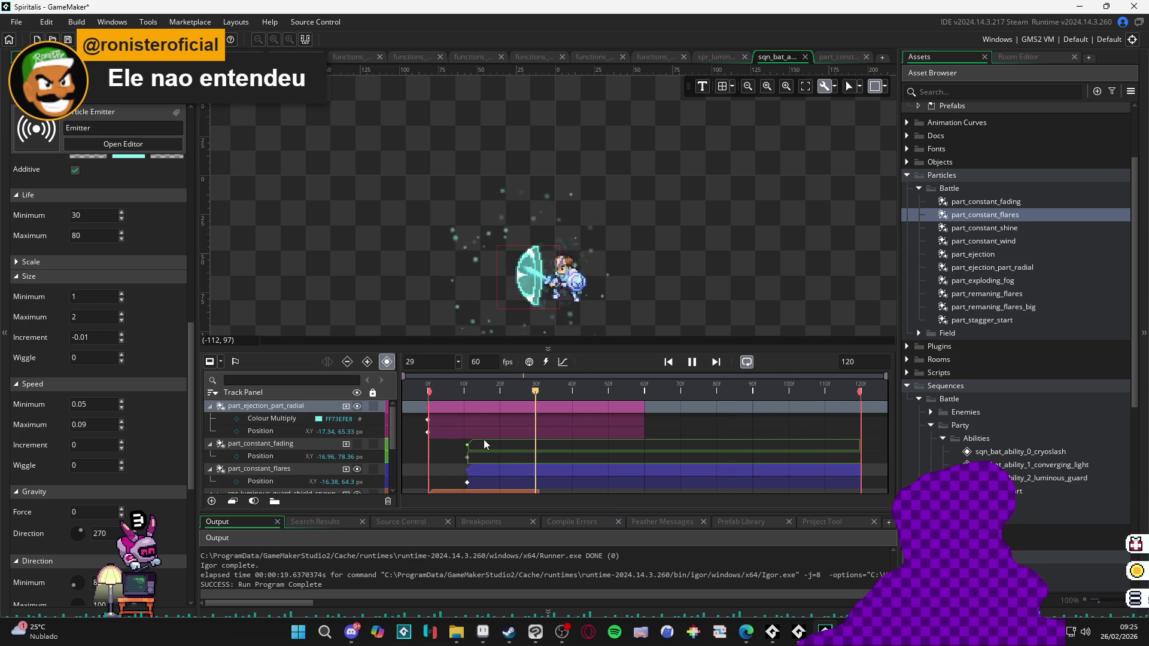
key("Return")
key("Return")
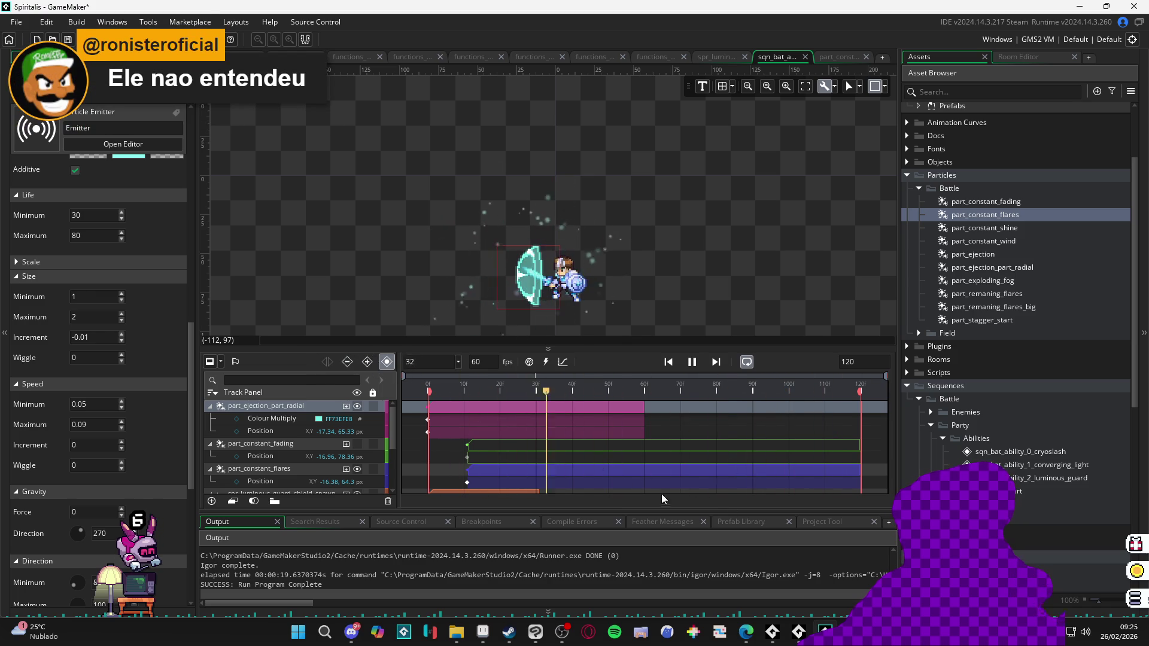
key("Return")
key("Return")
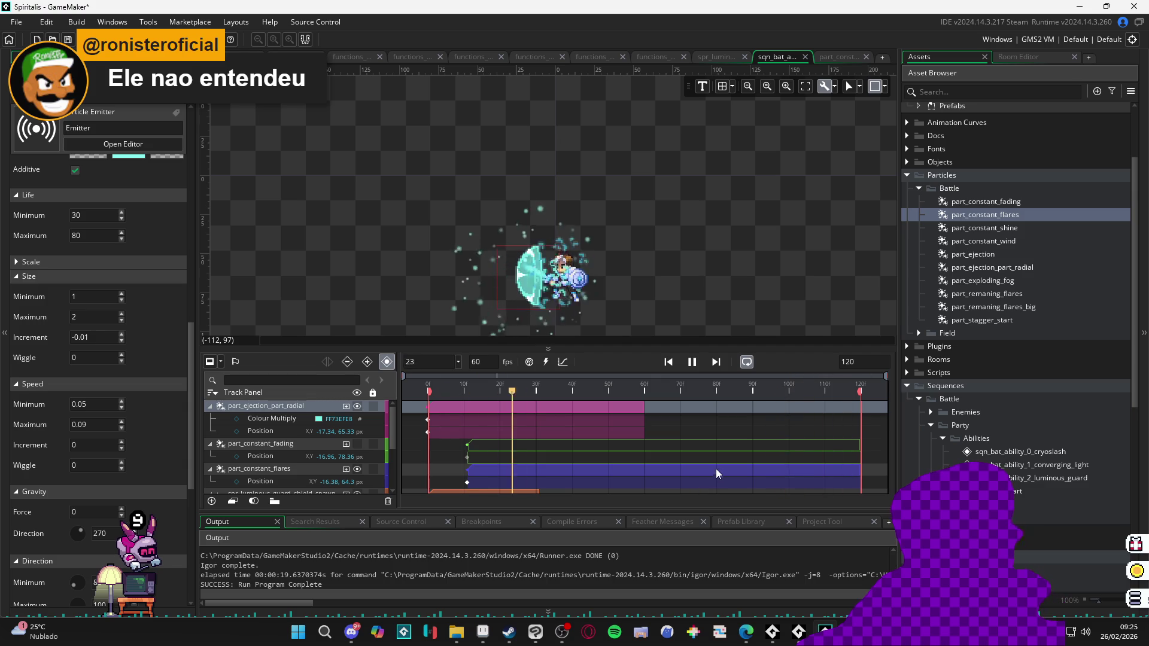
key("Return")
left_click_drag(600, 288, 602, 209)
left_click(464, 384)
key("Return")
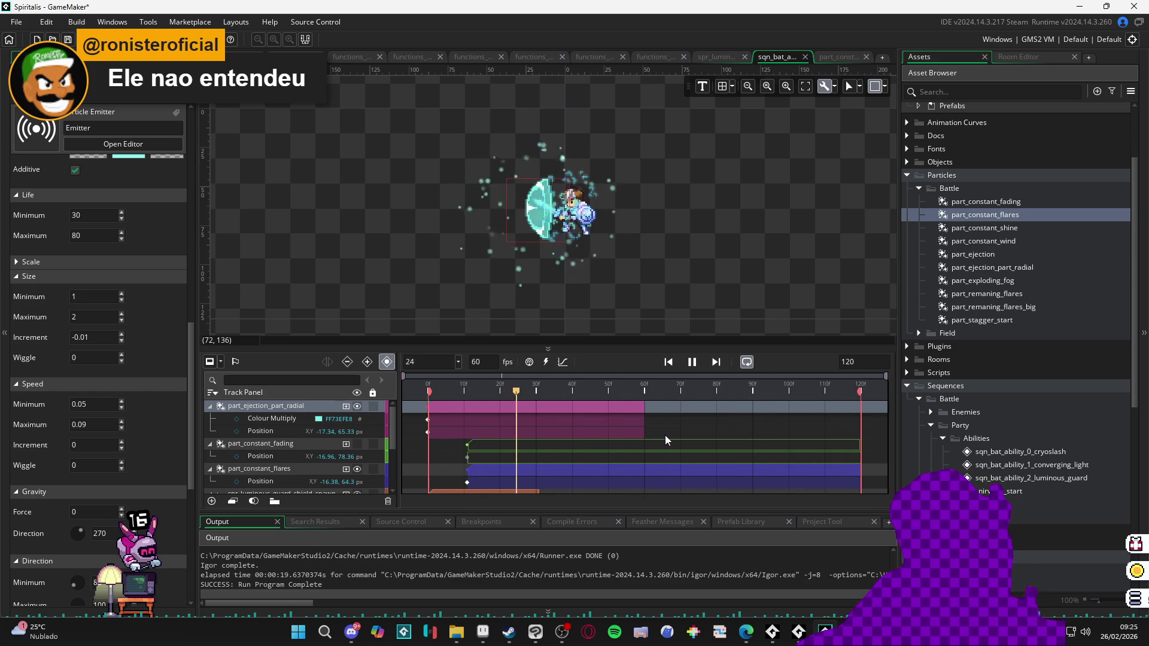
key("space")
key("space")
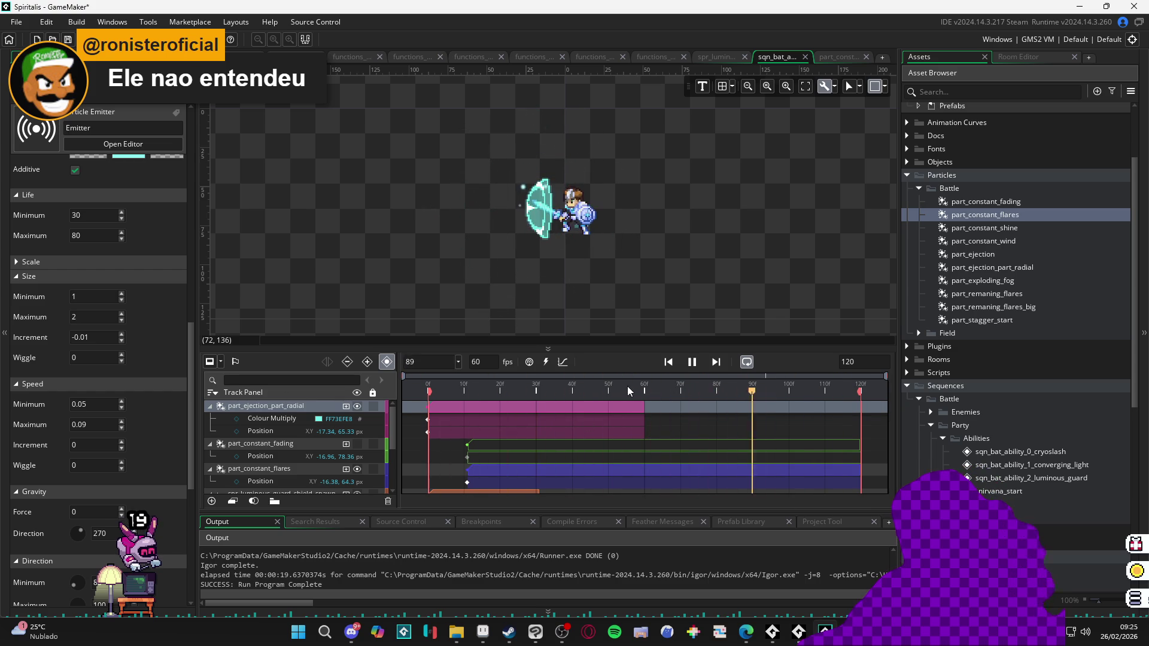
key("space")
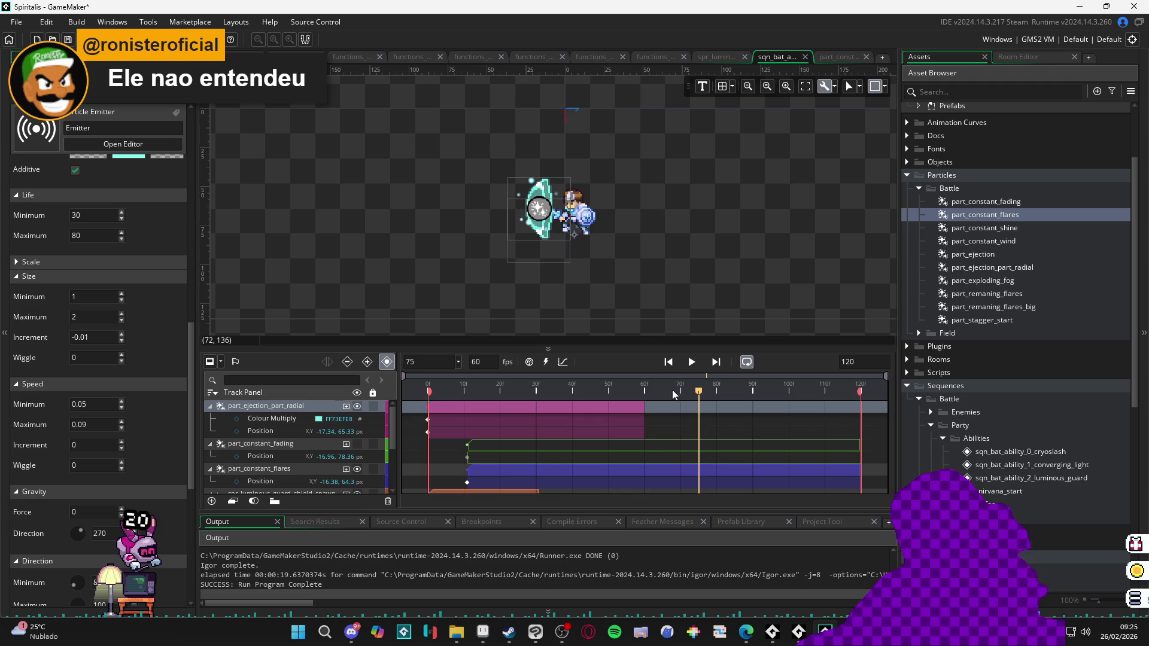
key("space")
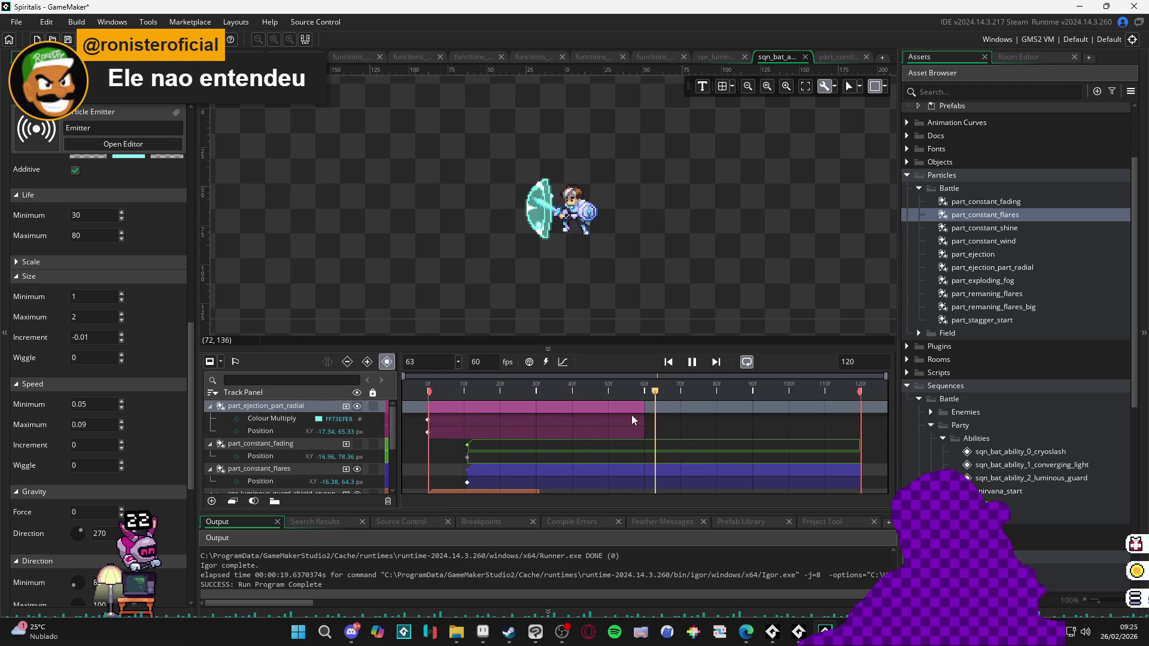
key("space")
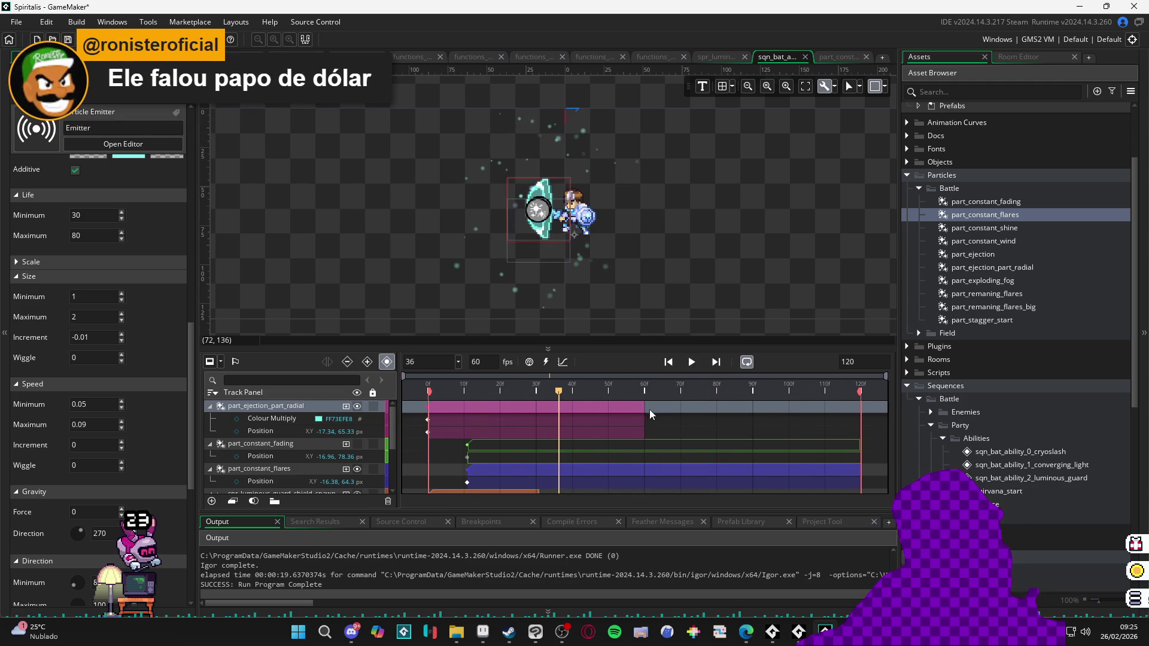
key("space")
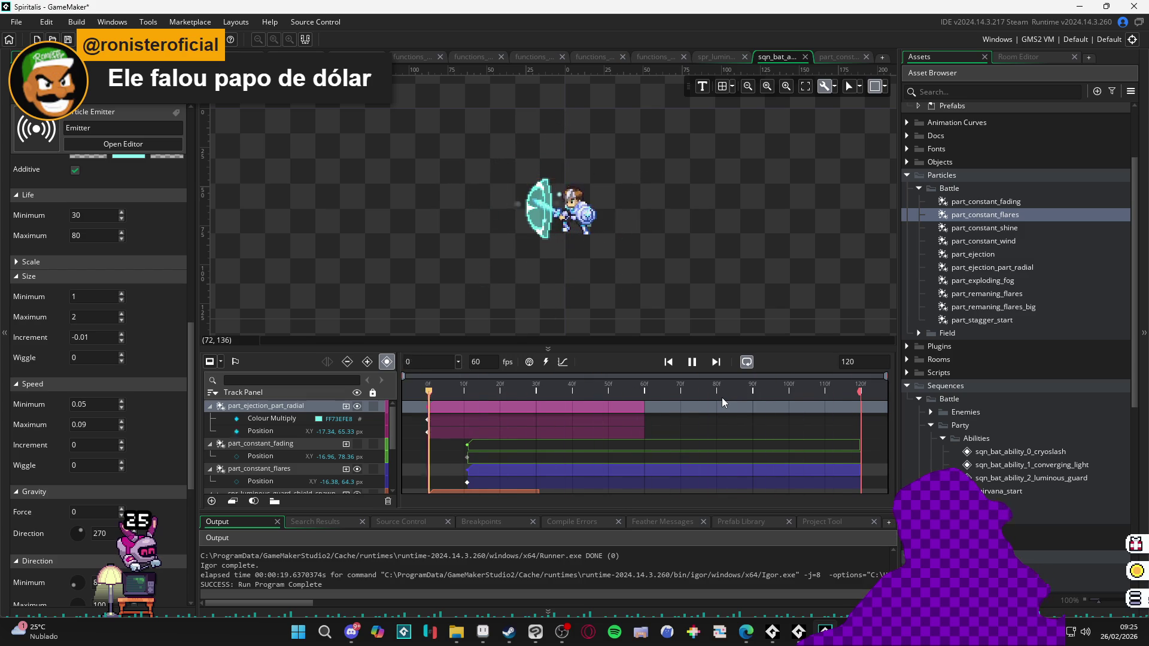
key("space")
key("space")
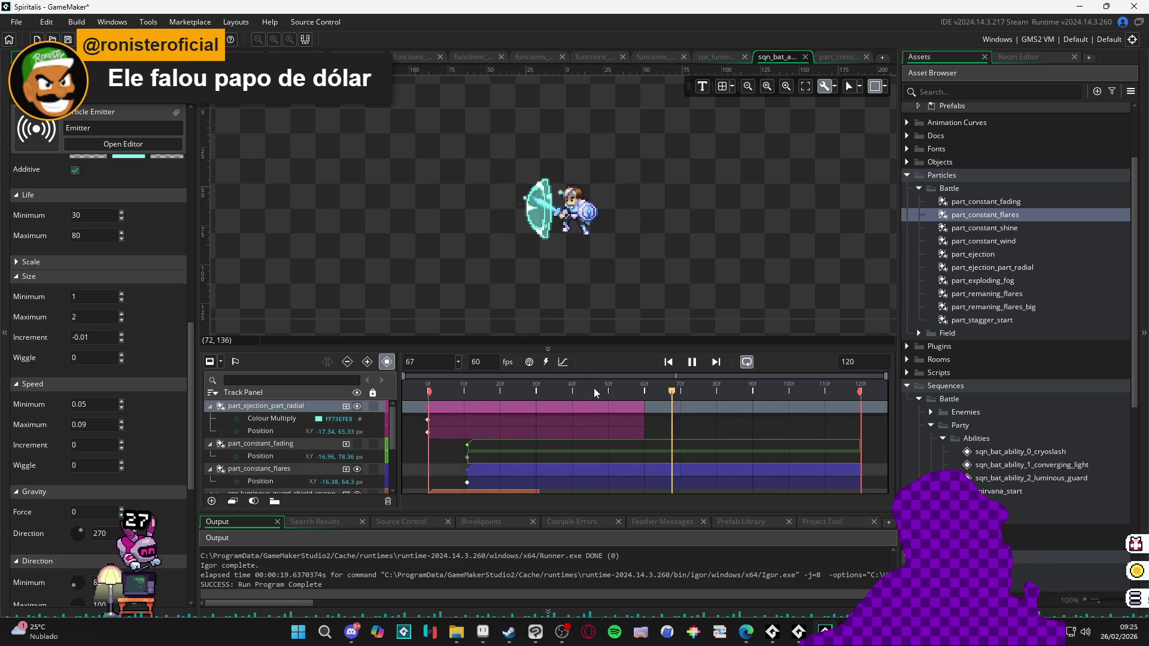
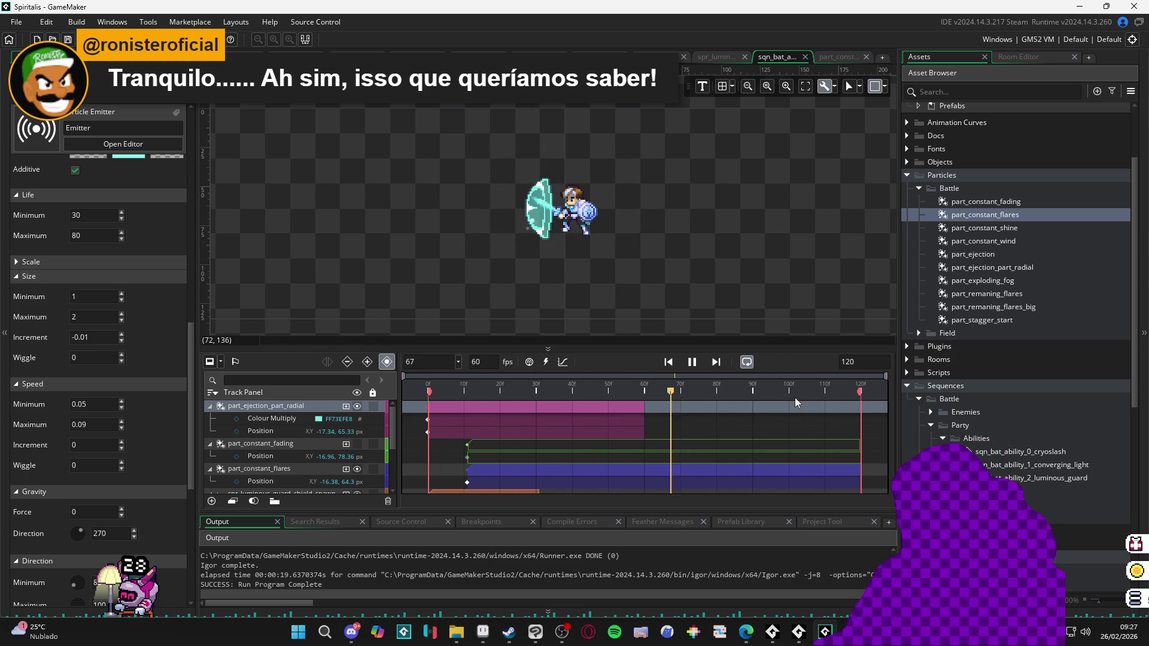
Step: Change the battle ability sequence length from 120 to 250 frames
mouse_move(795, 398)
left_mouse_down()
mouse_move(814, 391)
mouse_move(789, 395)
left_mouse_up()
key("space")
double_click(862, 361)
type("250")
key("Return")
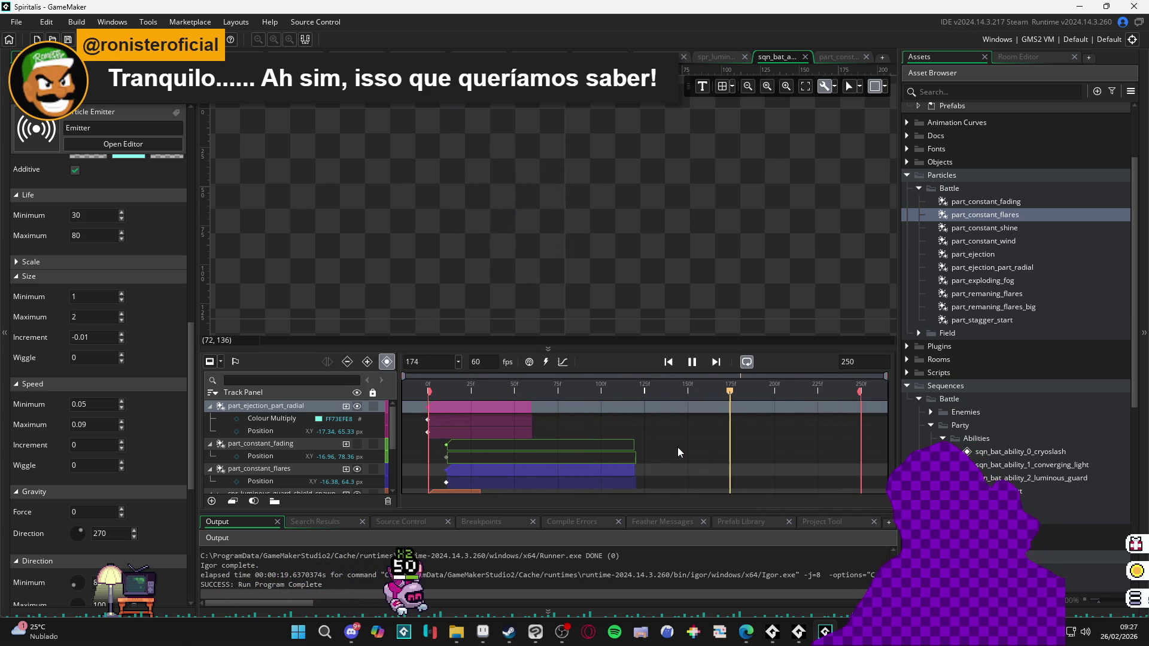
Step: Stop playback and select the spr_bat_0_idle track
left_click(692, 362)
scroll(656, 444, "down", 3)
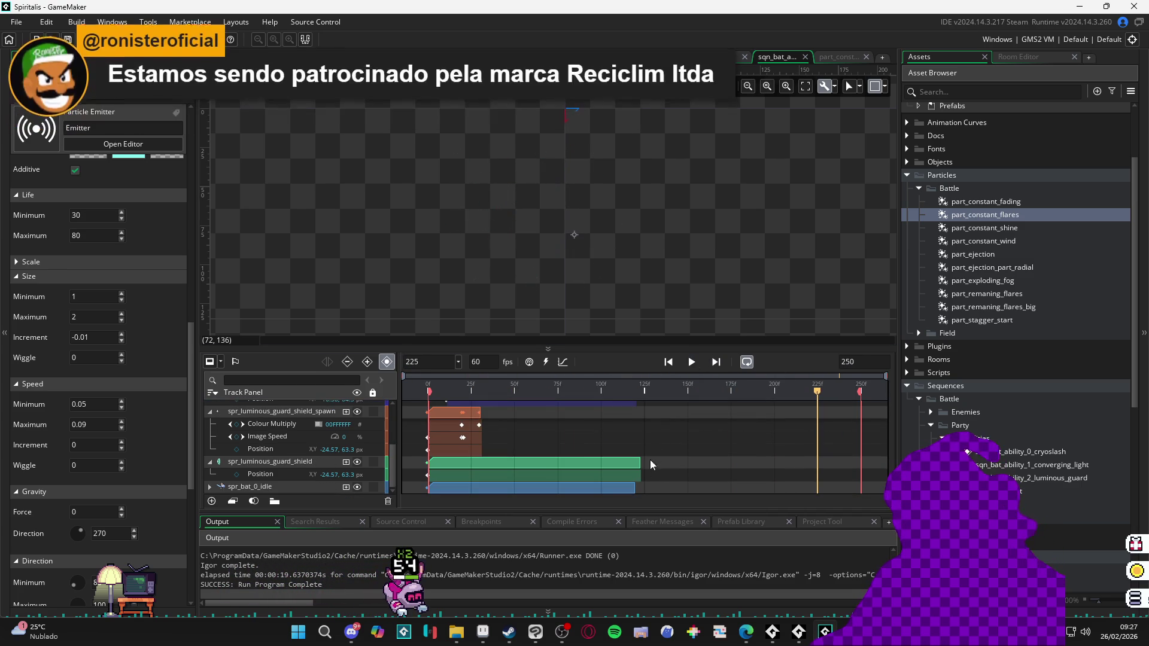
left_click(629, 487)
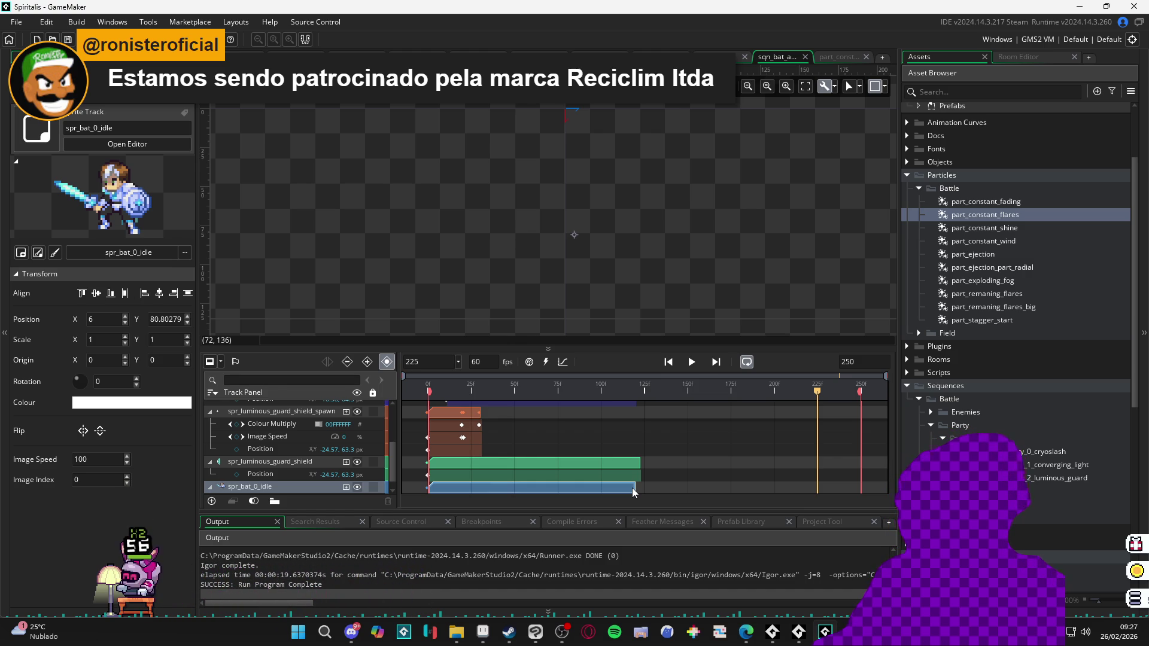
Step: Drag the spr_bat_0_idle and spr_luminous_guard_shield clips out to frame 250
left_click_drag(635, 487, 866, 490)
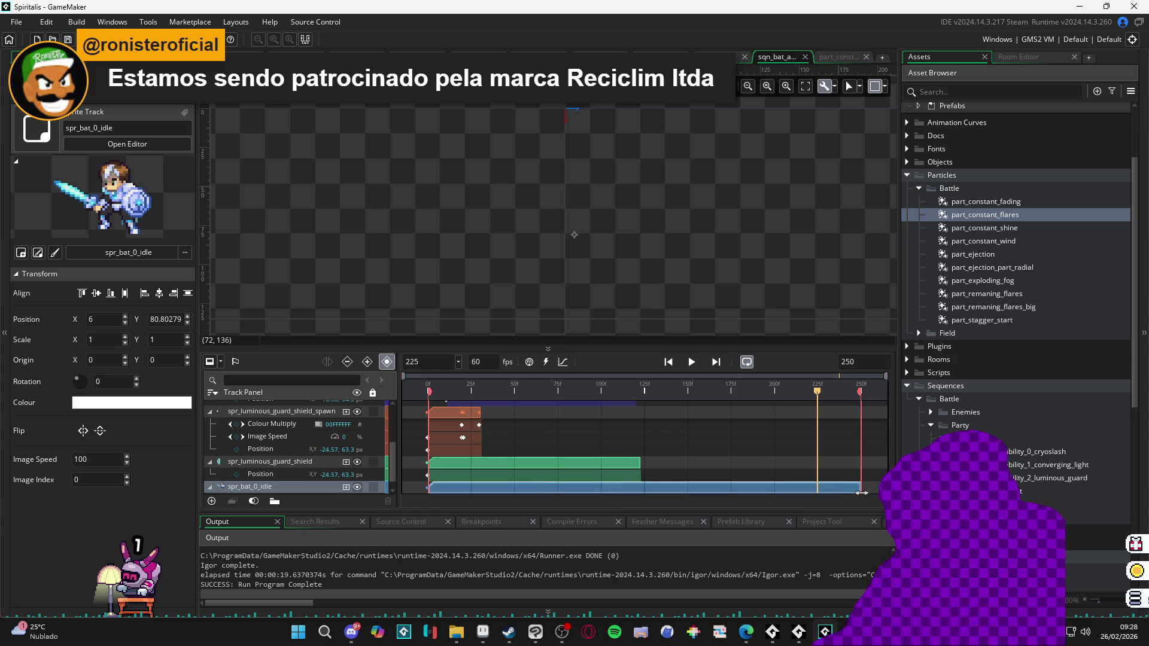
left_click(621, 462)
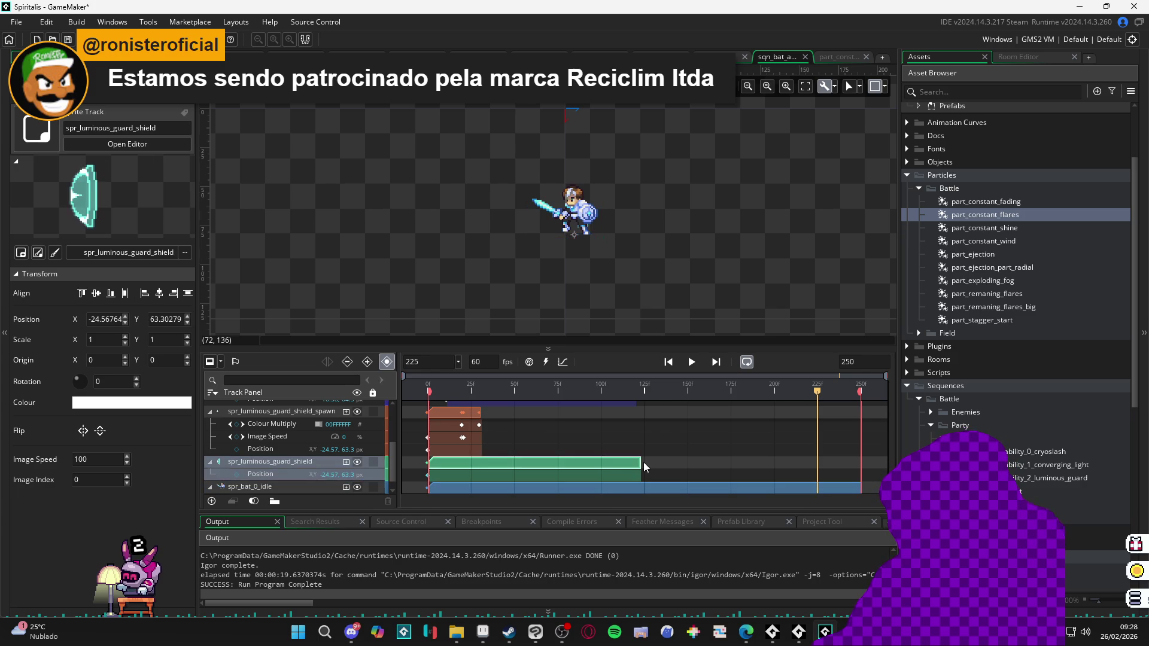
left_click_drag(644, 462, 862, 465)
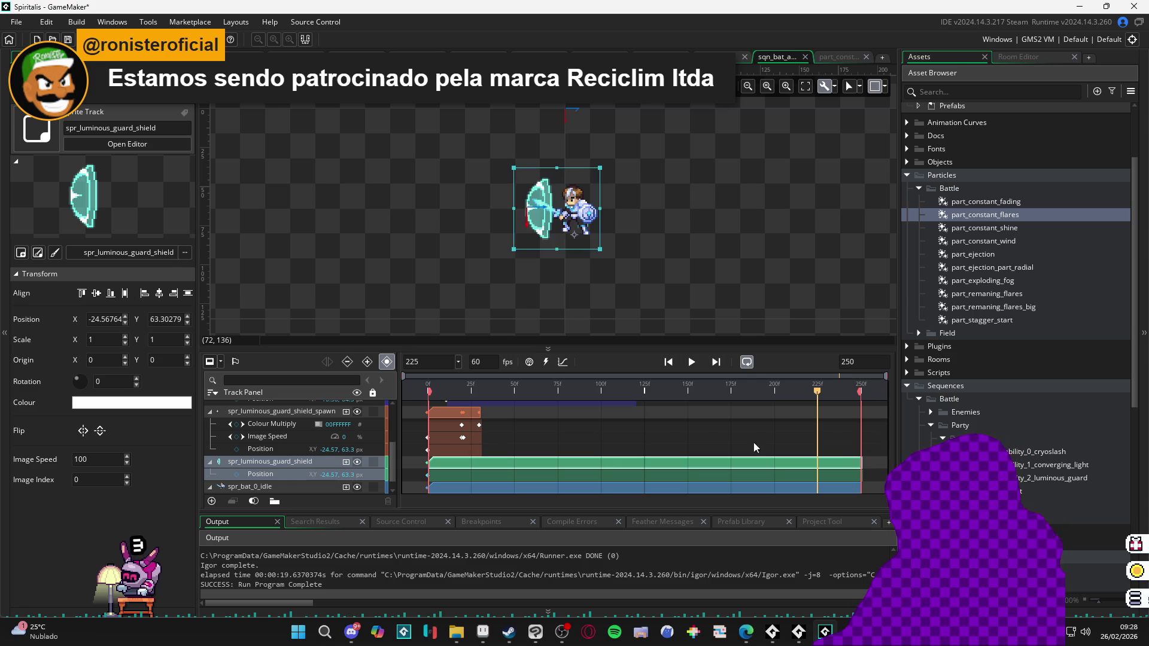
Step: Play the sequence to preview the lengthened clips
key("space")
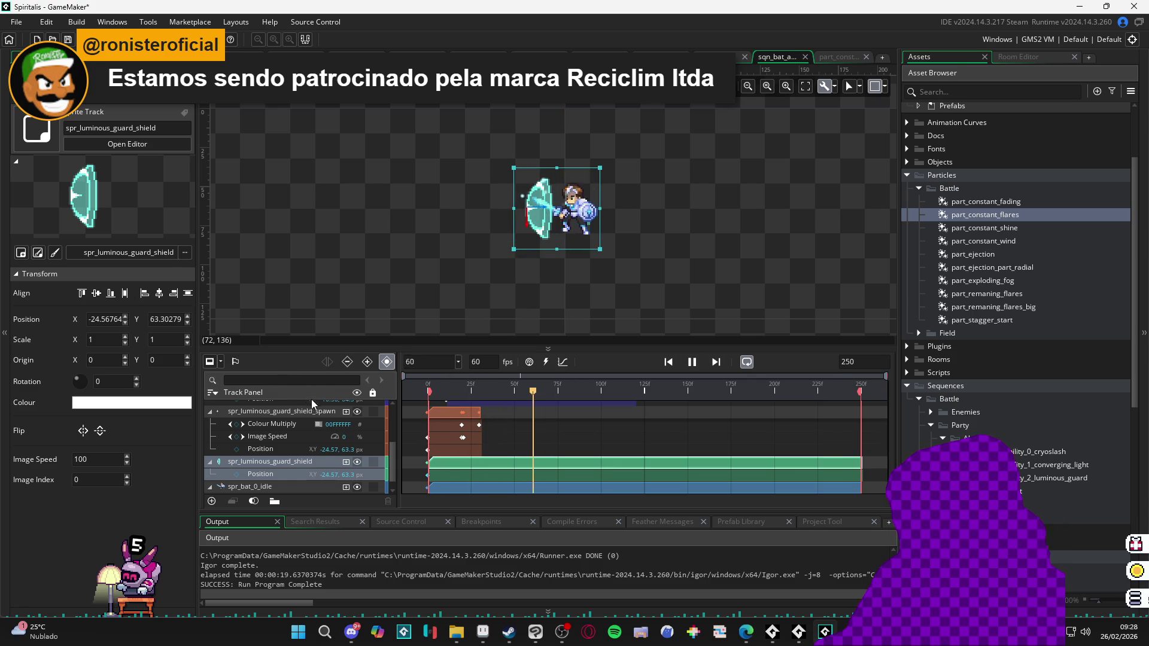
key("space")
key("space")
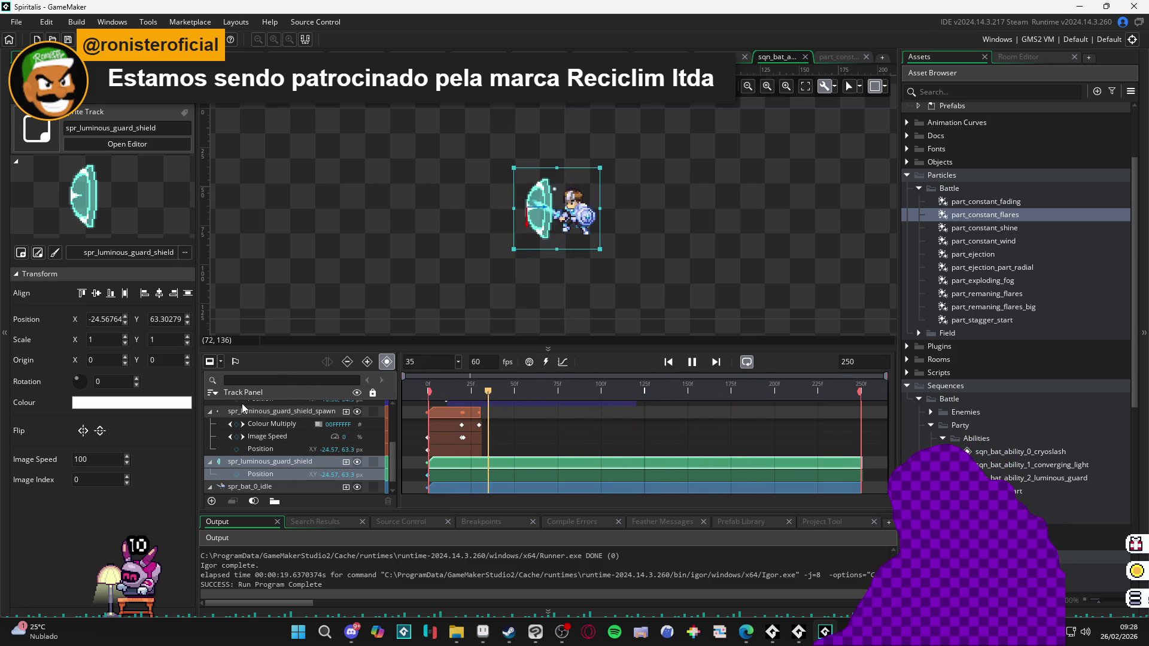
key("space")
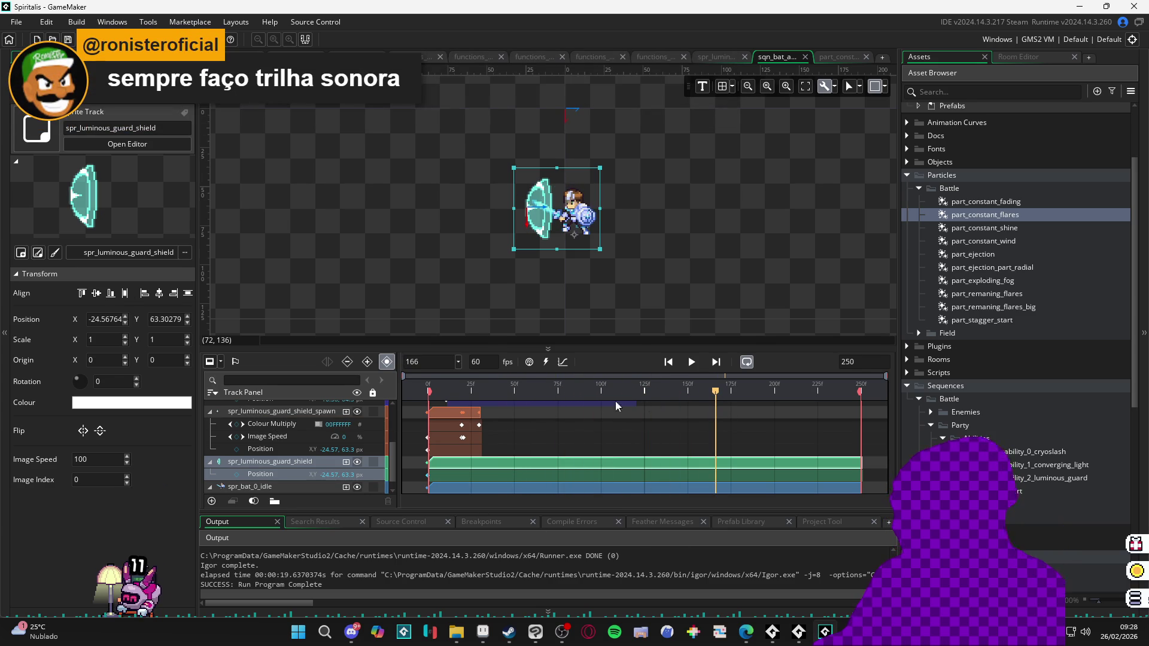
Step: Collapse the particle, shield spawn, shield and spr_bat_0_idle tracks into single rows
scroll(285, 479, "down", 1)
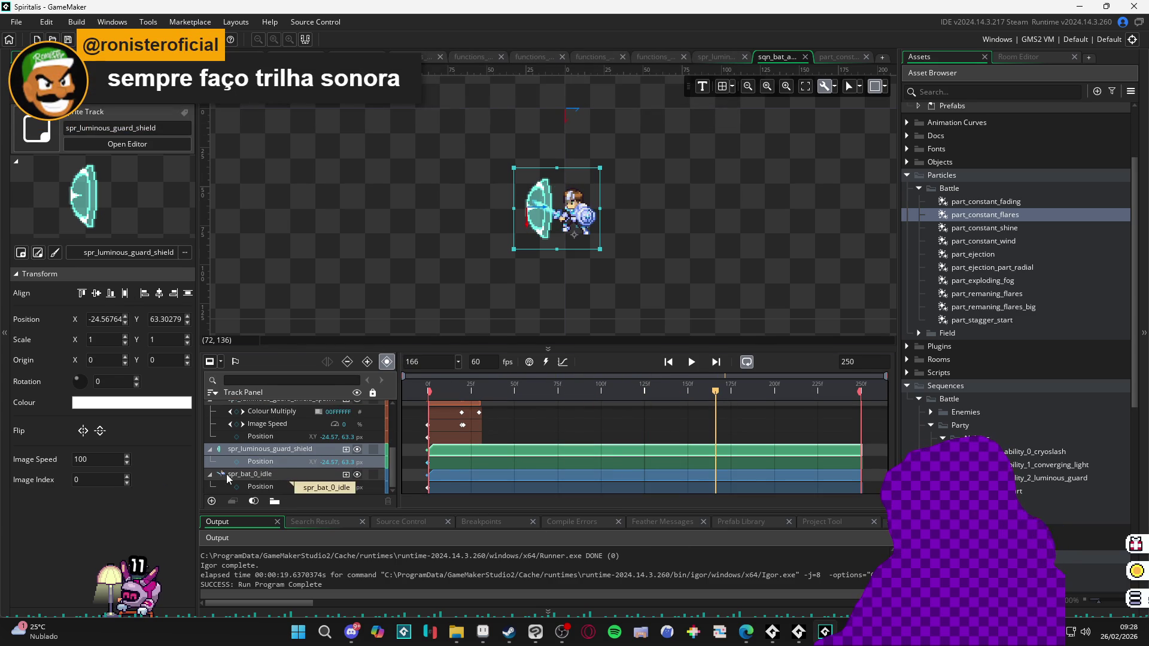
left_click(208, 473)
scroll(214, 468, "up", 3)
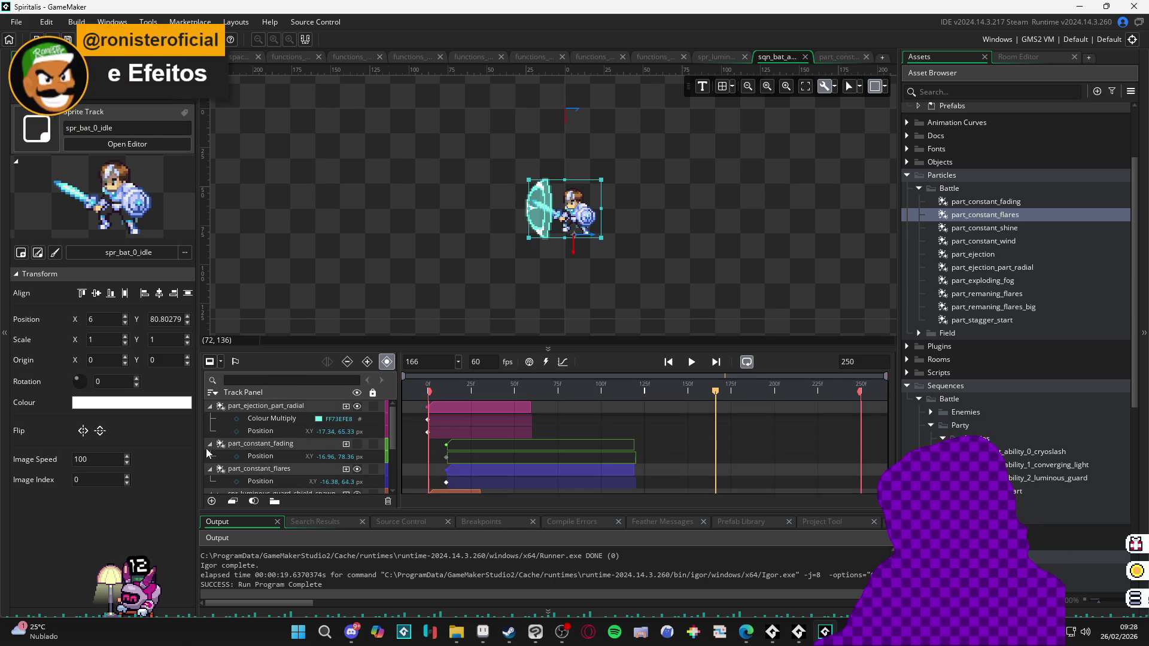
left_click(210, 444)
left_click(210, 406)
left_click(209, 431)
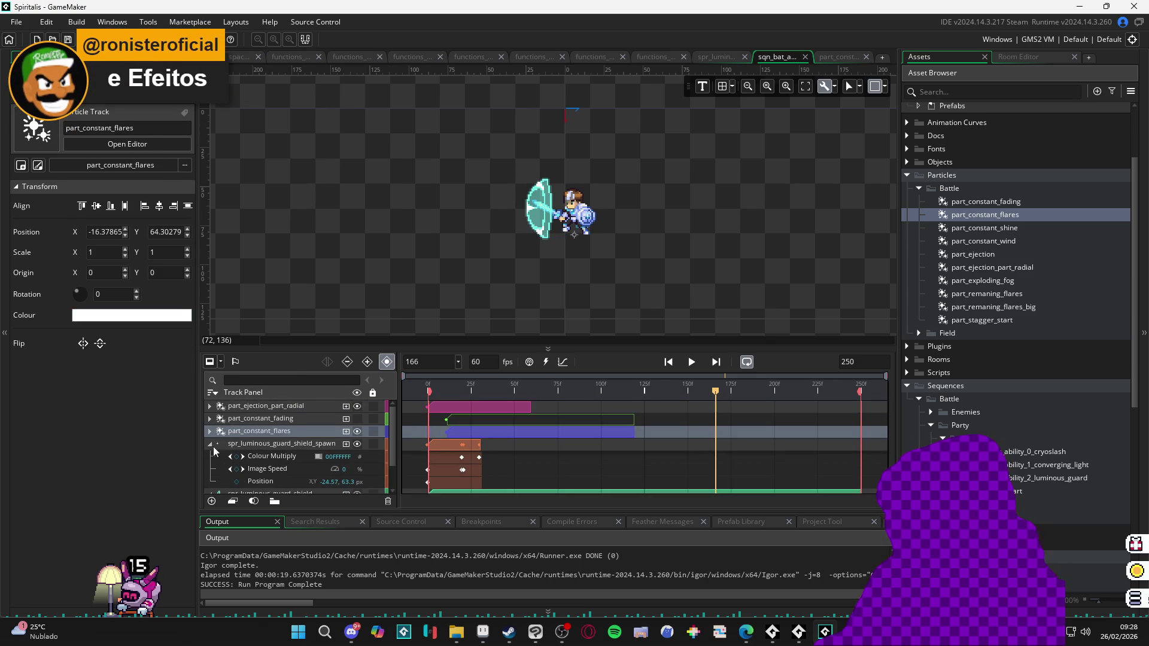
left_click(214, 452)
left_click(210, 444)
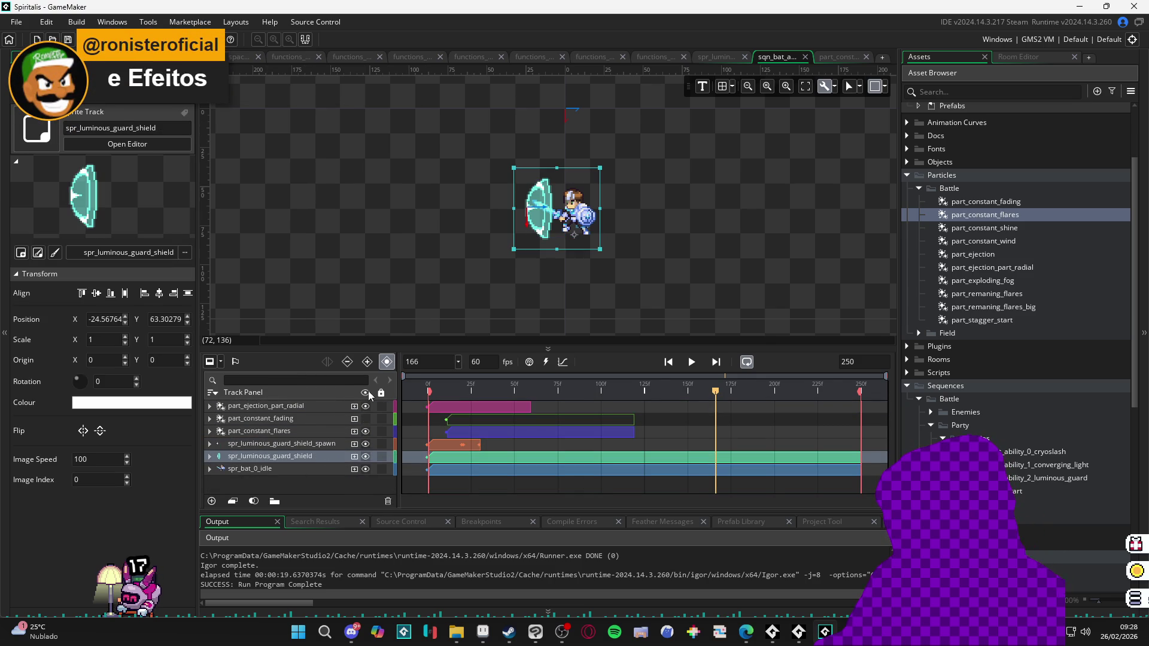
left_click(702, 470)
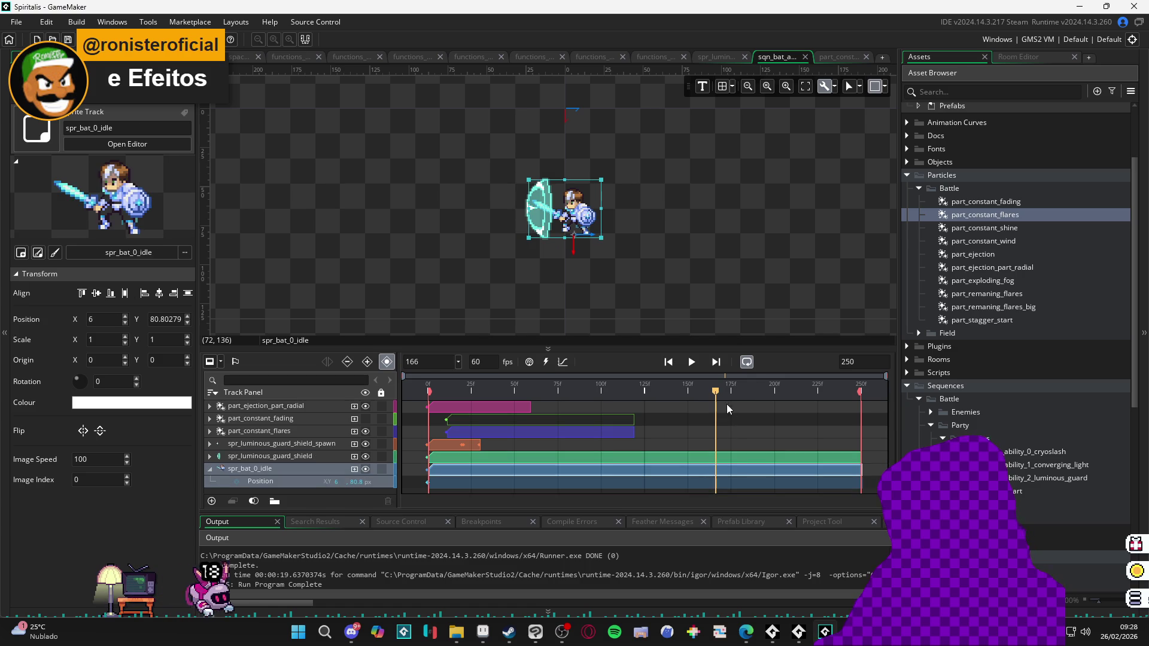
left_click(210, 471)
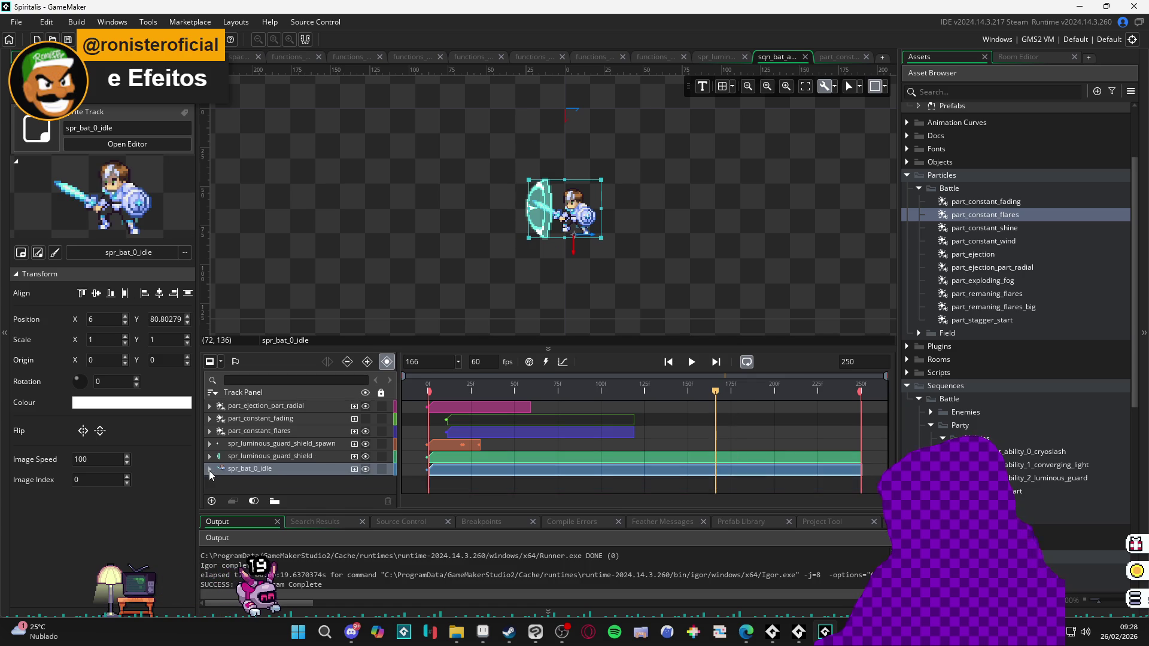
Step: Play the sequence, stop it, and move the playhead back to frame 166
left_click(692, 362)
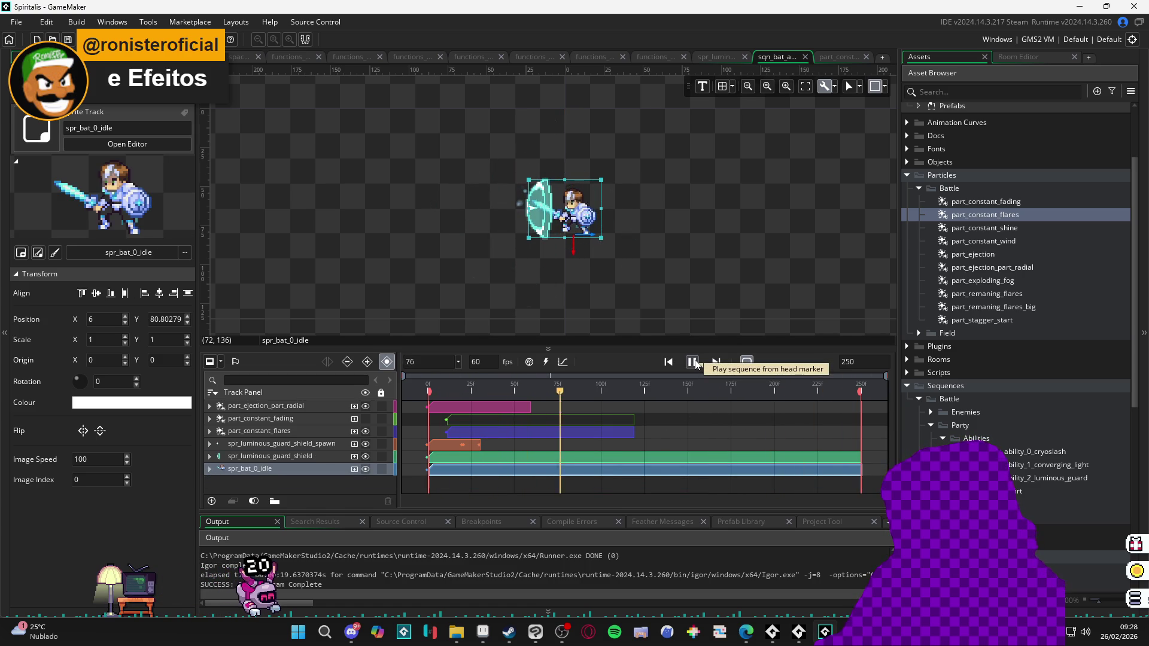
left_click(693, 362)
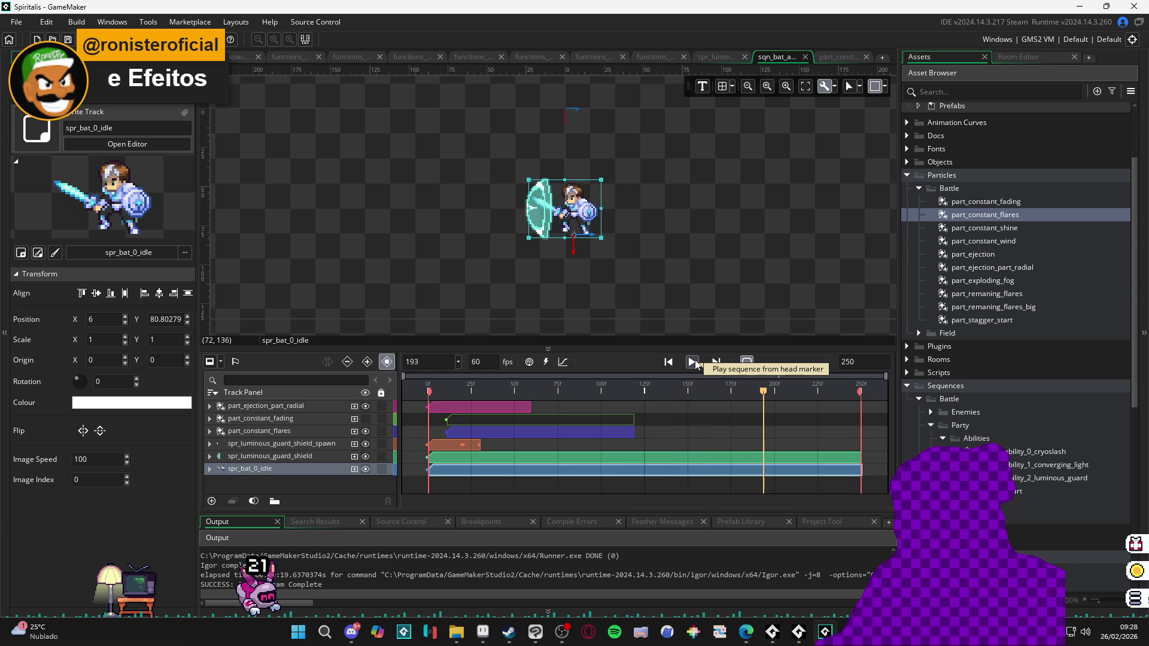
mouse_move(749, 396)
left_mouse_down()
mouse_move(716, 407)
mouse_move(735, 396)
left_mouse_up()
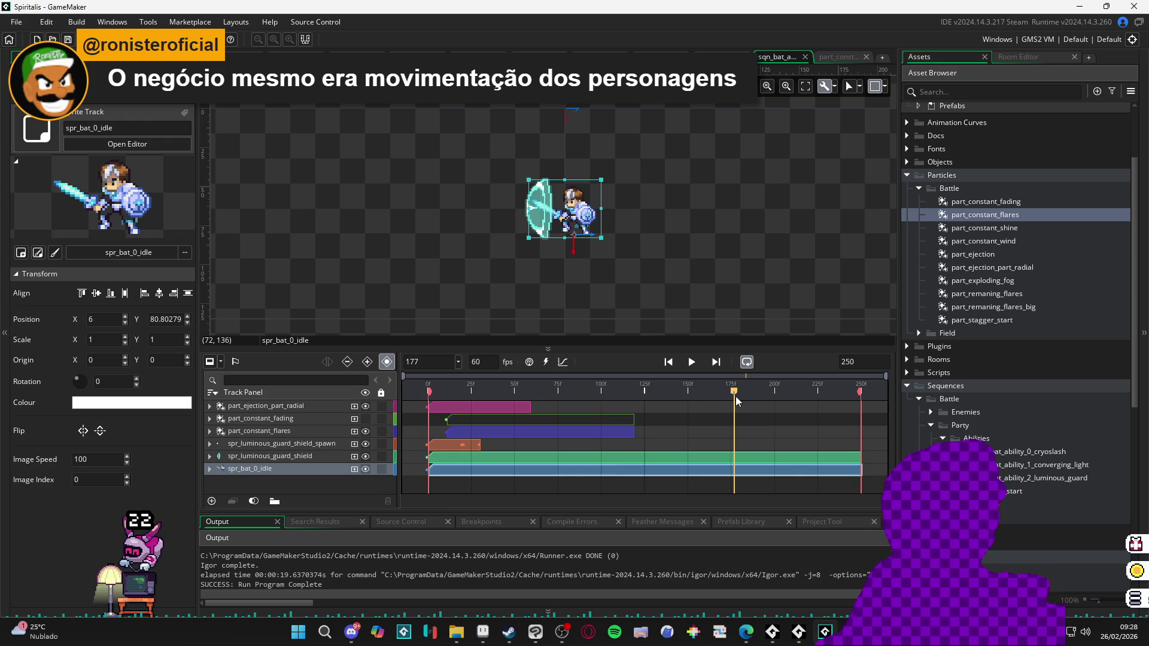
Step: Add a Colour Multiply track to the shield with a white keyframe at frame 177
left_click(233, 457)
left_click(355, 456)
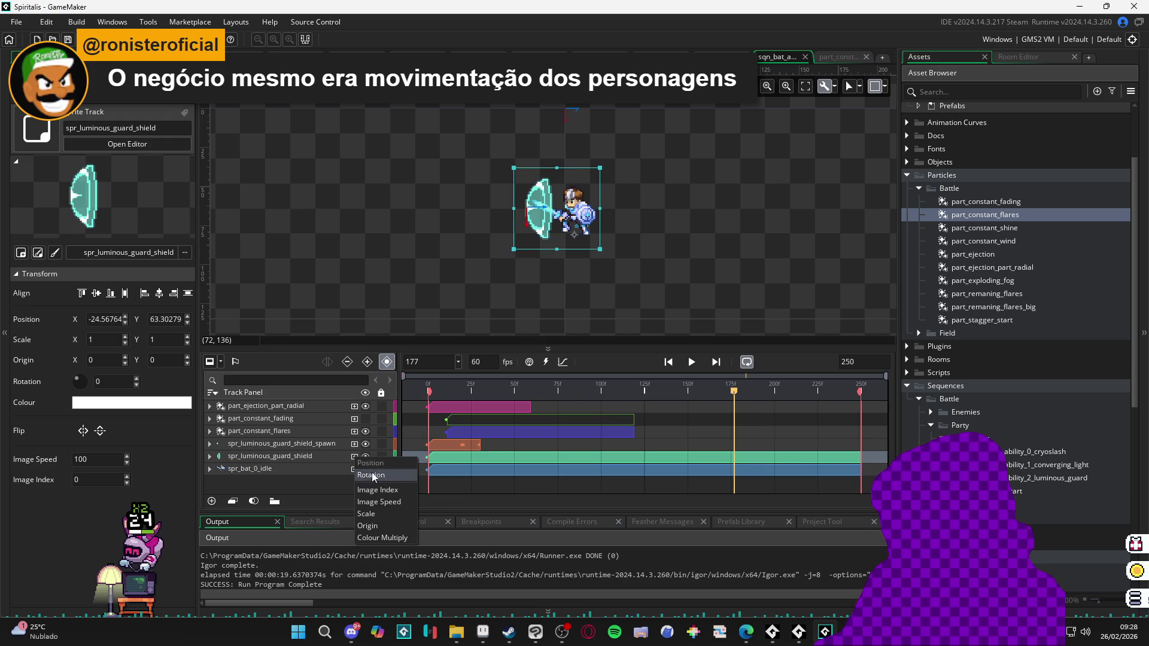
left_click(404, 537)
left_click(320, 470)
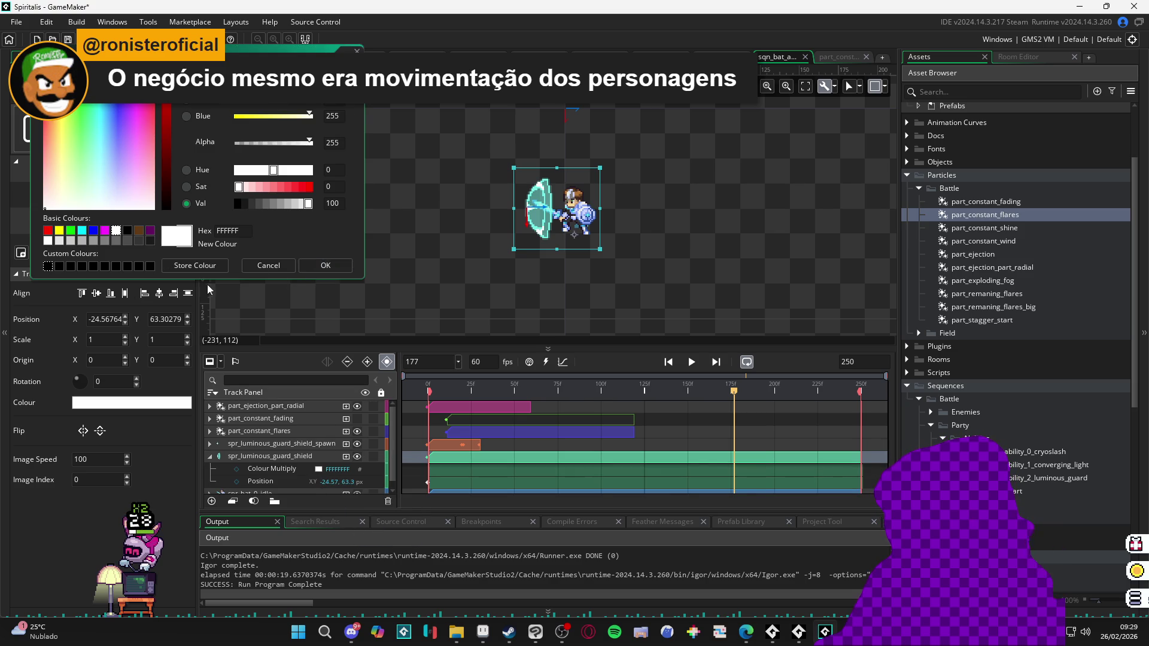
left_click(277, 272)
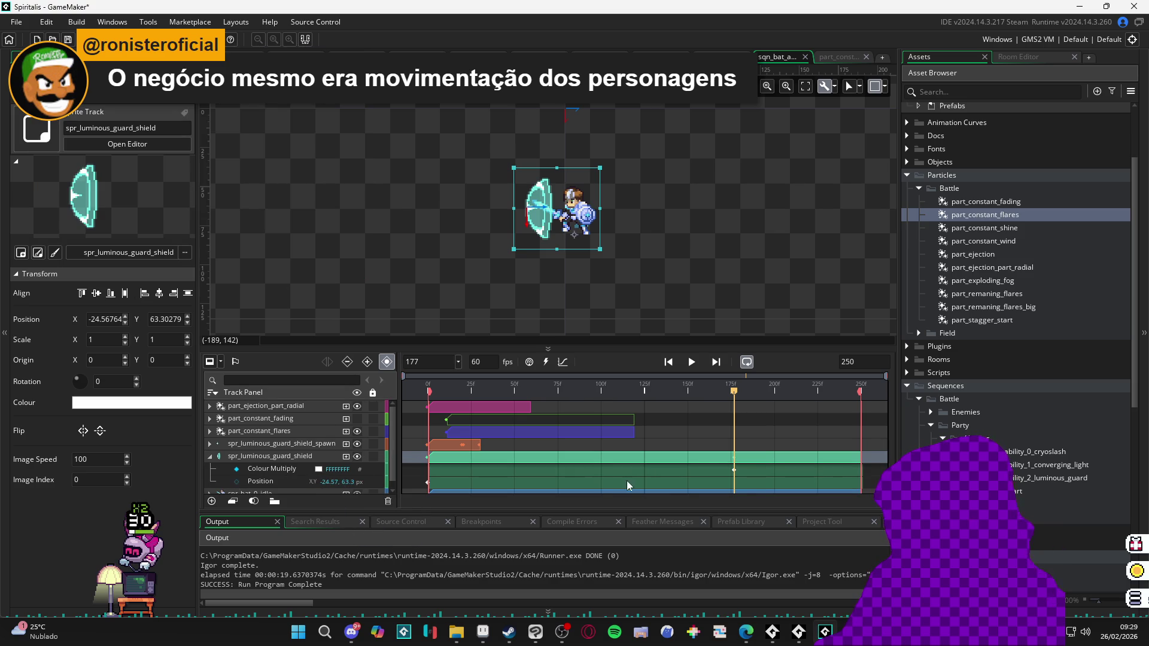
Step: Key Colour Multiply alpha to 0 at frame 200 and preview the fade
mouse_move(735, 393)
left_mouse_down()
mouse_move(783, 392)
mouse_move(771, 395)
left_mouse_up()
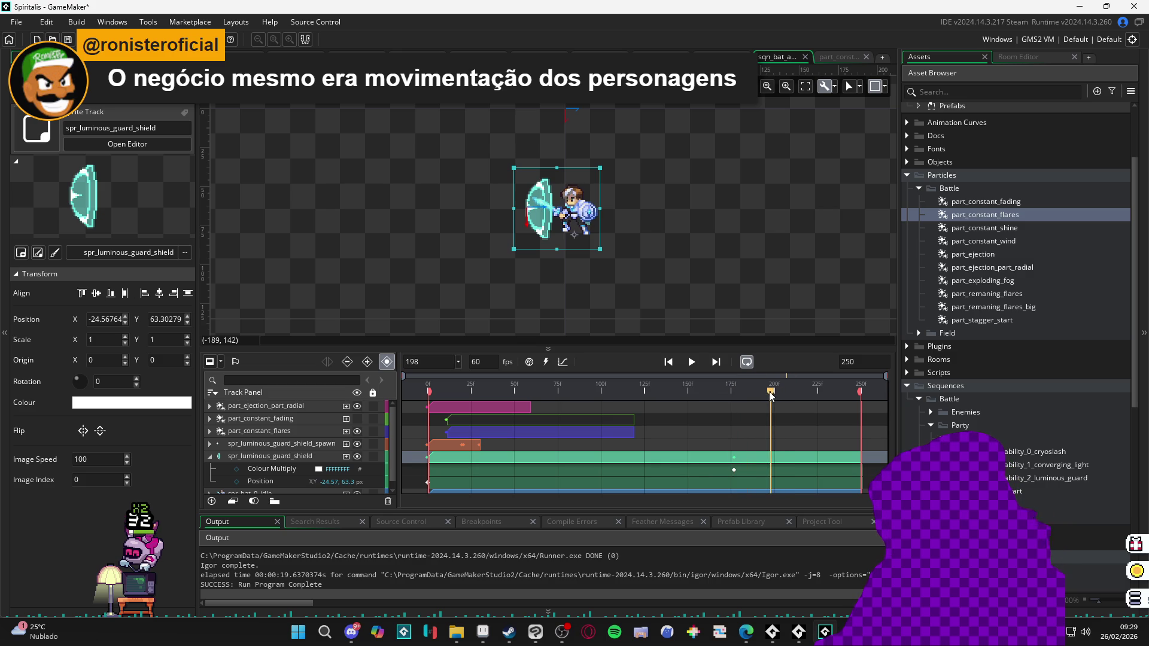
left_click(320, 471)
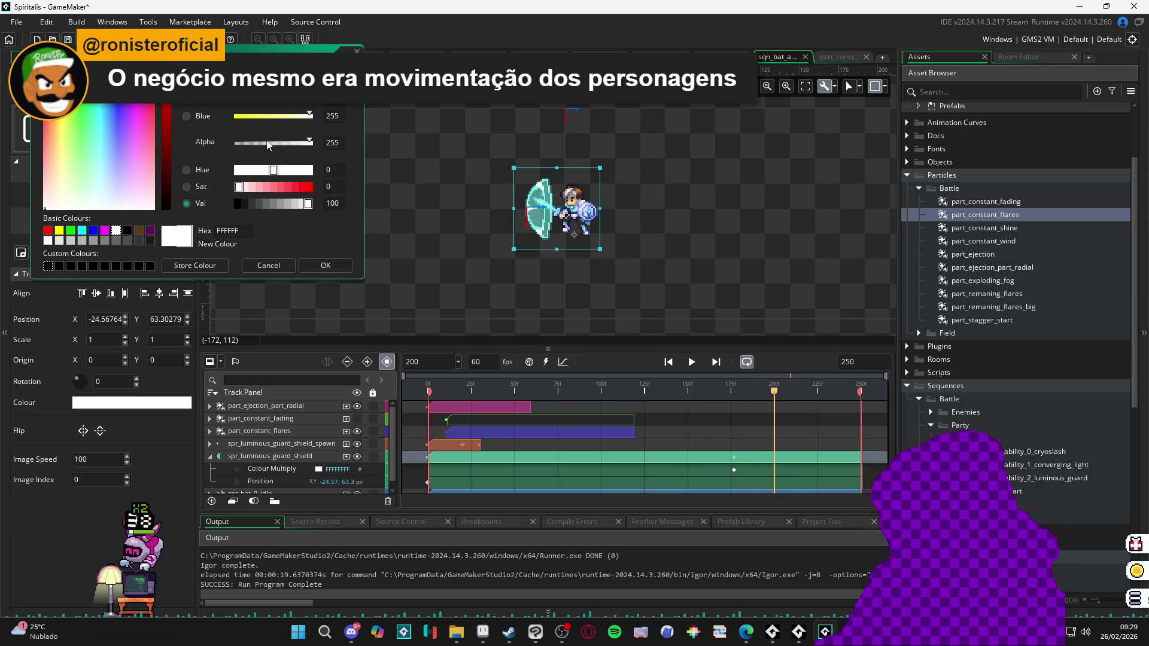
left_click_drag(248, 142, 192, 142)
left_click(326, 265)
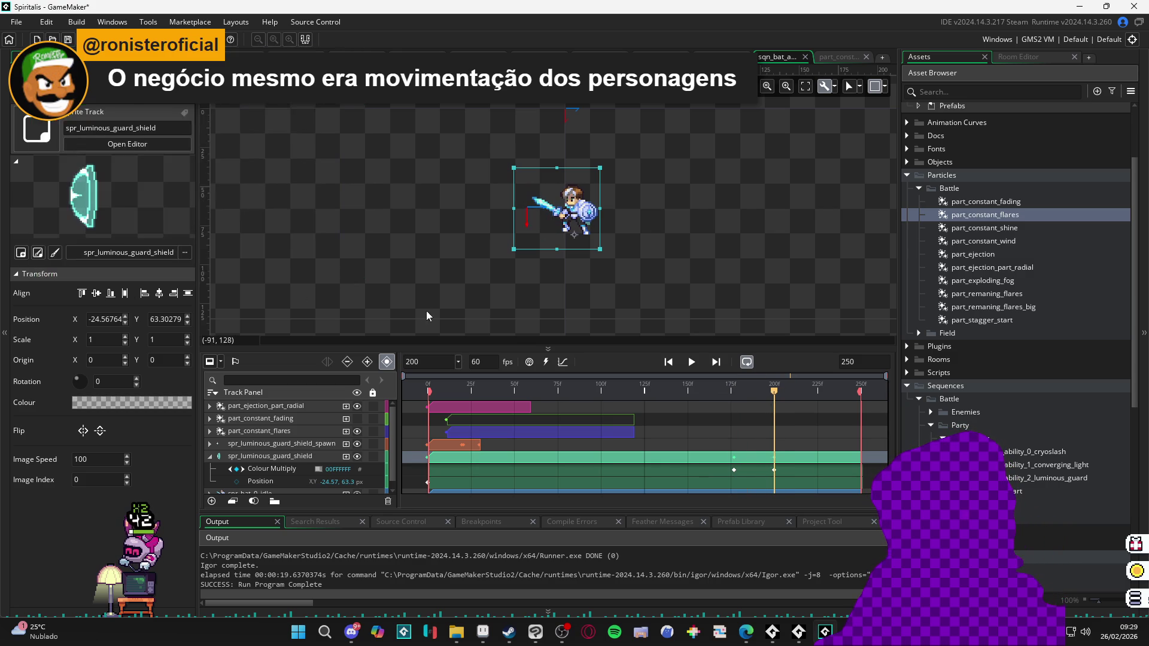
key("space")
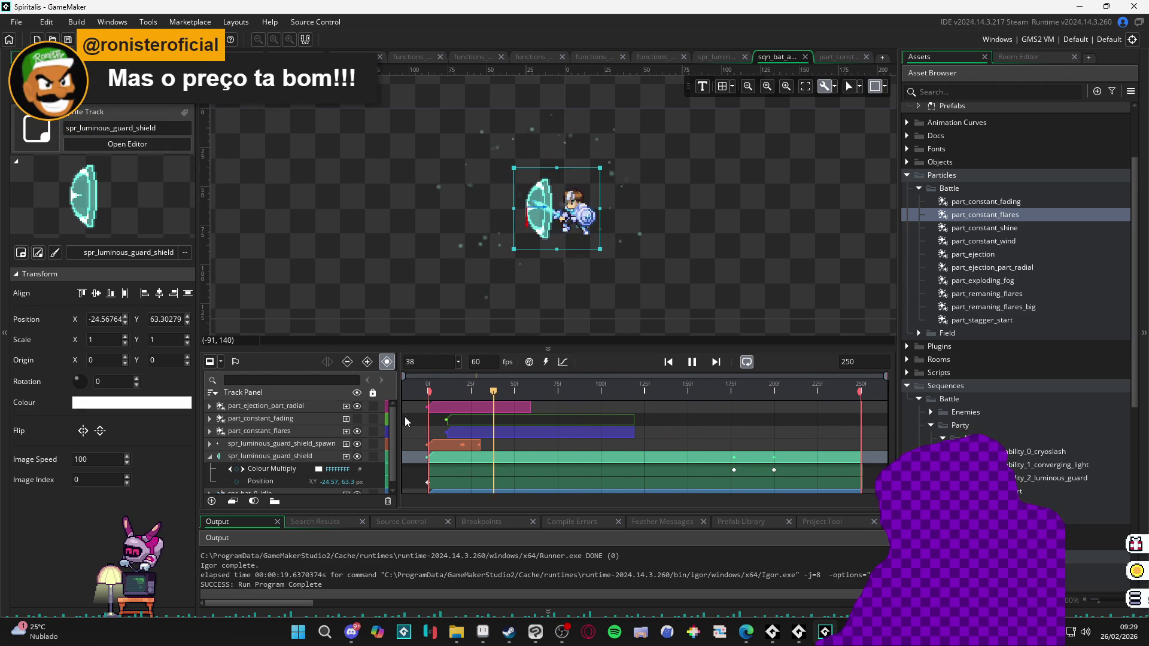
key("space")
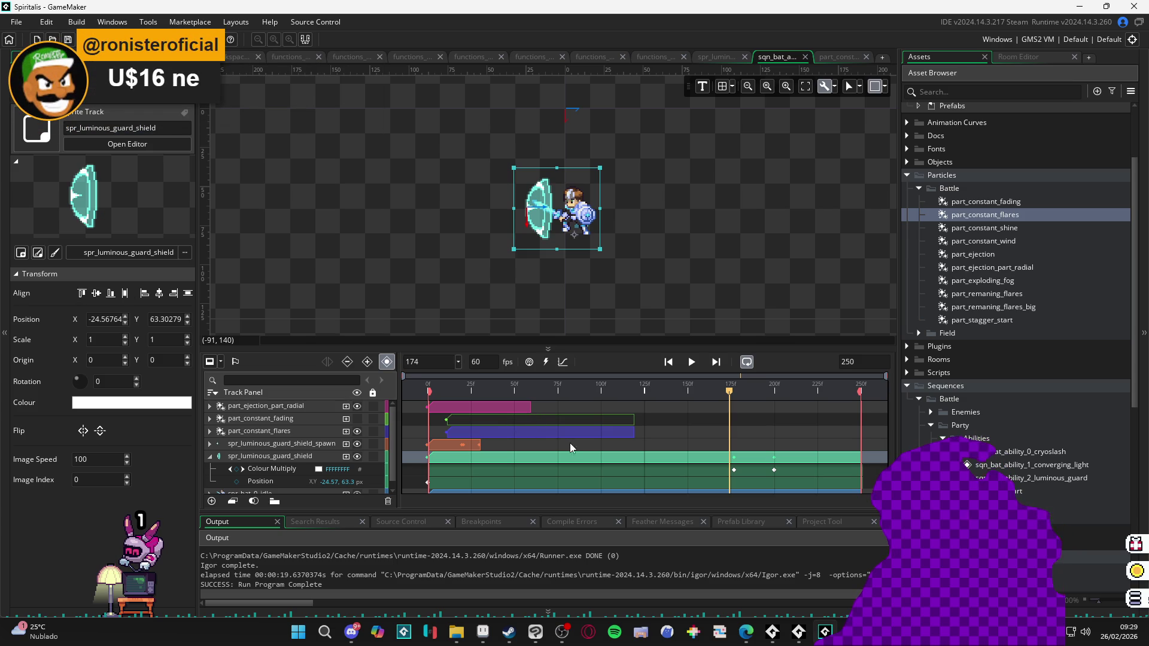
Step: Extend the part_constant_flares clip toward the end, preview, and rewind to frame 0
left_click_drag(634, 432, 856, 437)
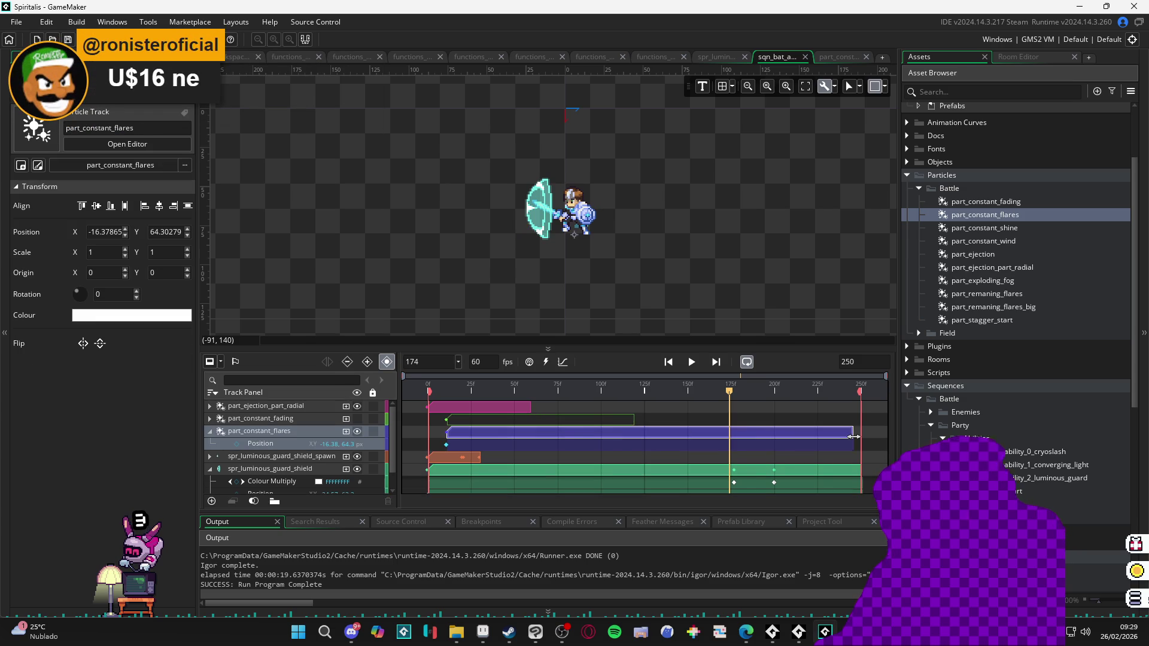
key("space")
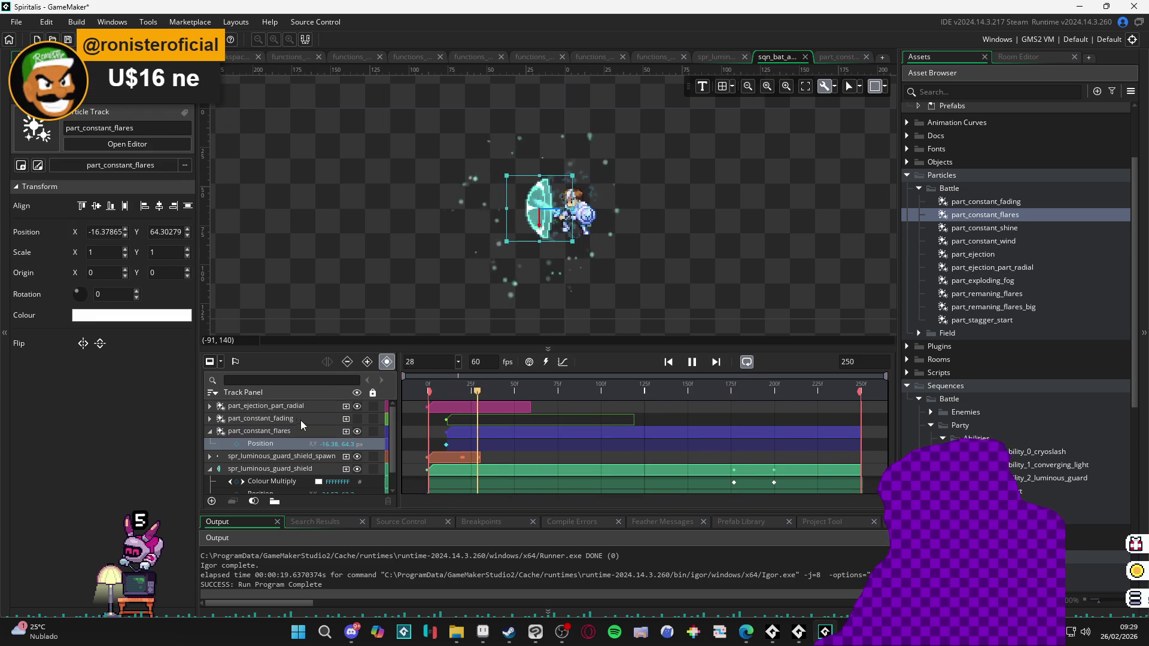
key("space")
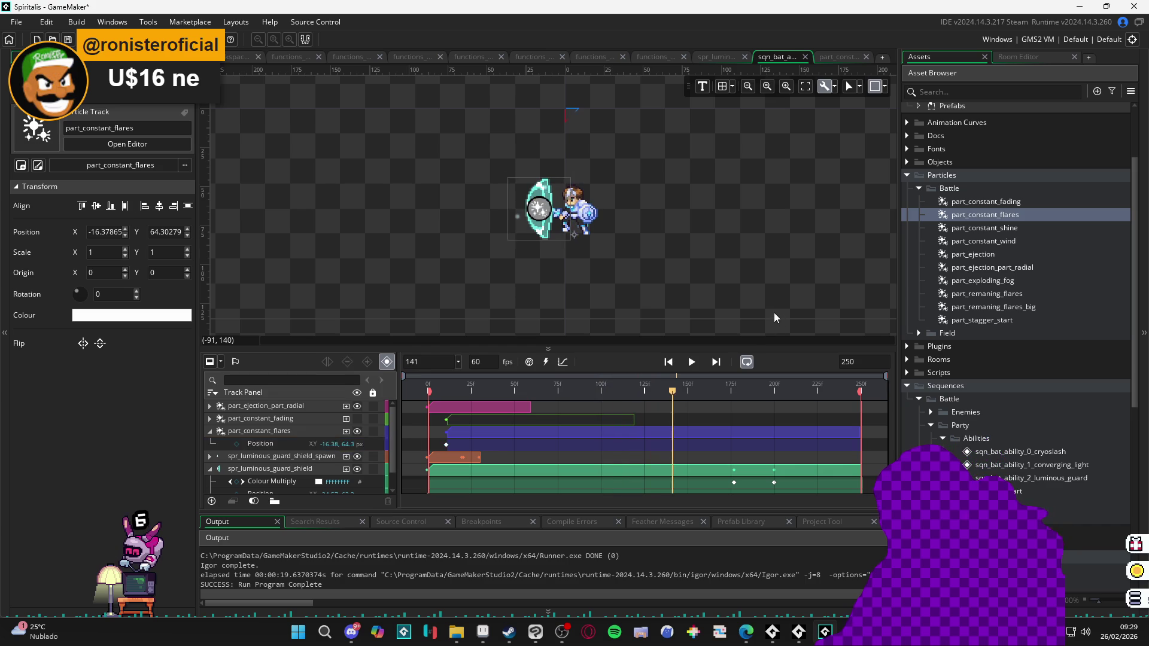
left_click_drag(668, 388, 196, 382)
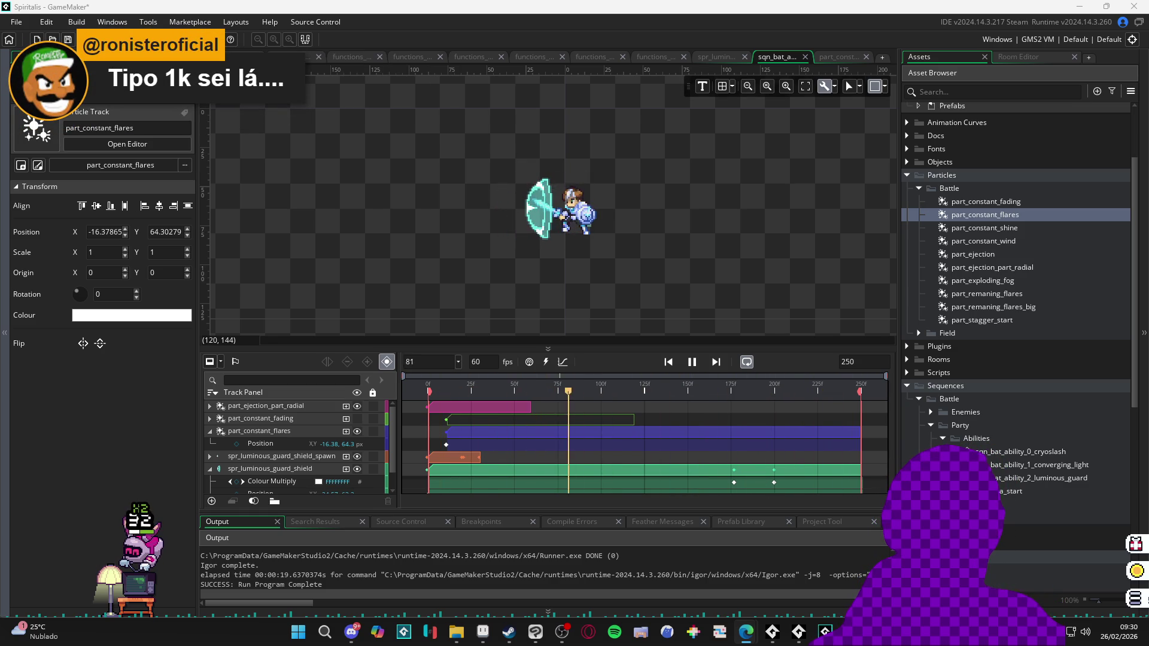
key("alt+Tab")
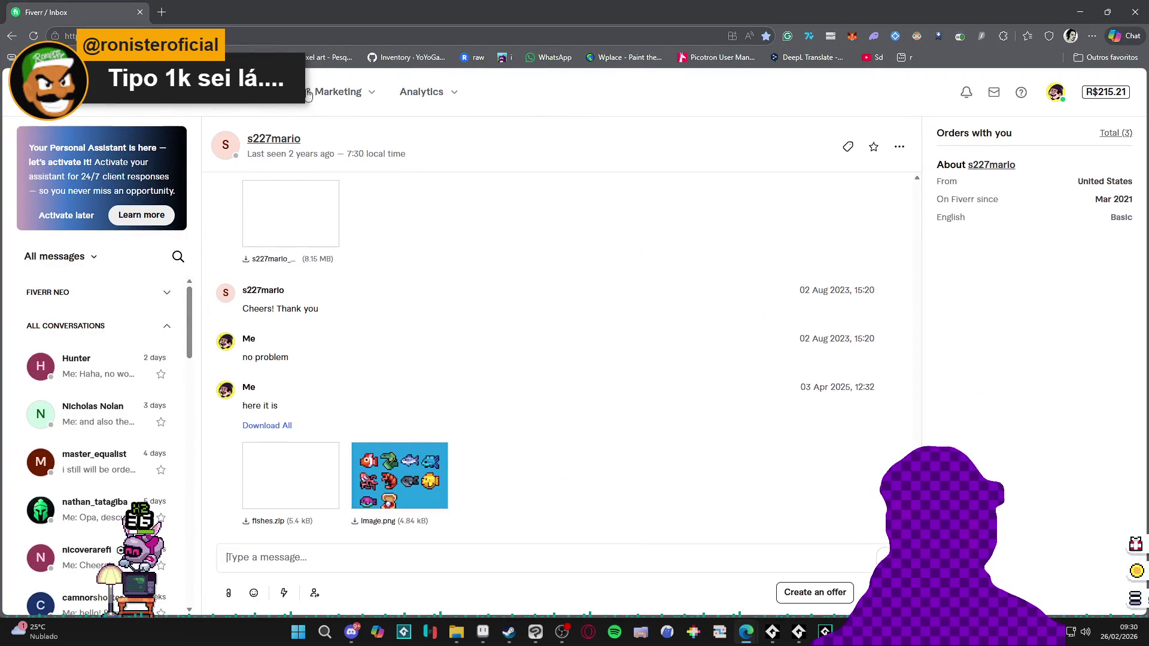
Step: Open the pixel art tileset gig's editor from My Business > Gigs
mouse_move(211, 105)
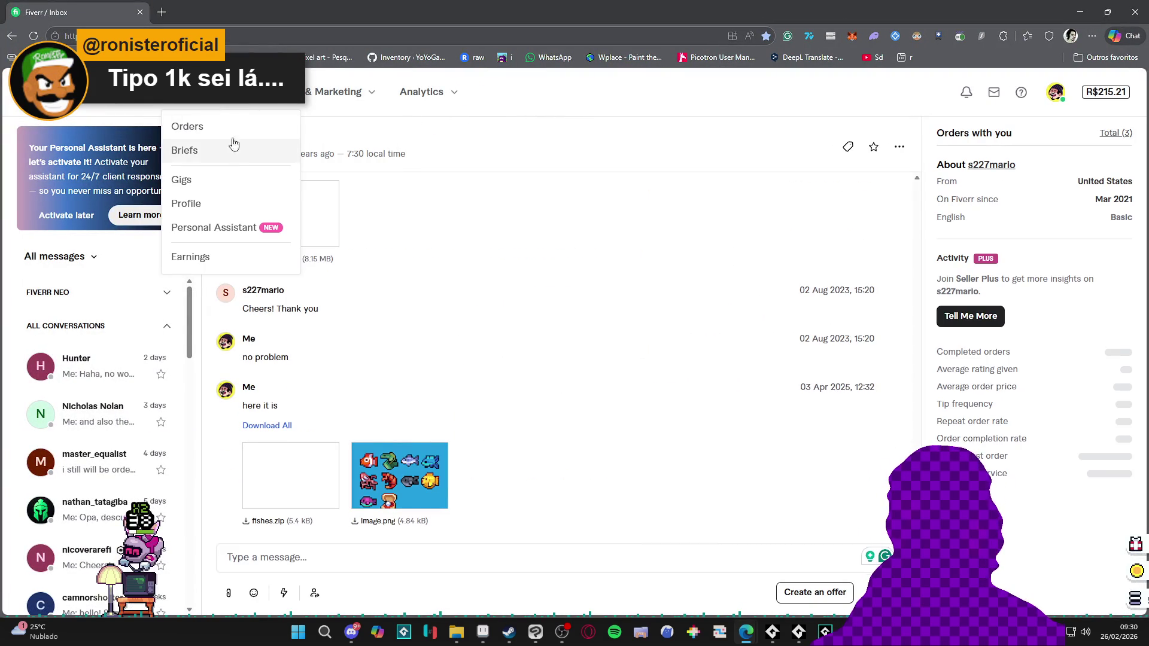
left_click(208, 189)
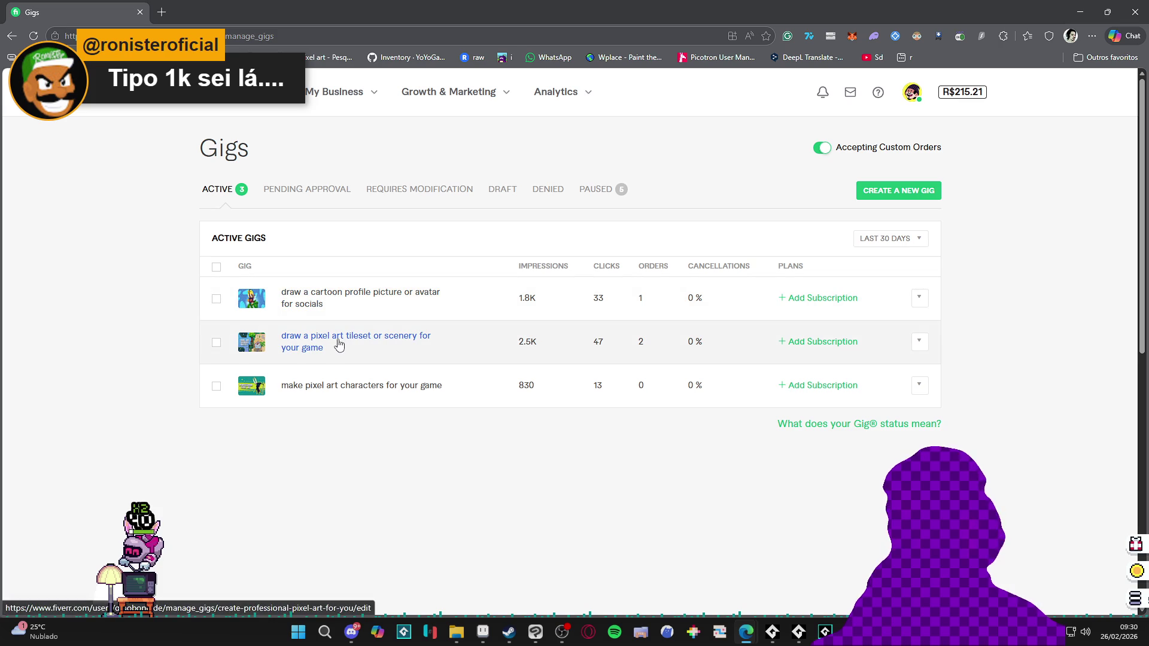
left_click(920, 341)
left_click(888, 352)
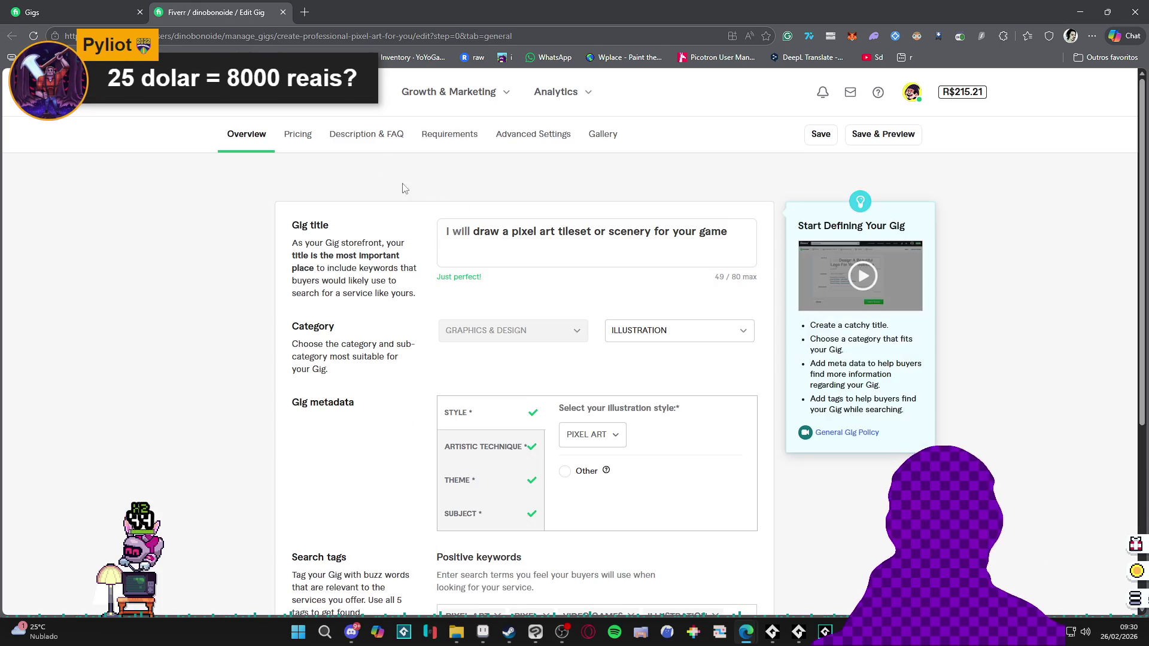
Step: Review the gig's pricing, leaving the Basic package at $25
left_click(299, 134)
scroll(226, 228, "down", 4)
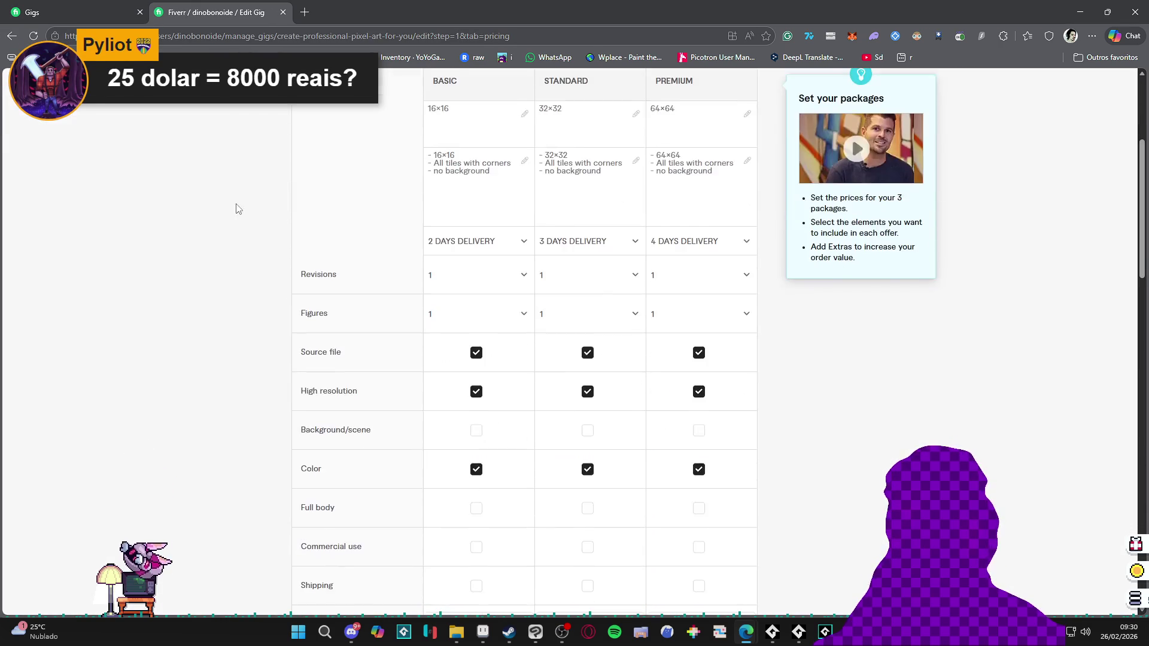
scroll(480, 185, "up", 2)
scroll(464, 251, "down", 8)
left_click(462, 265)
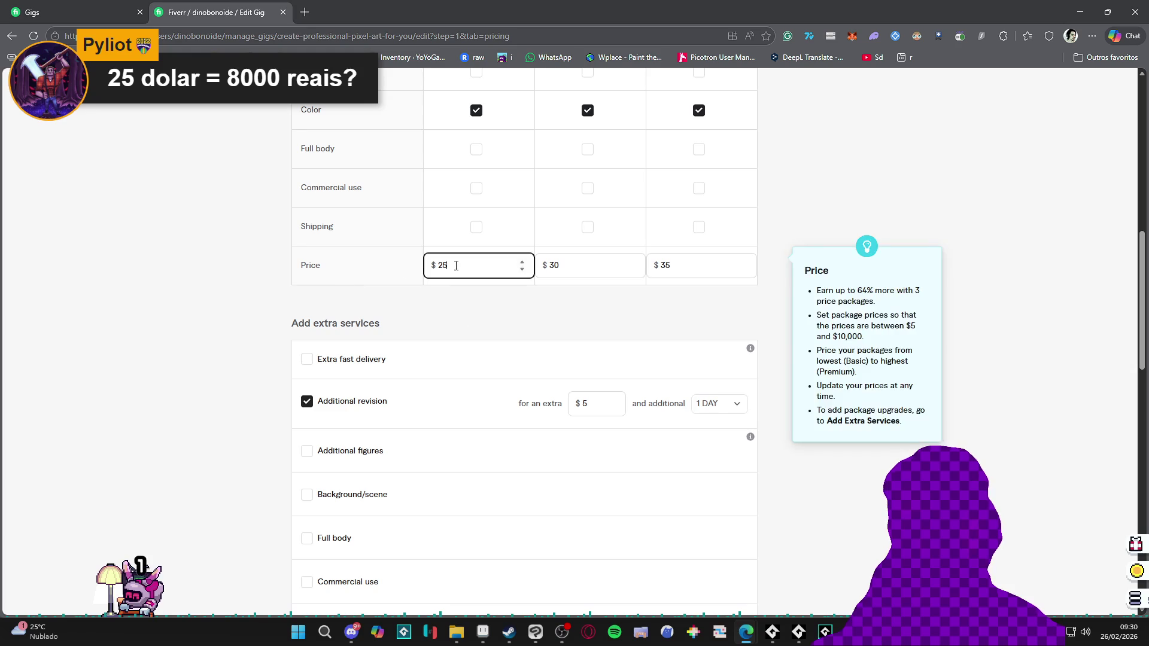
left_click(106, 226)
scroll(174, 210, "up", 10)
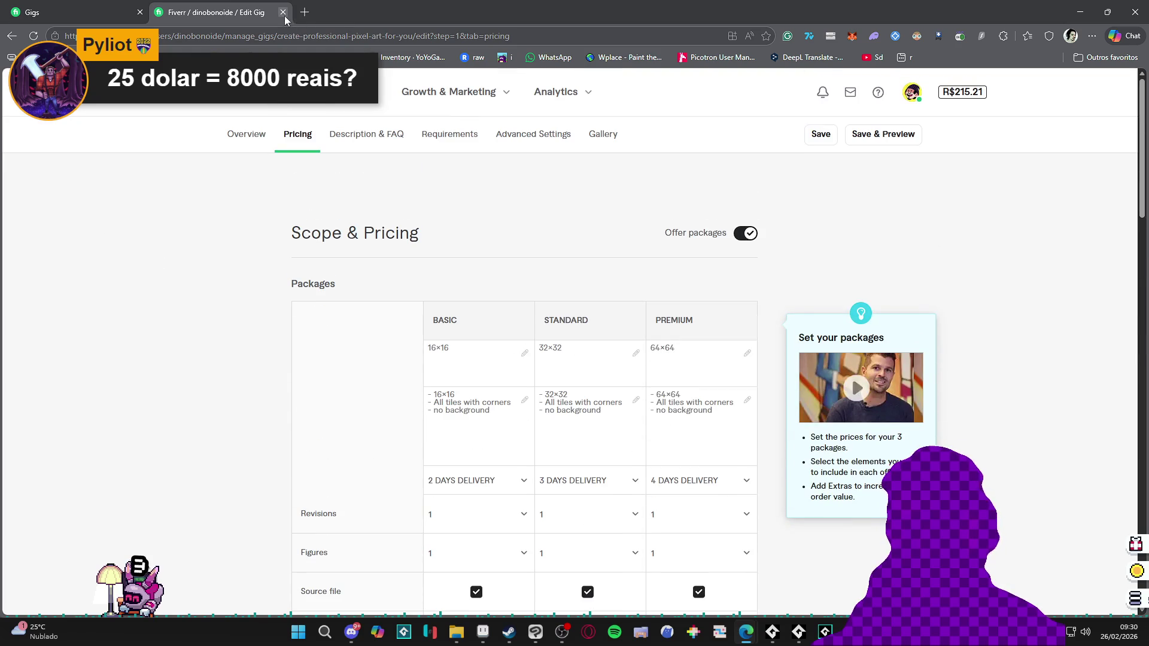
Step: Close the gig editing tab and switch to Aseprite and File Explorer
left_click(283, 12)
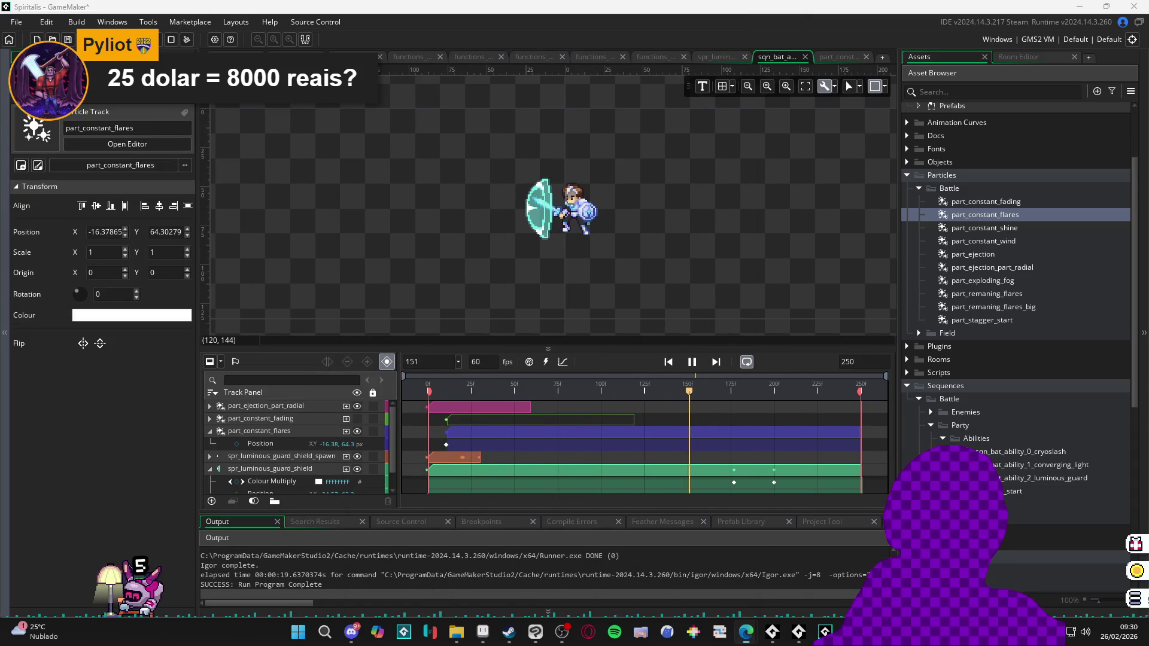
left_click(484, 641)
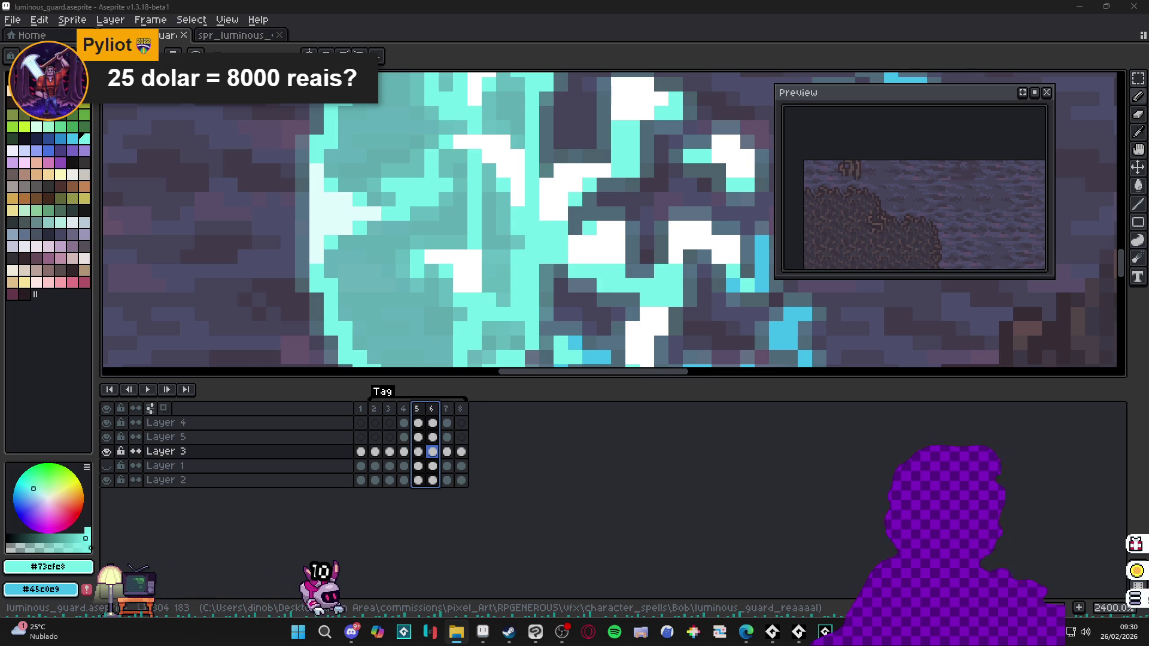
key("alt+Tab")
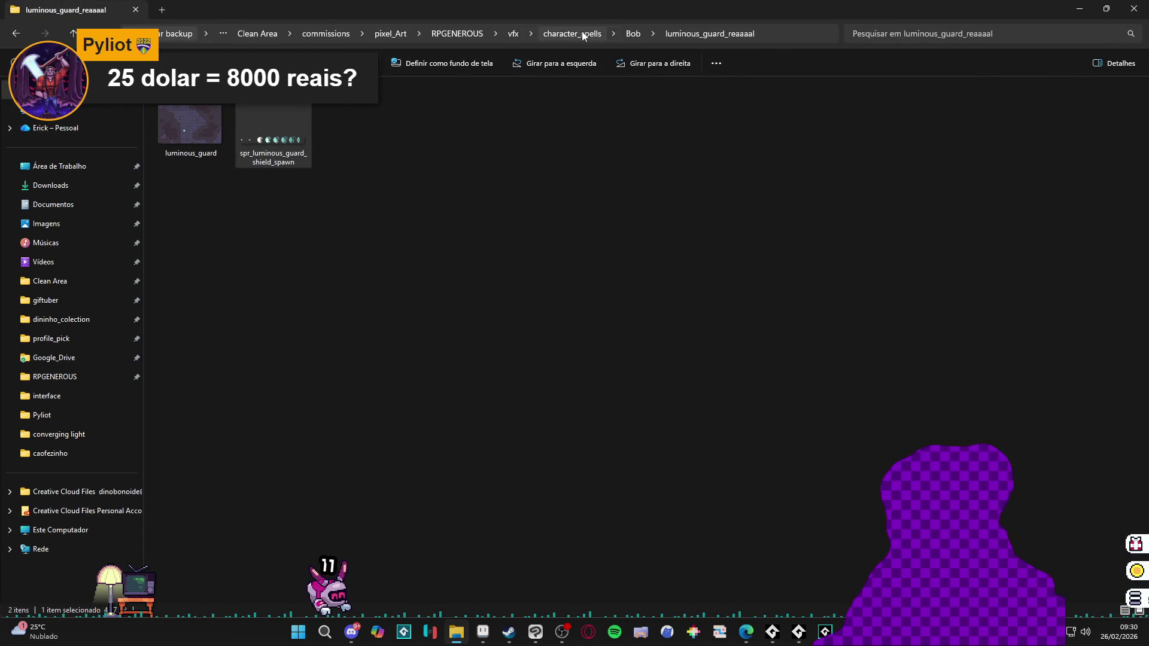
Step: Browse the folders up to pixel_Art and open the Wise folder
left_click(582, 35)
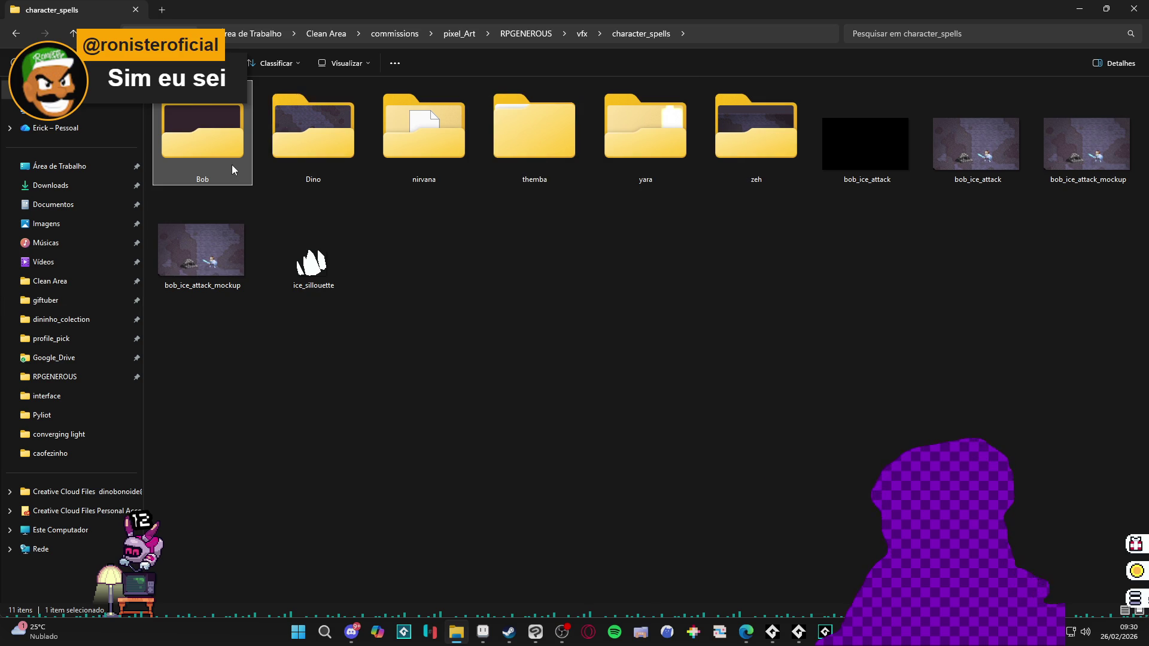
left_click(72, 320)
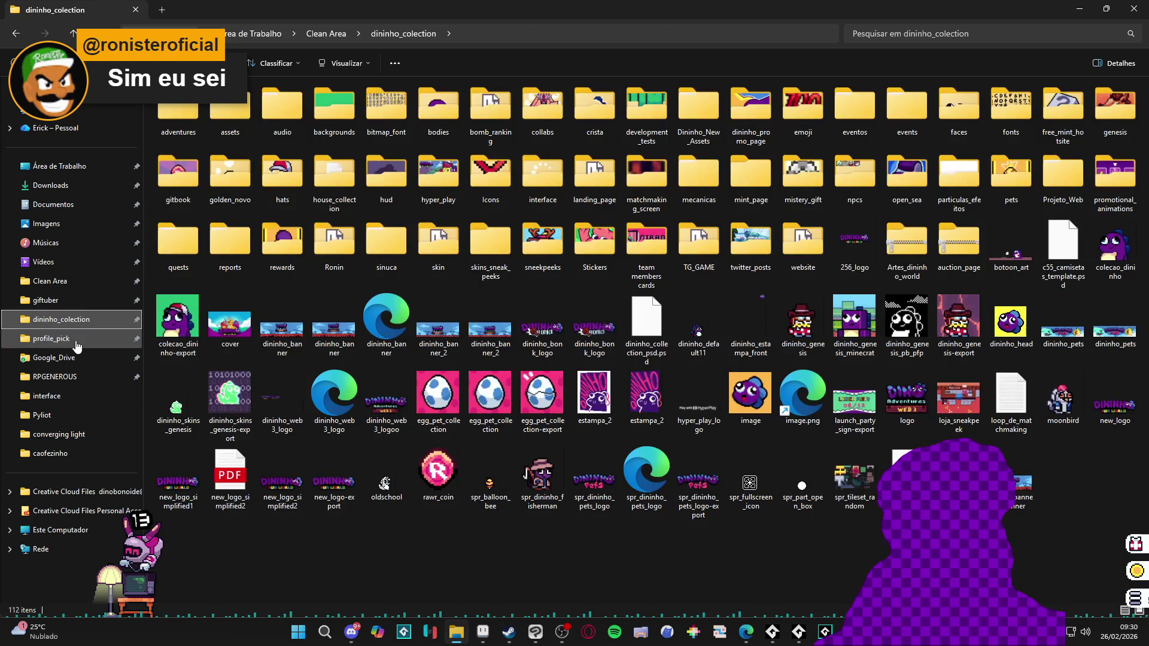
left_click(76, 340)
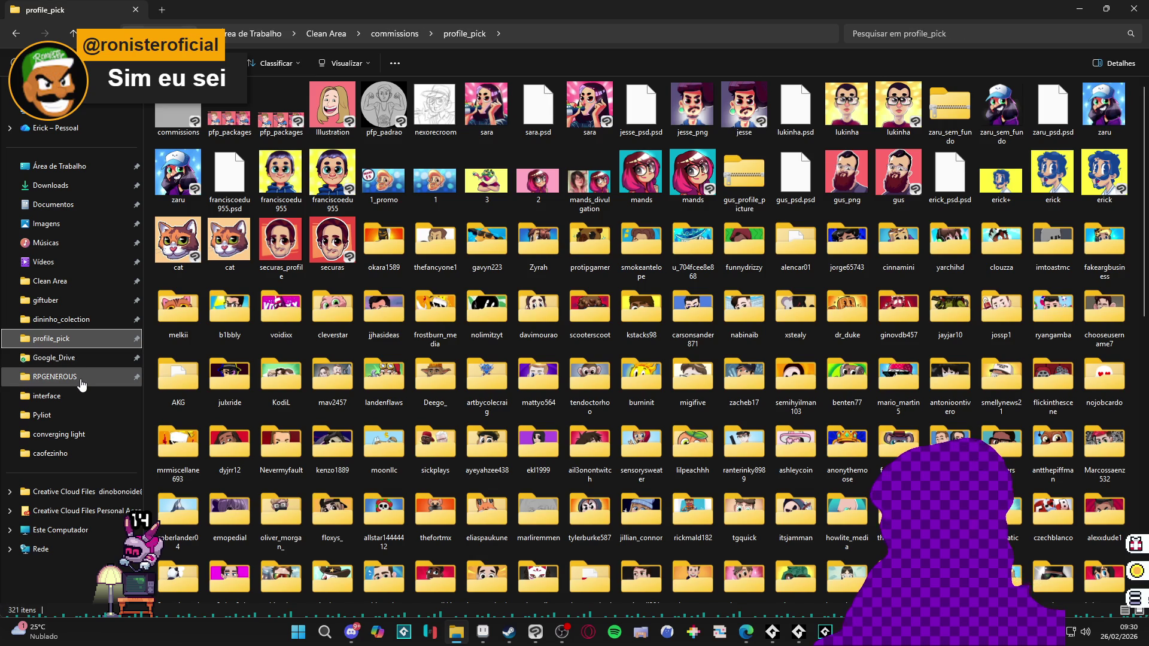
left_click(66, 377)
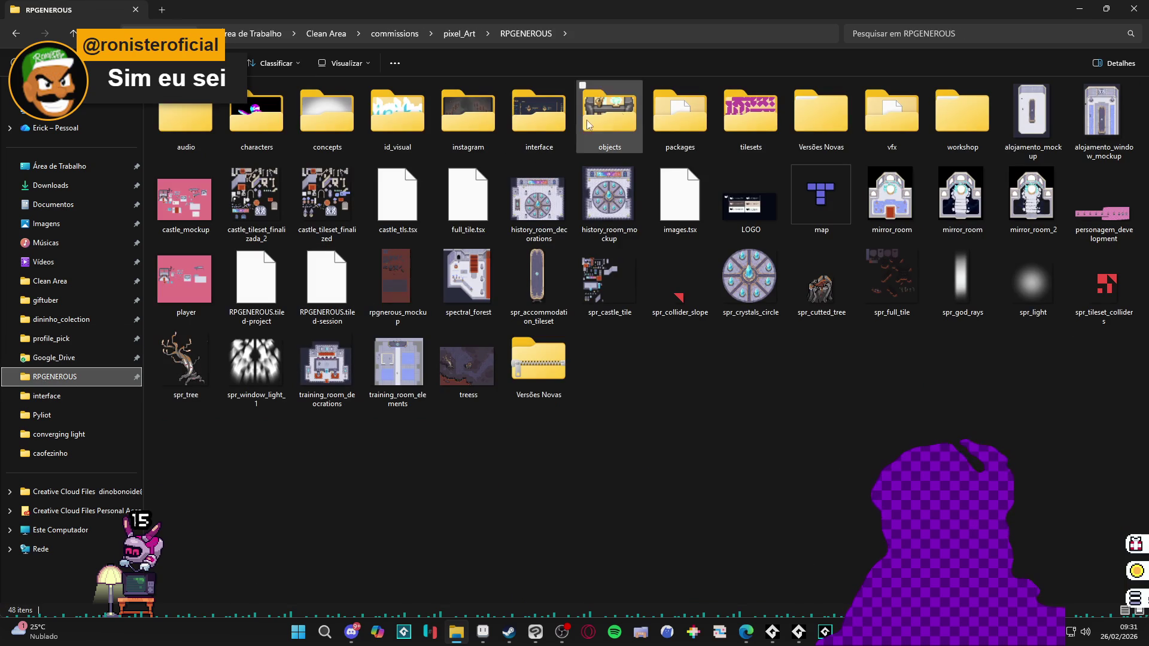
left_click(450, 38)
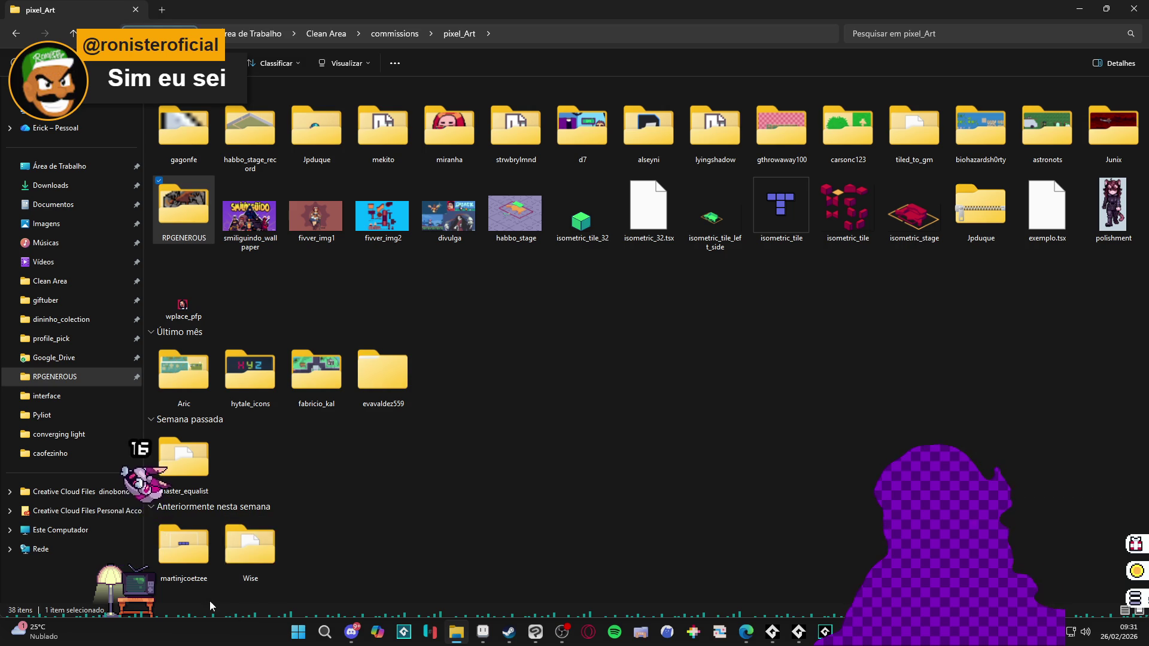
double_click(248, 551)
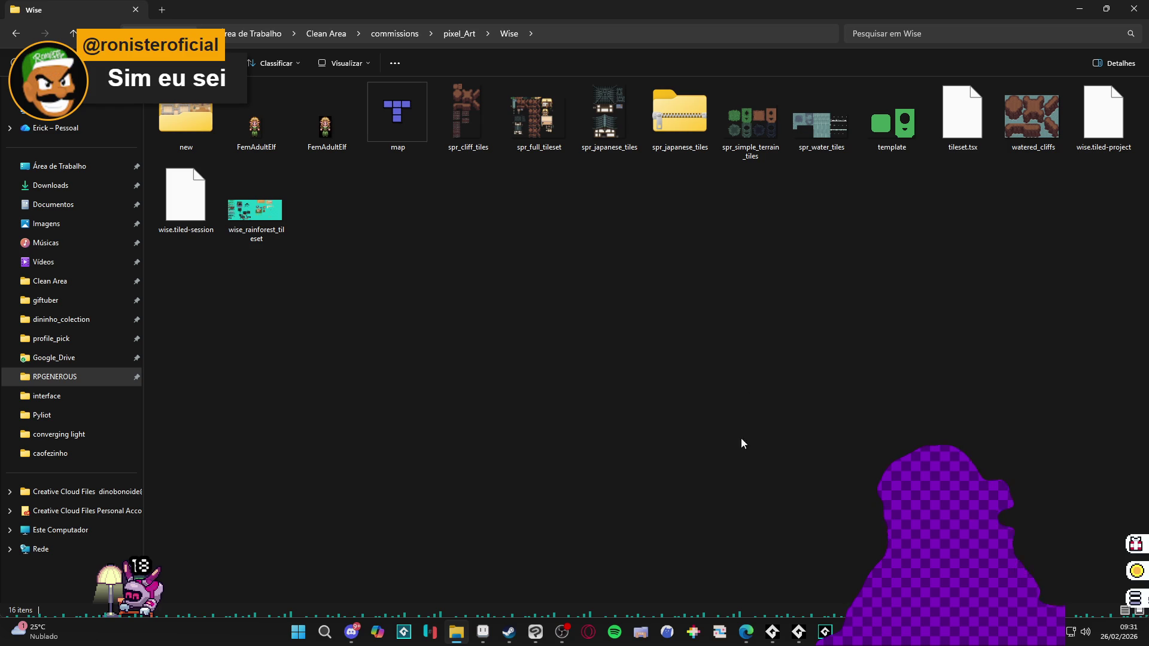
Step: Launch Tiled from a Start menu search for 'tiled'
left_click(299, 631)
type("tiled")
key("Return")
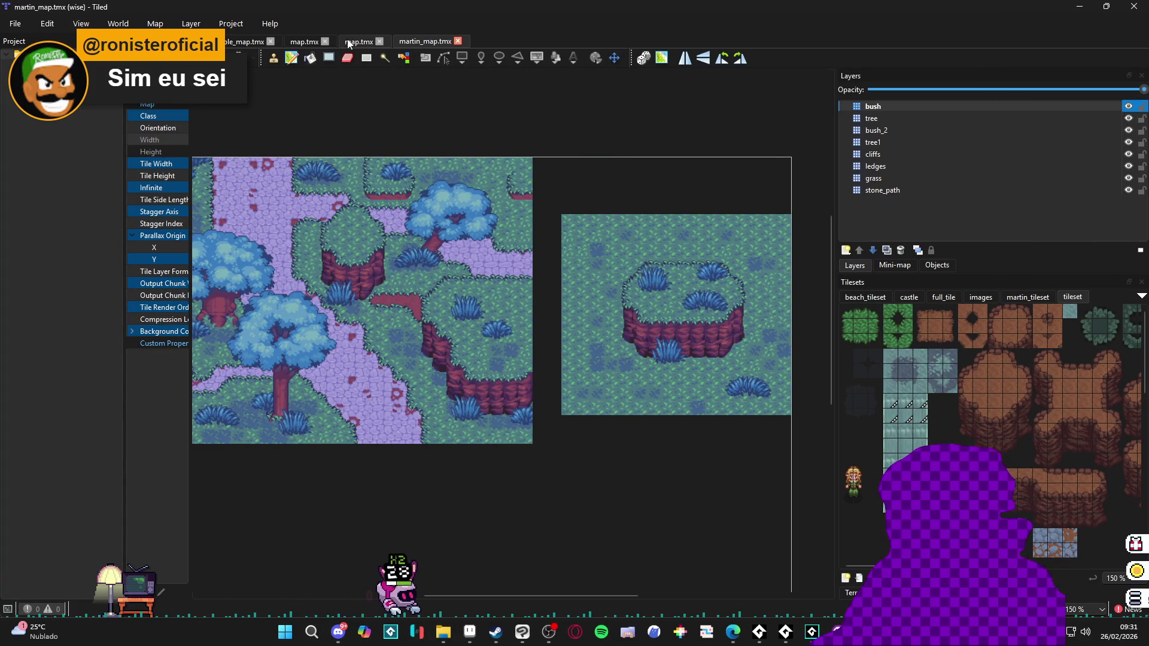
Step: Paint a grass terrain patch into the empty water of map.tmx
left_click(359, 42)
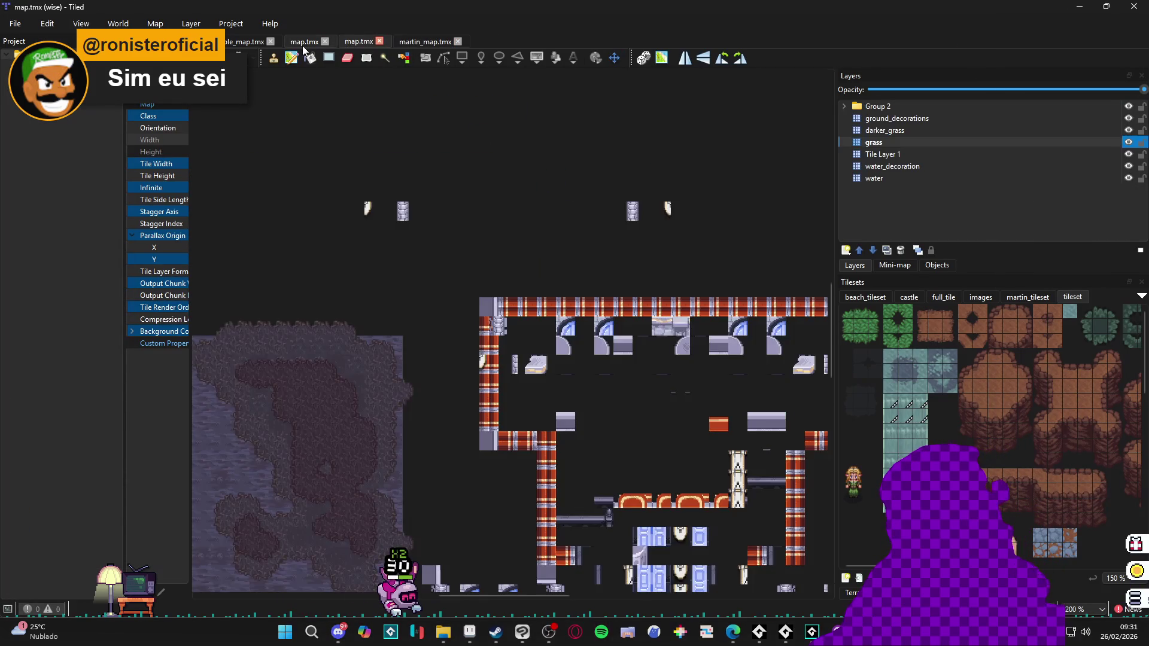
left_click(304, 42)
scroll(385, 275, "right", 5)
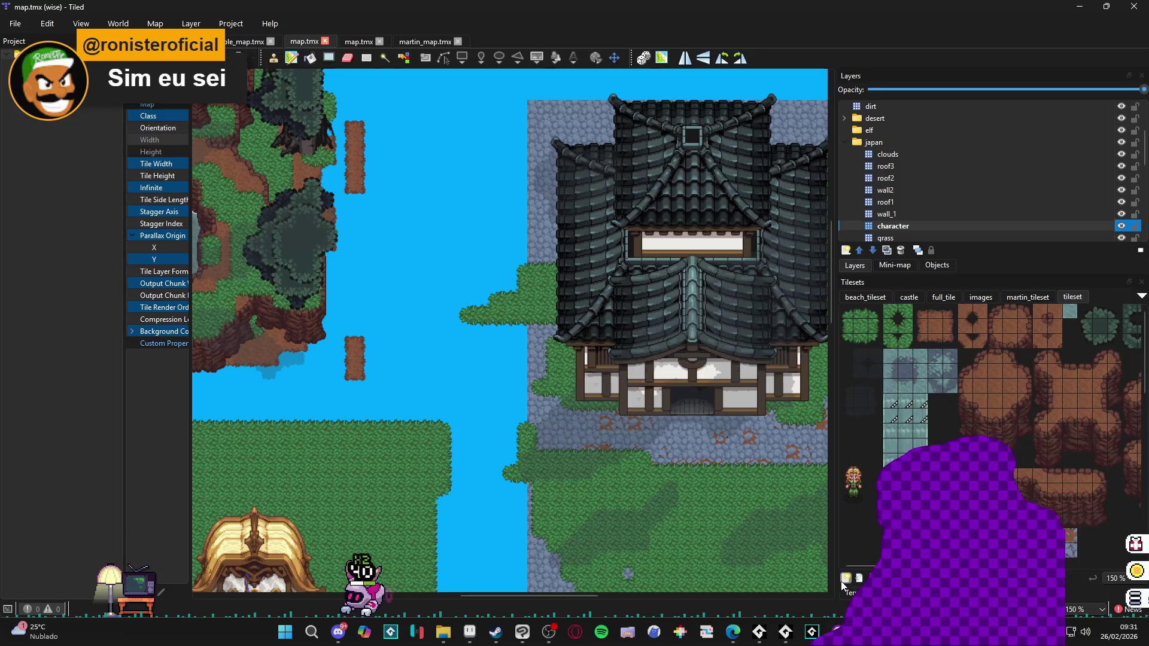
left_click(847, 592)
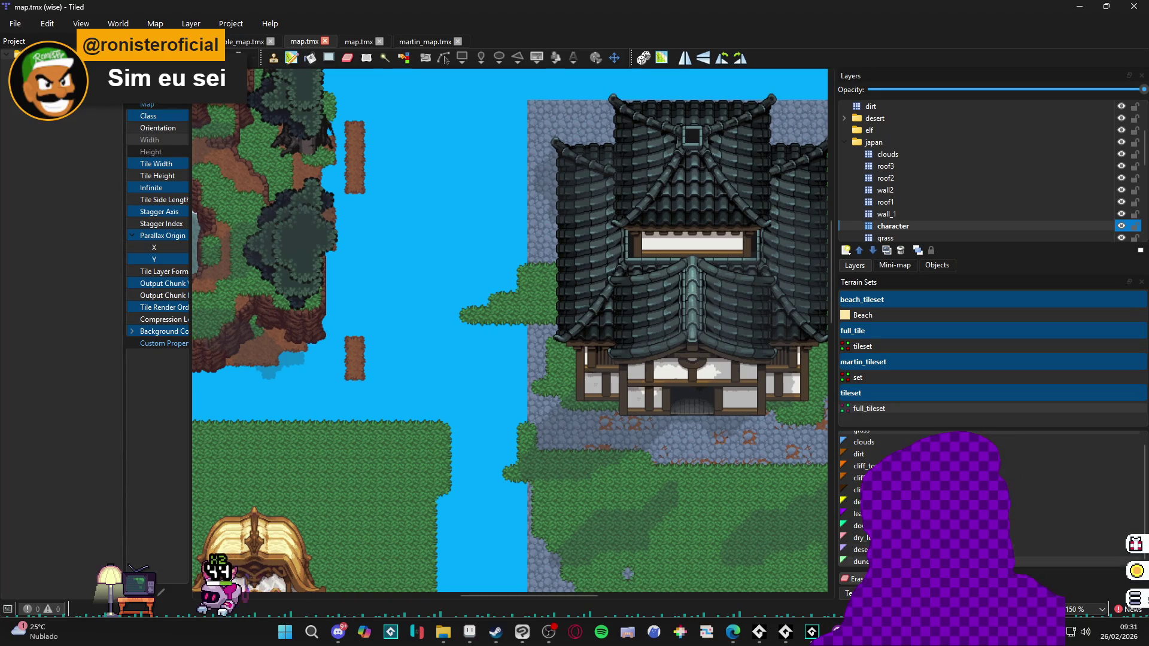
left_click(886, 437)
left_click_drag(461, 394, 250, 409)
scroll(458, 327, "right", 10)
scroll(458, 327, "up", 5)
scroll(488, 267, "down", 4)
mouse_move(505, 258)
left_mouse_down()
mouse_move(543, 271)
mouse_move(511, 210)
mouse_move(681, 321)
mouse_move(547, 365)
mouse_move(453, 287)
mouse_move(405, 340)
mouse_move(415, 422)
mouse_move(358, 368)
mouse_move(359, 238)
mouse_move(488, 200)
mouse_move(693, 293)
mouse_move(557, 495)
mouse_move(467, 425)
mouse_move(423, 354)
mouse_move(828, 470)
left_mouse_up()
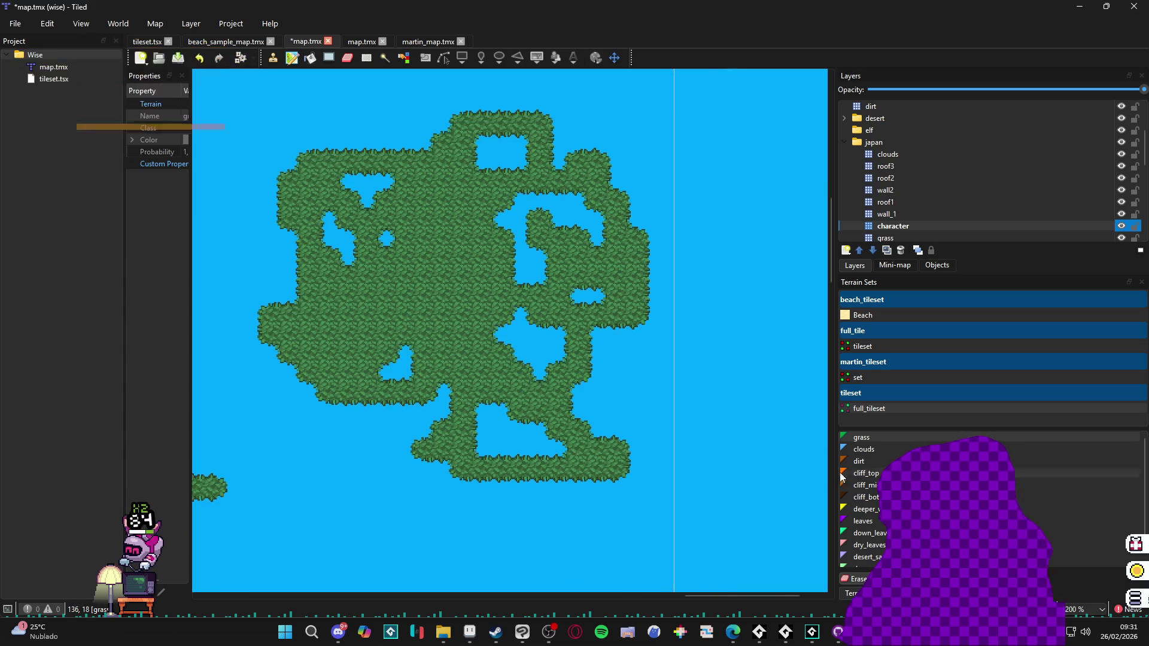
Step: Paint a separate dirt terrain patch, then minimize Tiled
left_click(868, 473)
left_click(860, 461)
scroll(544, 385, "right", 4)
mouse_move(538, 240)
left_mouse_down()
mouse_move(515, 333)
mouse_move(584, 256)
mouse_move(699, 289)
mouse_move(536, 430)
left_mouse_up()
scroll(633, 375, "up", 2)
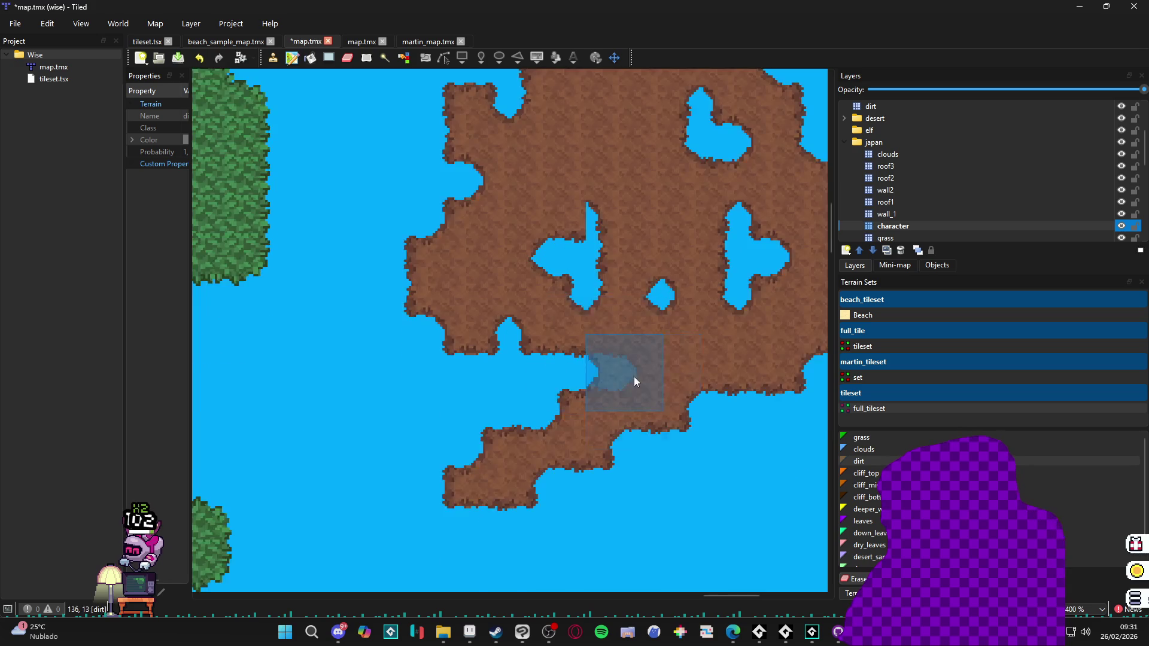
scroll(486, 311, "down", 3)
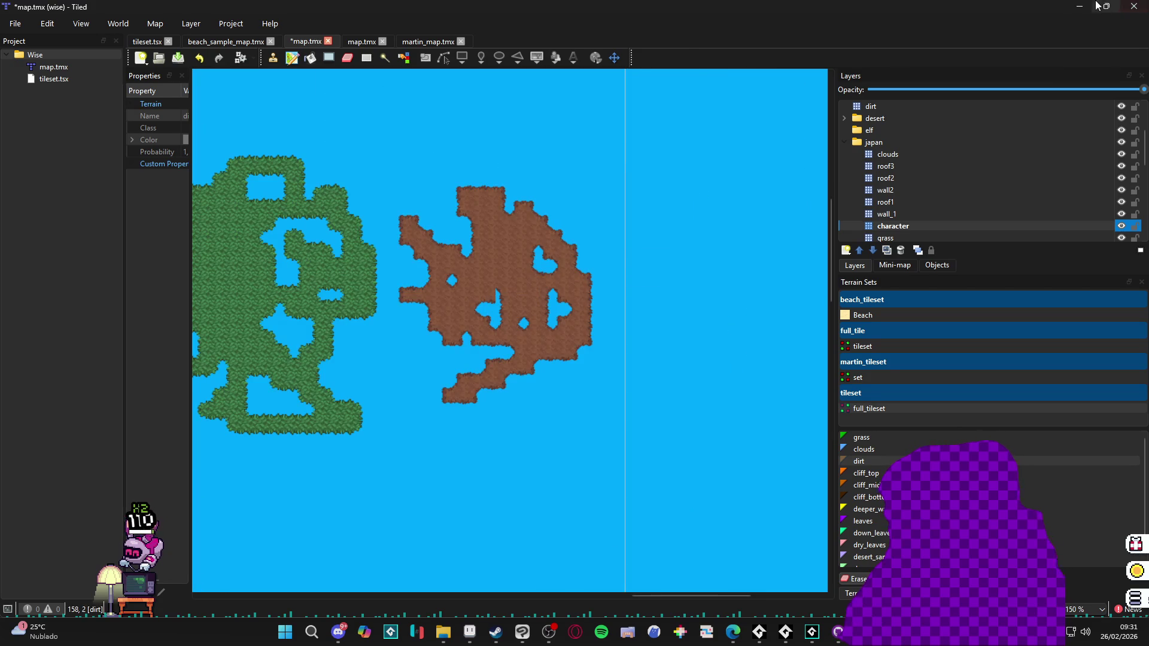
left_click(1100, 6)
Step: Zoom out in Aseprite and compare the sprite strip with luminous_guard
left_click(1077, 8)
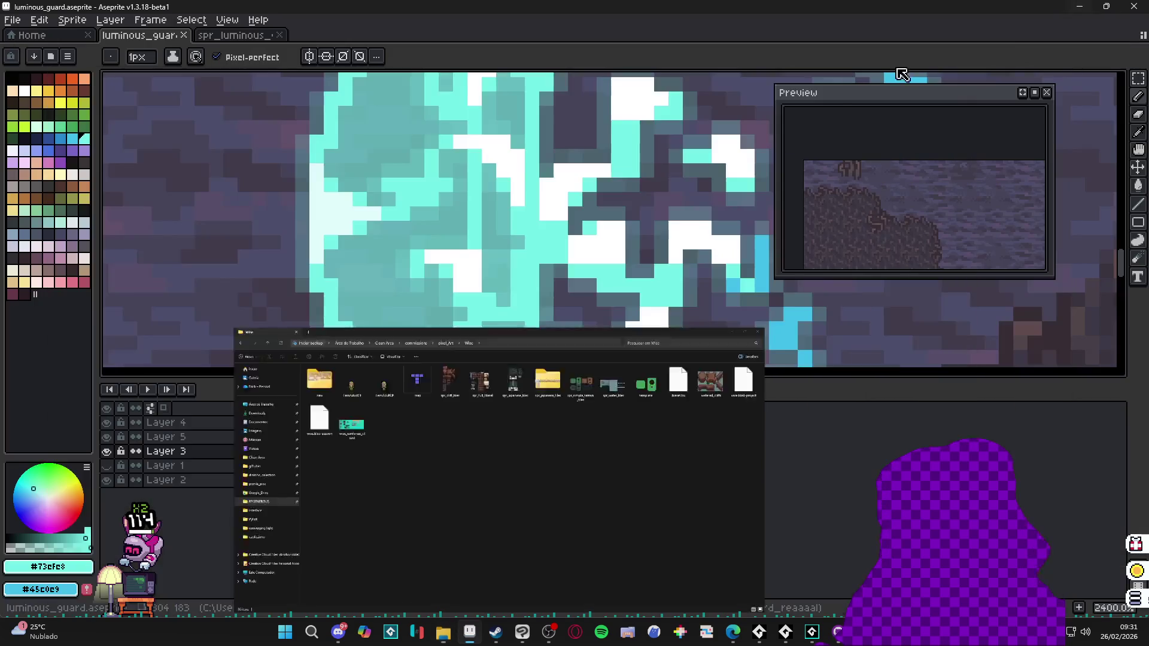
scroll(530, 252, "down", 5)
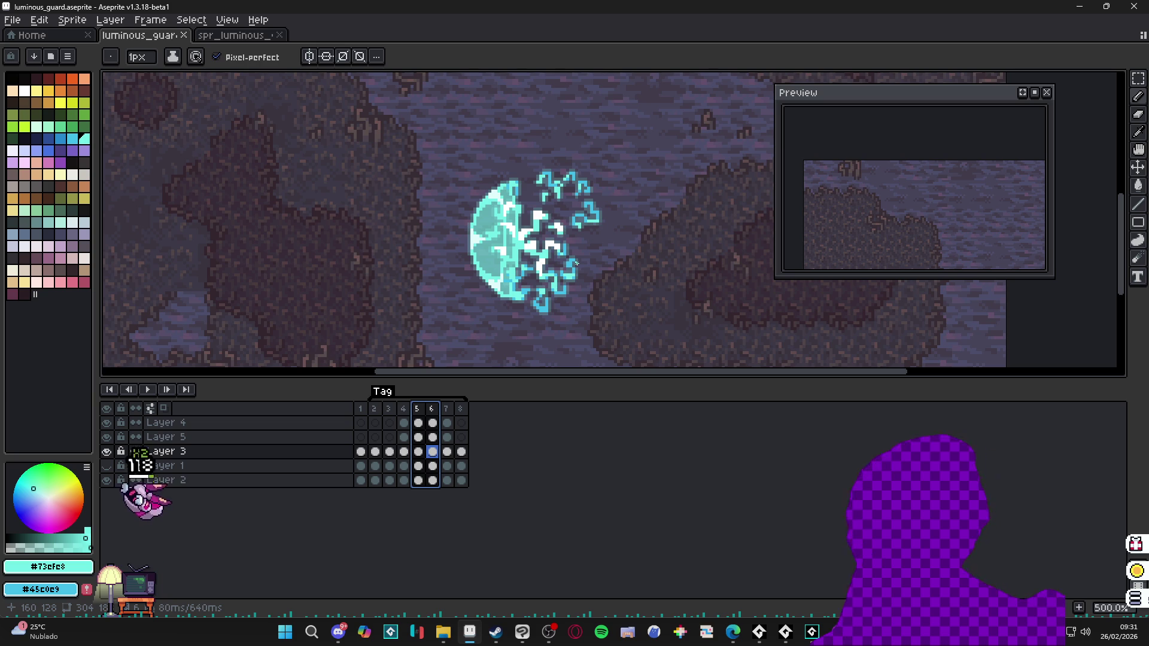
scroll(446, 167, "down", 2)
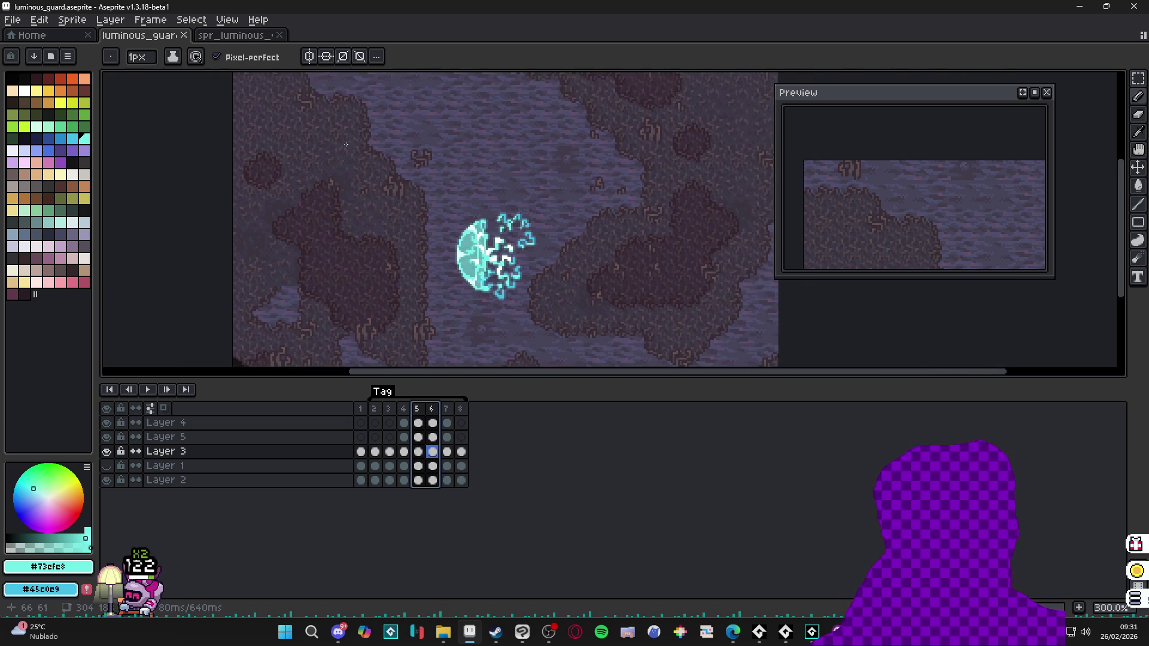
left_click(233, 36)
key("ctrl+shift+Tab")
left_click(234, 36)
Step: Close Tiled, discarding the unsaved map changes
left_click(169, 37)
key("alt+Tab")
left_click(1135, 6)
left_click(606, 328)
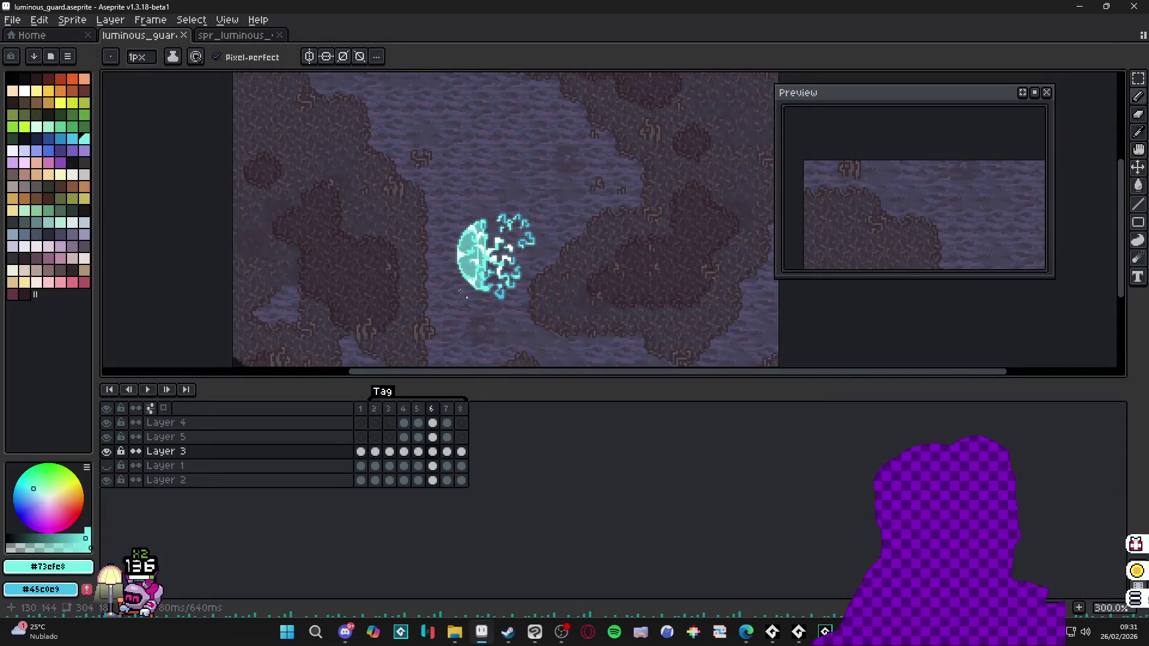
Step: Flip between the sprite strip and luminous_guard files, then return to GameMaker
left_click(233, 36)
left_click(158, 35)
left_click(231, 36)
key("ctrl+shift+Tab")
key("ctrl+Tab")
key("ctrl+shift+Tab")
key("alt+Tab")
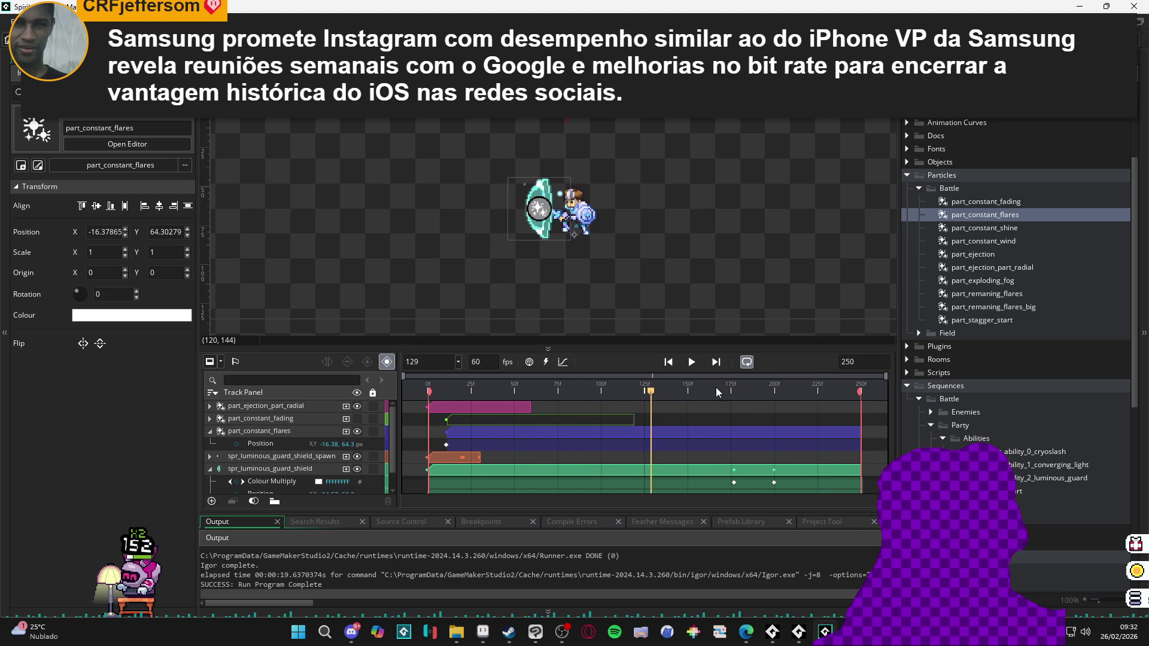
Step: Copy the shield's Colour Multiply track onto part_constant_flares
left_click(735, 483)
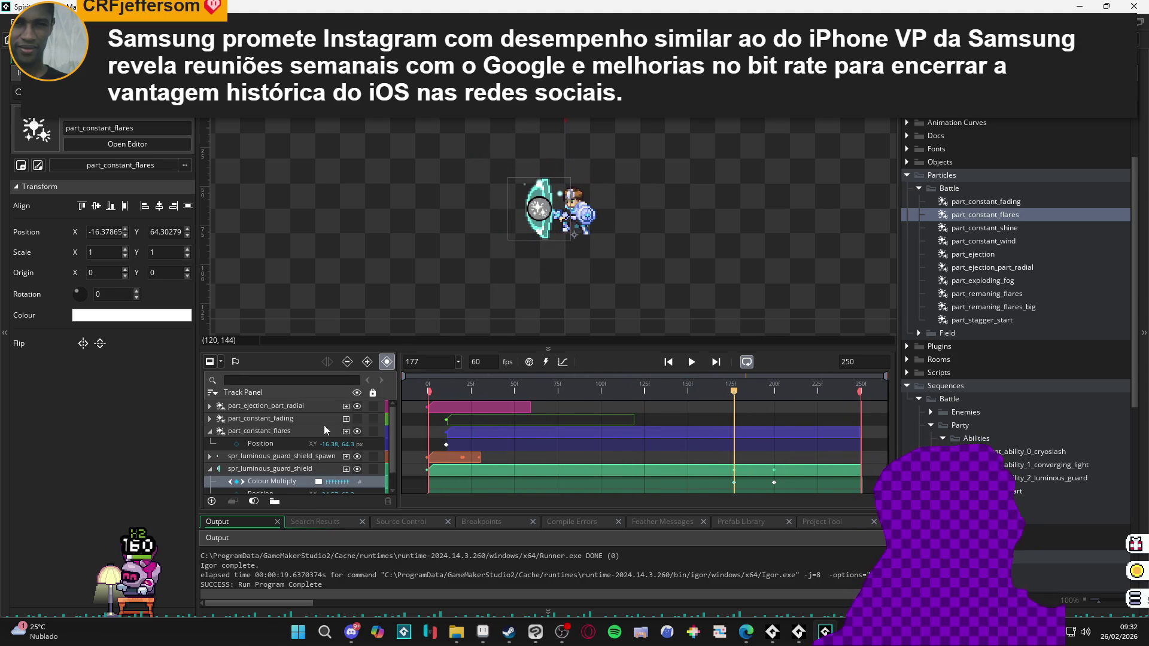
left_click(293, 431)
key("ctrl+v")
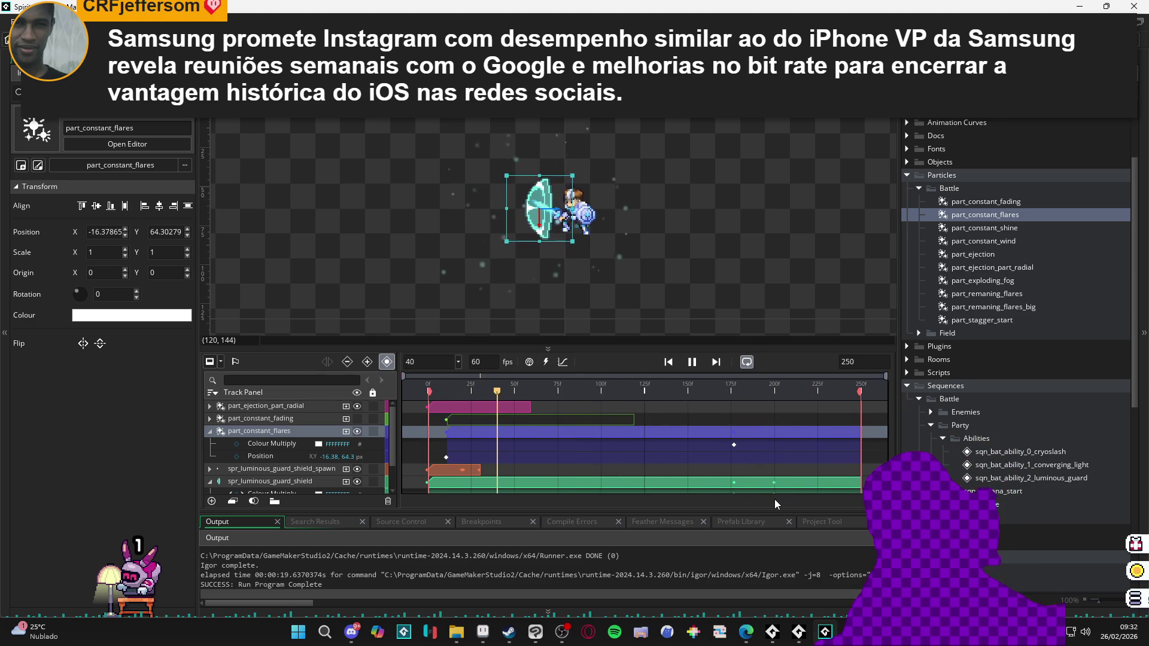
Step: Stop the preview and cycle the editor tabs to the star particle sprite
left_click(651, 243)
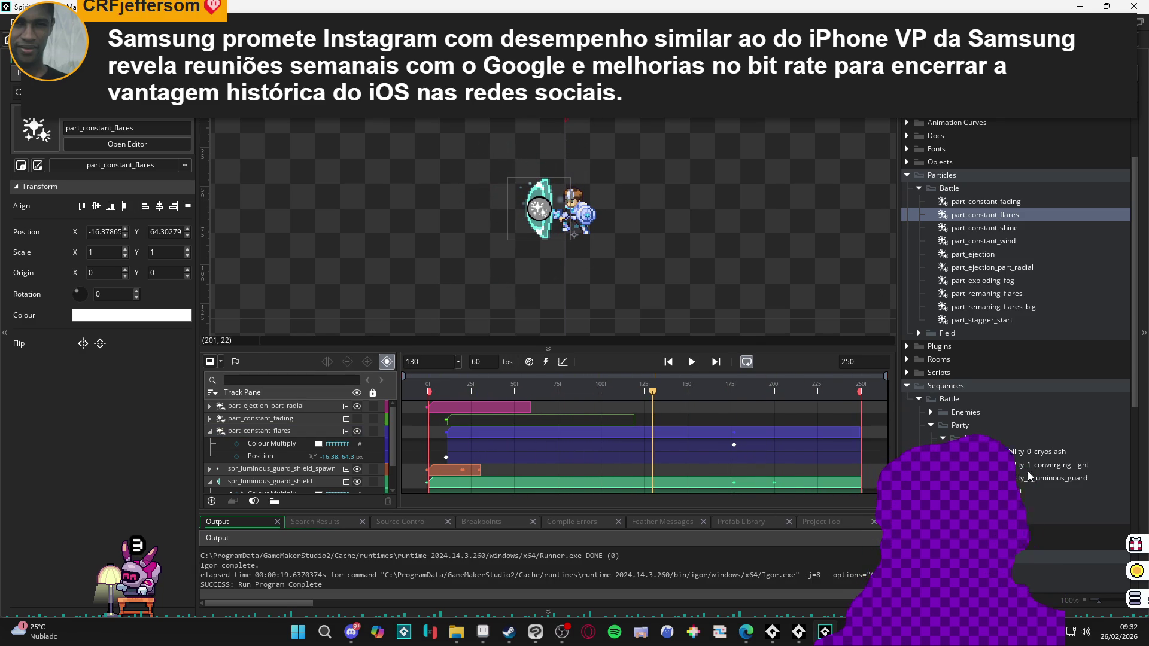
left_click(1093, 481)
key("ctrl+Tab")
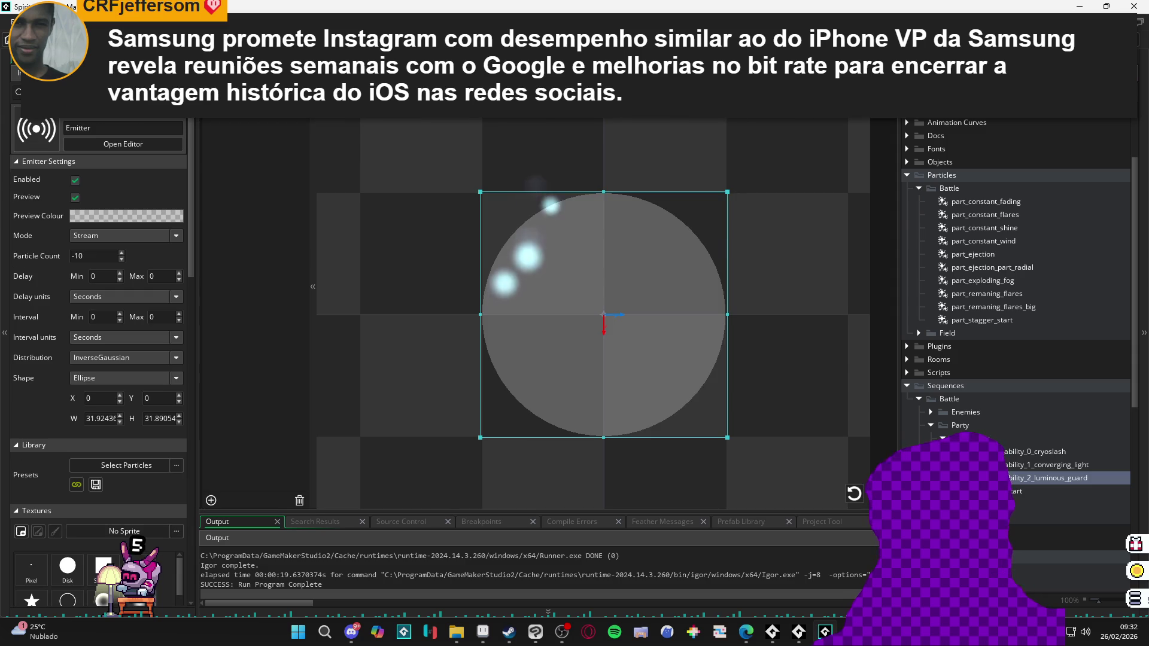
key("ctrl+Tab")
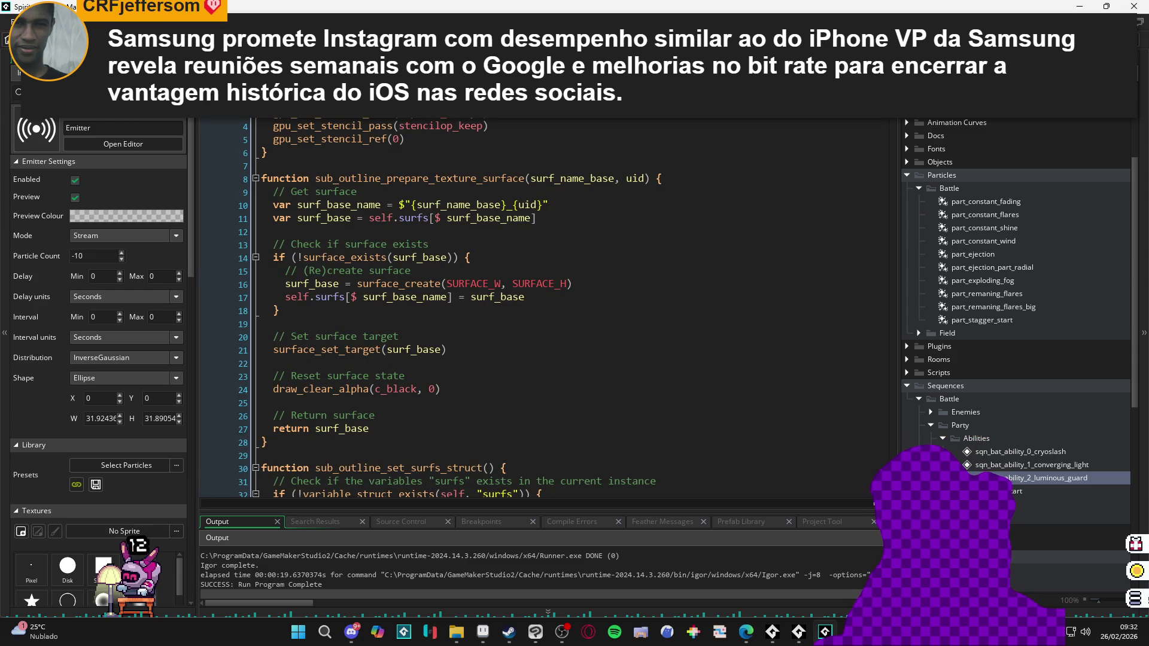
key("ctrl+Tab")
key("ctrl+Tab")
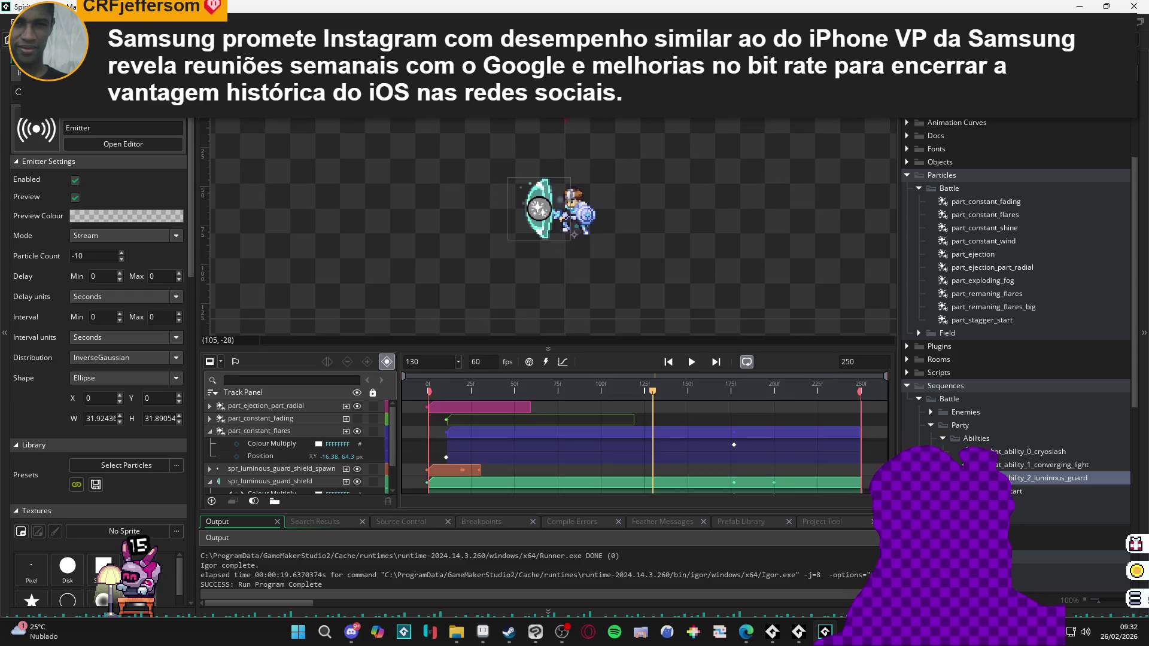
key("ctrl+Tab")
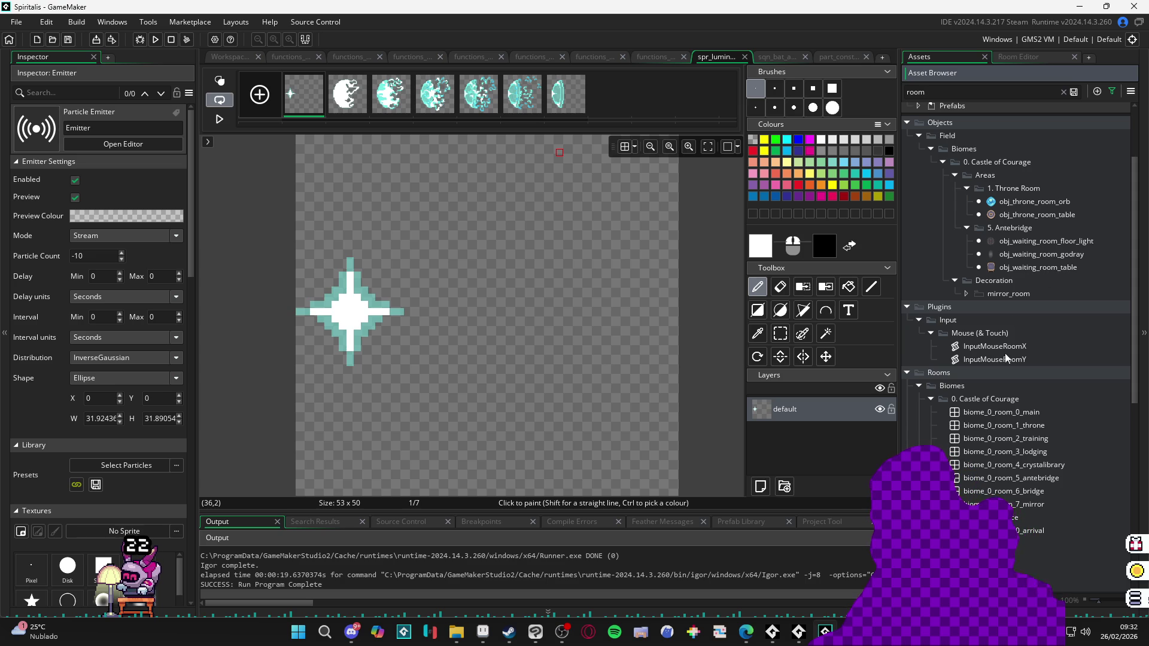
Step: Open the biome_1_room_0_arrival room from the Asset Browser and zoom in
scroll(1014, 316, "down", 10)
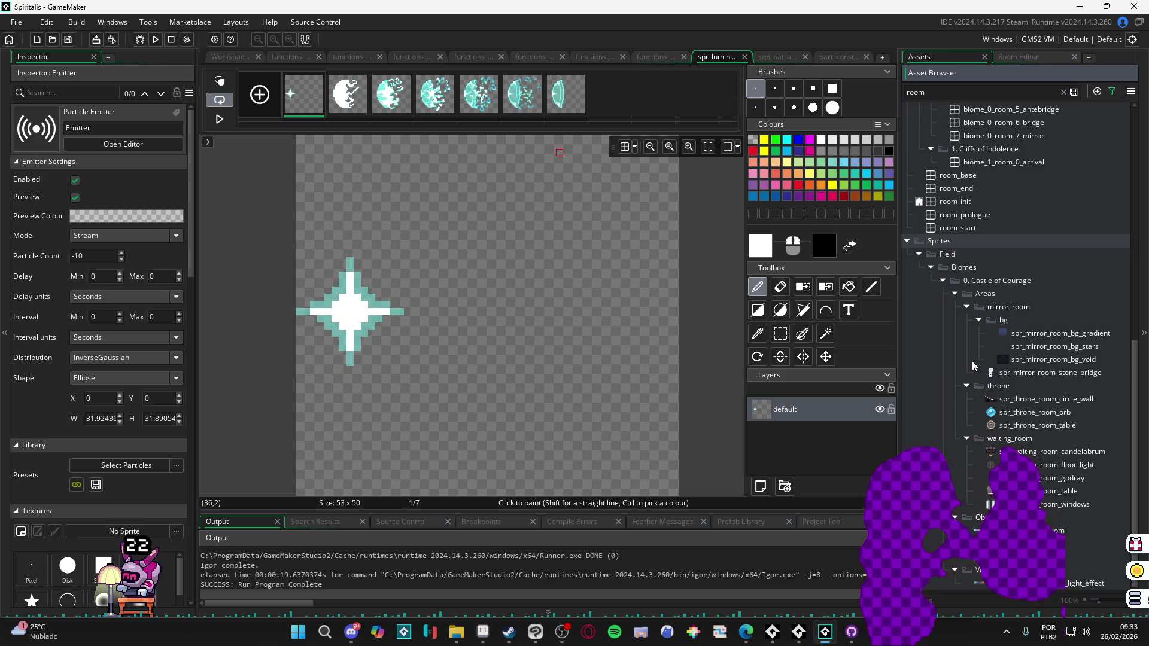
scroll(1043, 258, "up", 2)
double_click(1039, 234)
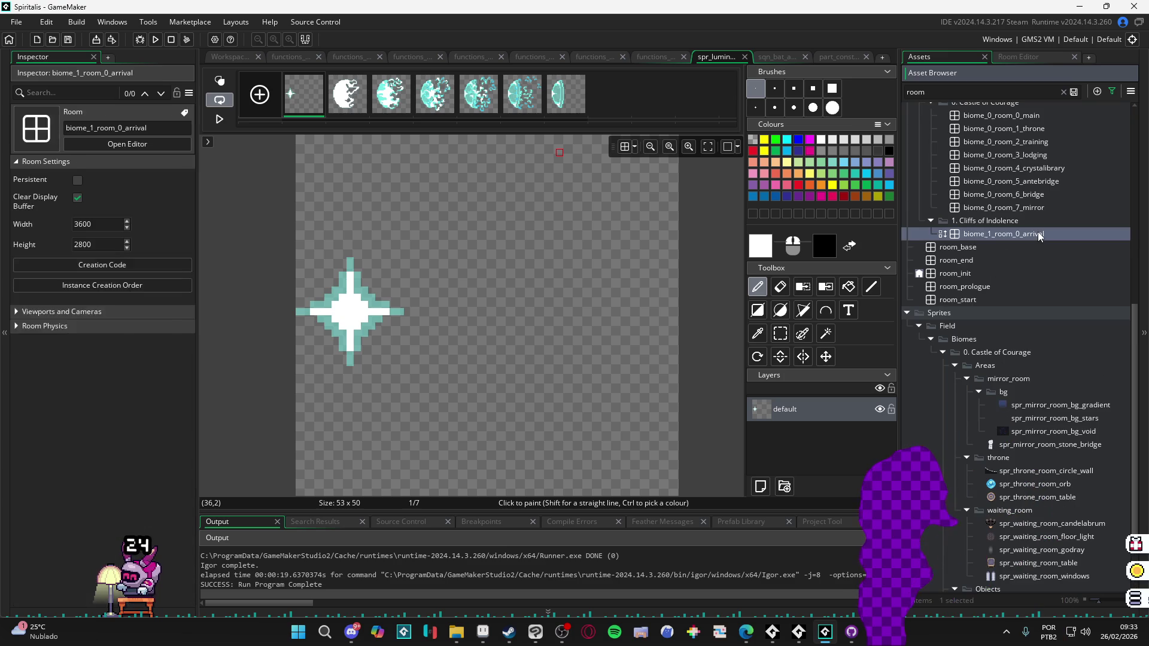
scroll(526, 316, "up", 8)
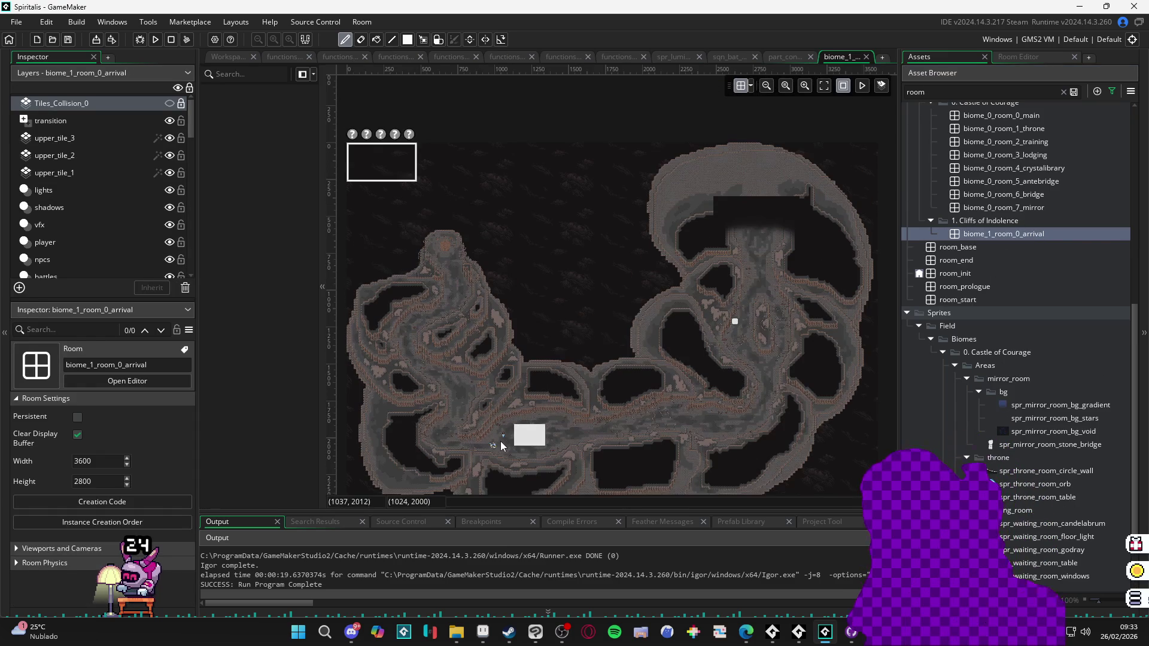
scroll(526, 316, "up", 2)
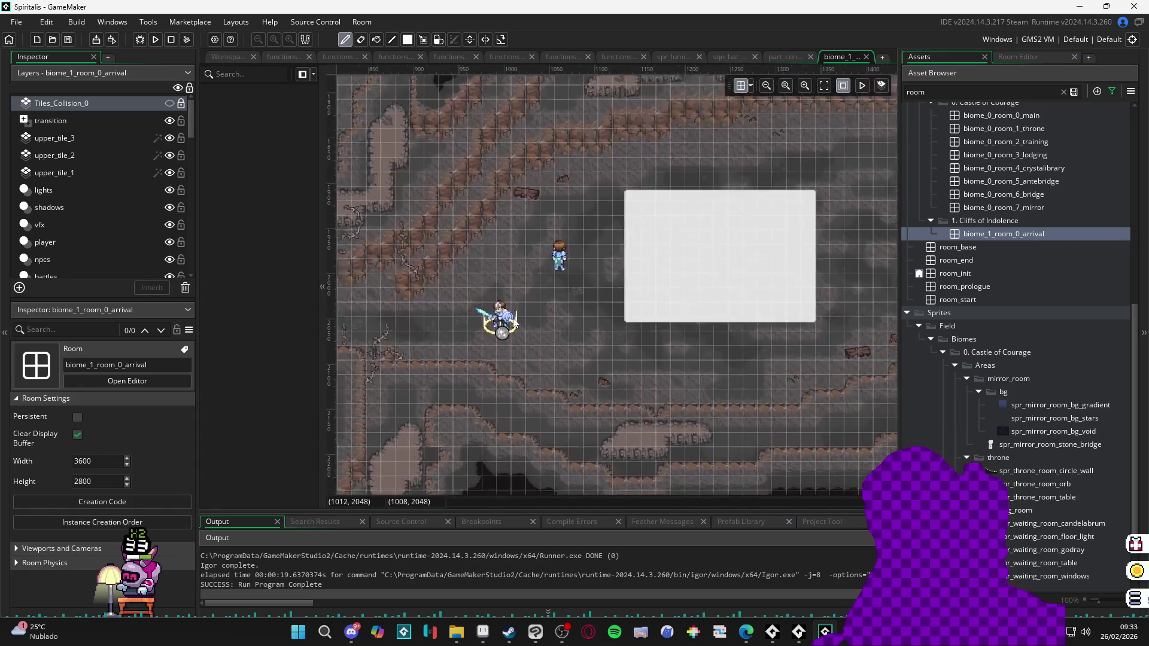
Step: Move the converging-light sequence instance down and right, next to the character
mouse_move(498, 317)
left_mouse_down()
mouse_move(595, 365)
mouse_move(616, 364)
mouse_move(626, 338)
left_mouse_up()
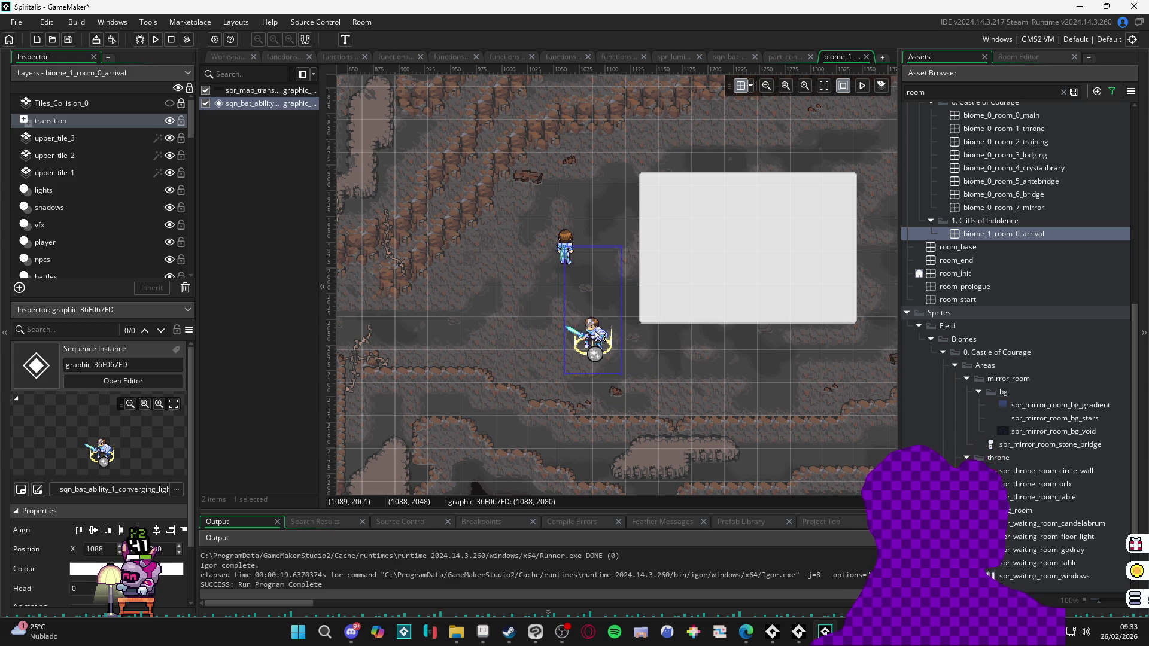
left_click(497, 317)
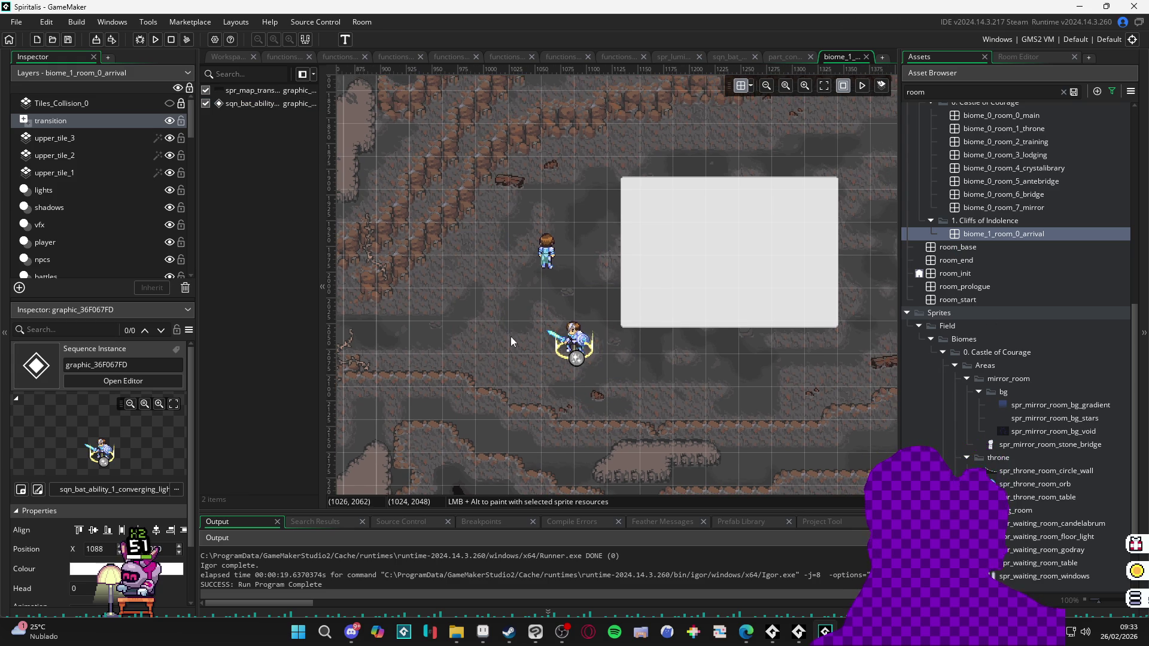
left_click(563, 347)
mouse_move(511, 342)
left_mouse_down()
mouse_move(721, 353)
mouse_move(468, 357)
mouse_move(320, 389)
left_mouse_up()
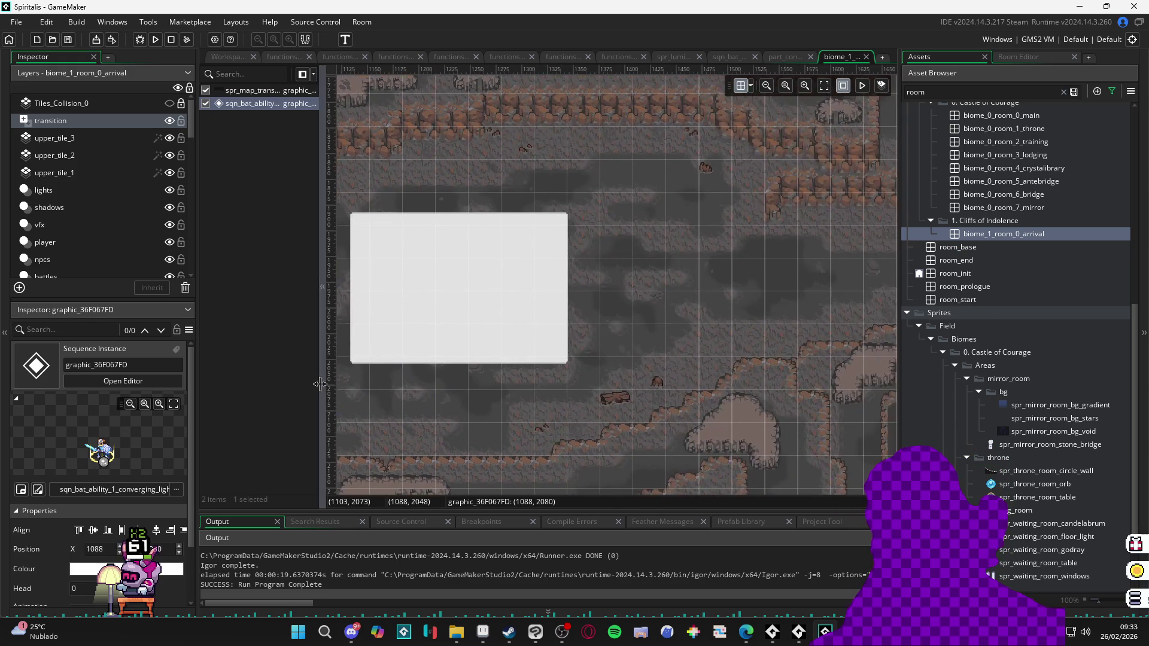
left_click_drag(442, 375, 652, 323)
left_click(652, 323)
left_click_drag(608, 362, 414, 402)
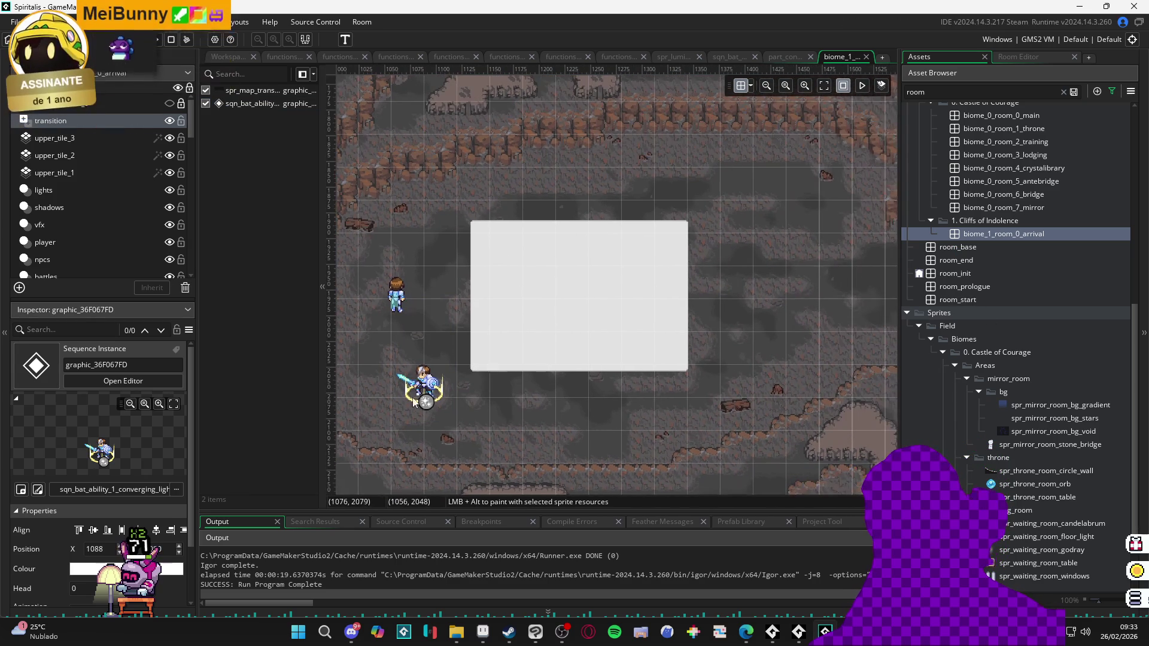
left_click(424, 389)
mouse_move(509, 367)
left_mouse_down()
mouse_move(821, 287)
mouse_move(419, 389)
mouse_move(716, 395)
left_mouse_up()
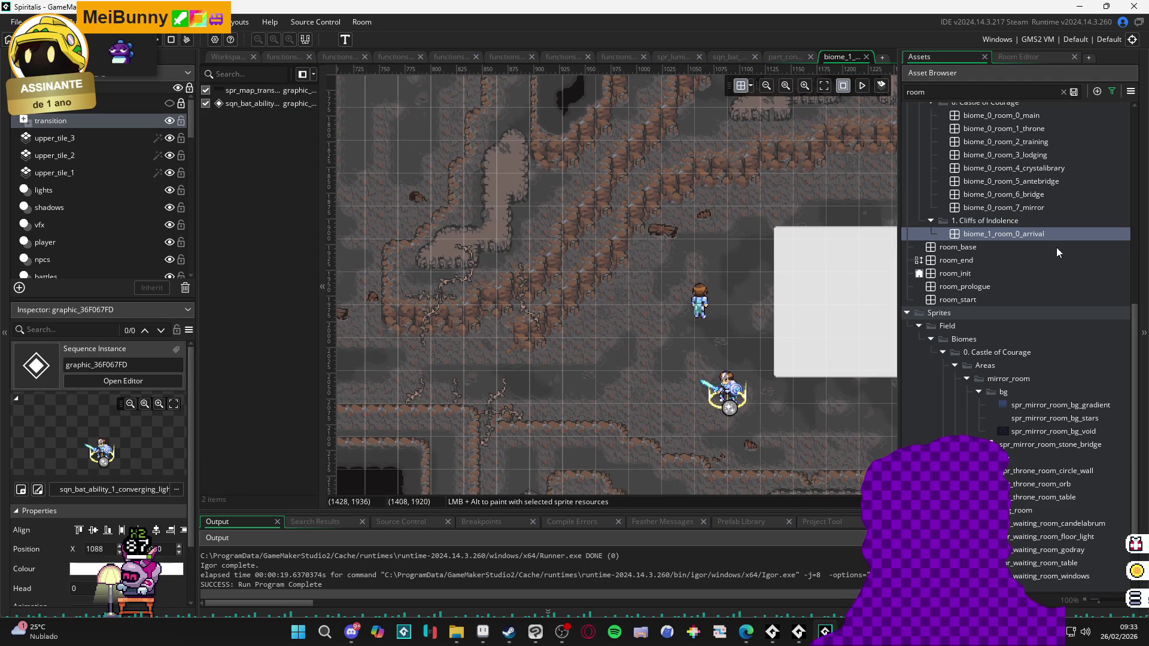
scroll(1021, 372, "up", 10)
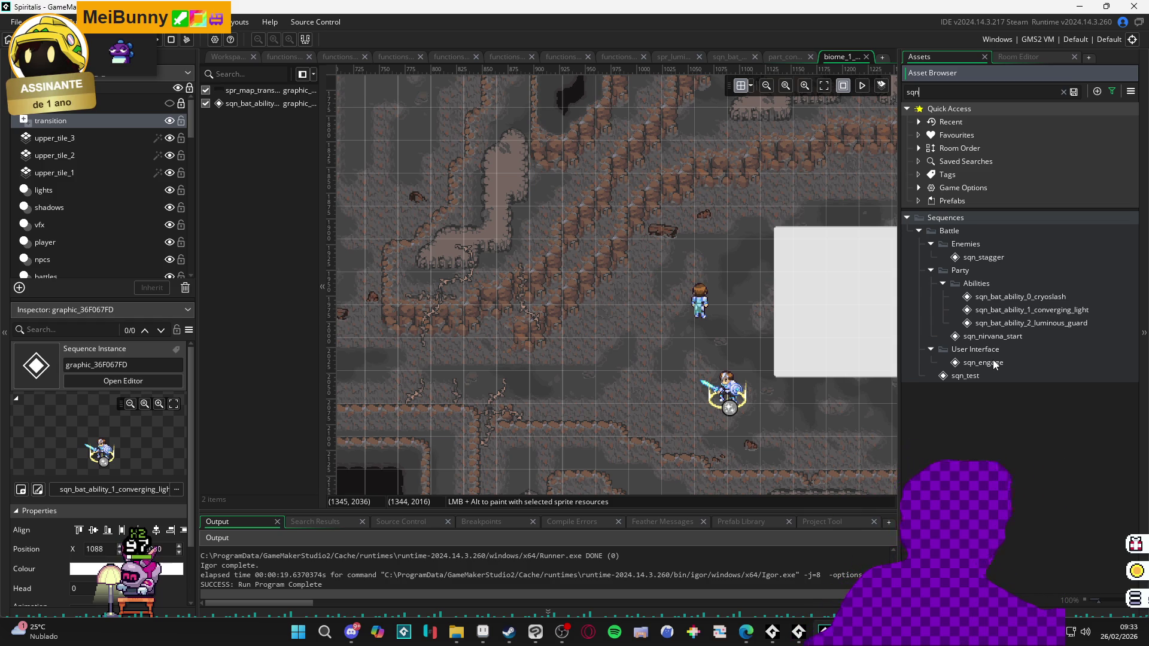
Step: Drop the sqn_bat_ability_2_luminous_guard sequence from the Asset Browser into the room
left_click(1018, 337)
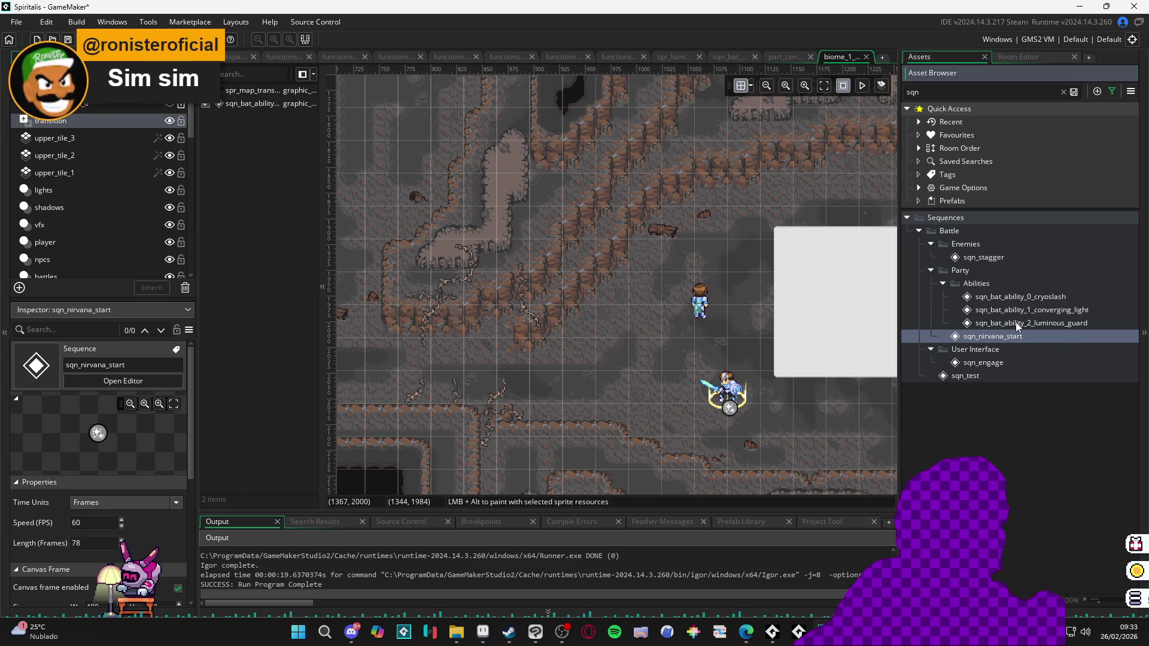
left_click(1015, 322)
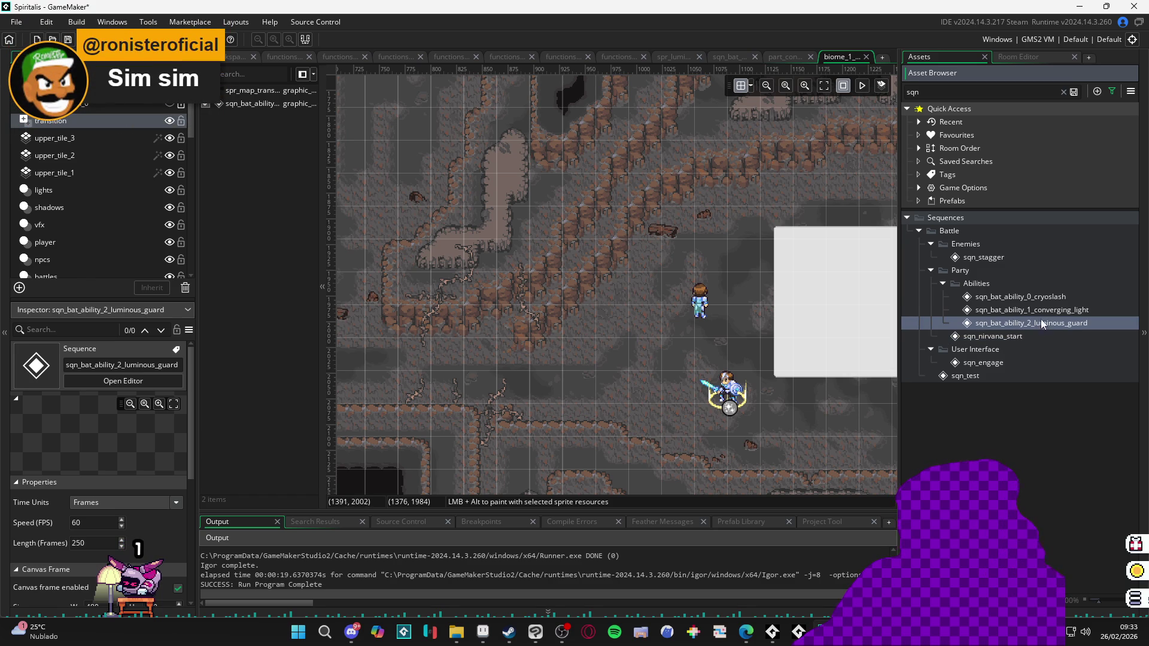
left_click(1043, 310)
left_click(1064, 327)
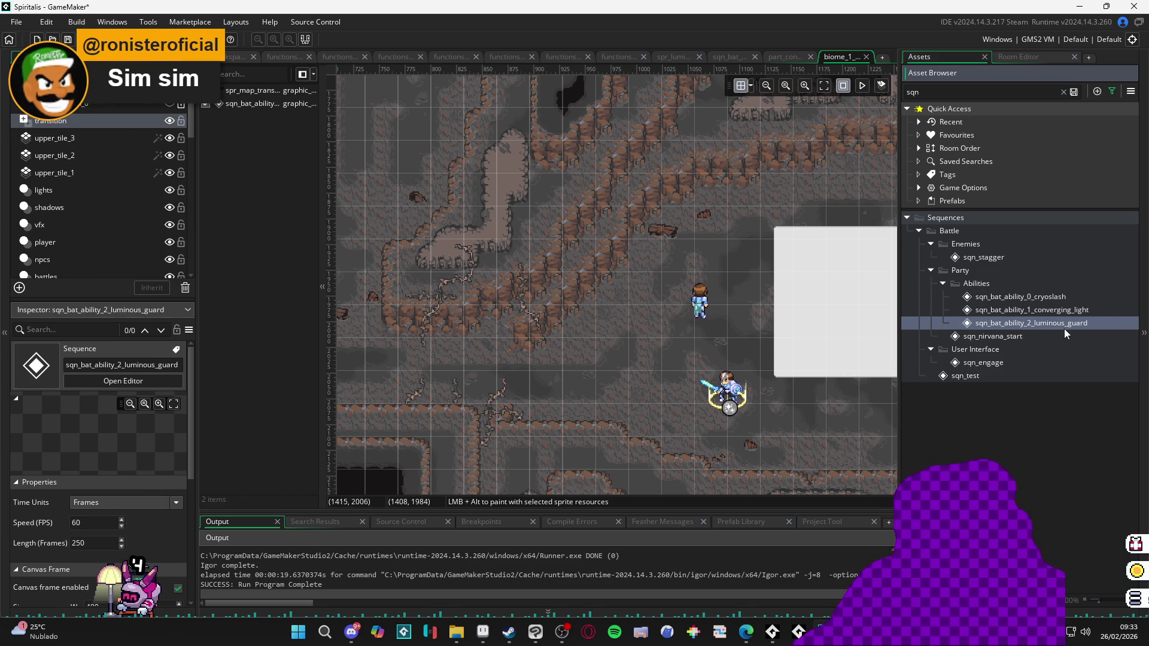
left_click(605, 392)
mouse_move(610, 392)
left_mouse_down()
mouse_move(644, 392)
mouse_move(699, 360)
mouse_move(681, 345)
mouse_move(663, 362)
left_mouse_up()
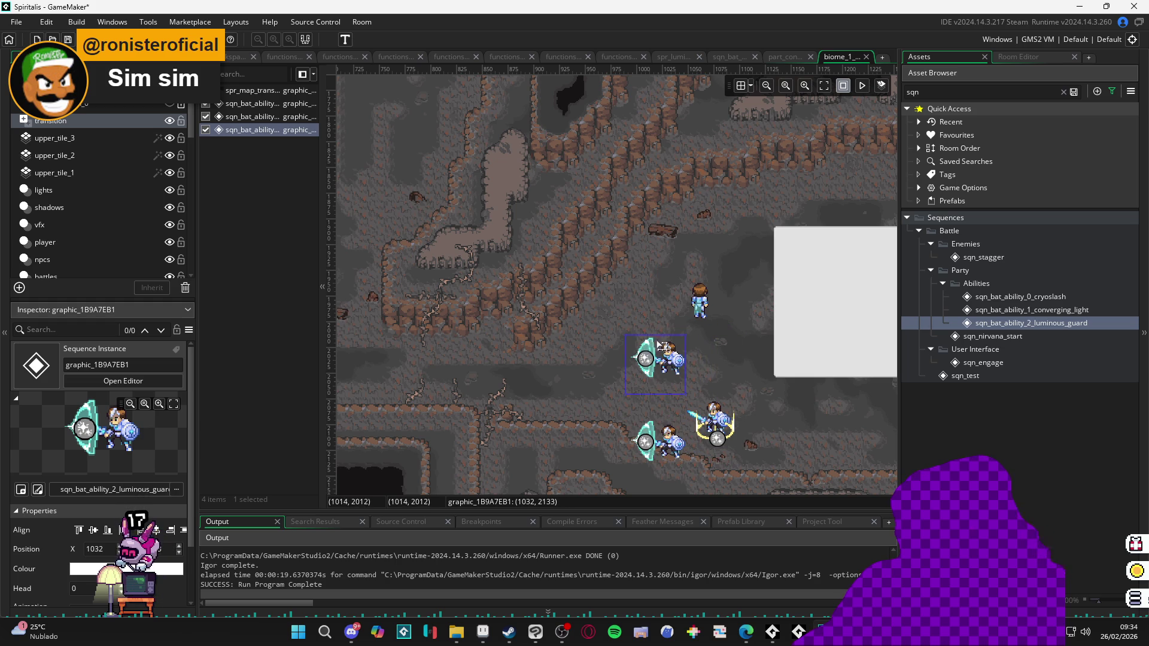
Step: Delete the extra copy, place luminous_guard left of converging_light, and run the game
left_click(662, 425)
mouse_move(673, 360)
left_mouse_down()
mouse_move(631, 306)
mouse_move(539, 308)
left_mouse_up()
key("Delete")
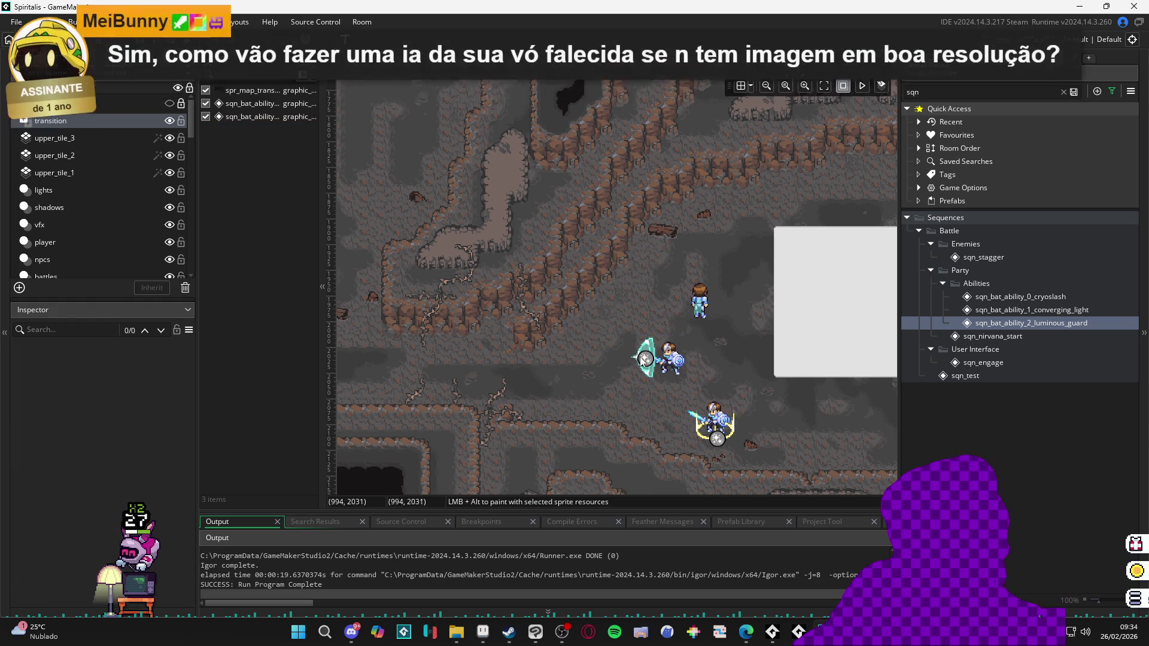
mouse_move(641, 293)
left_mouse_down()
mouse_move(637, 284)
mouse_move(601, 311)
mouse_move(633, 283)
left_mouse_up()
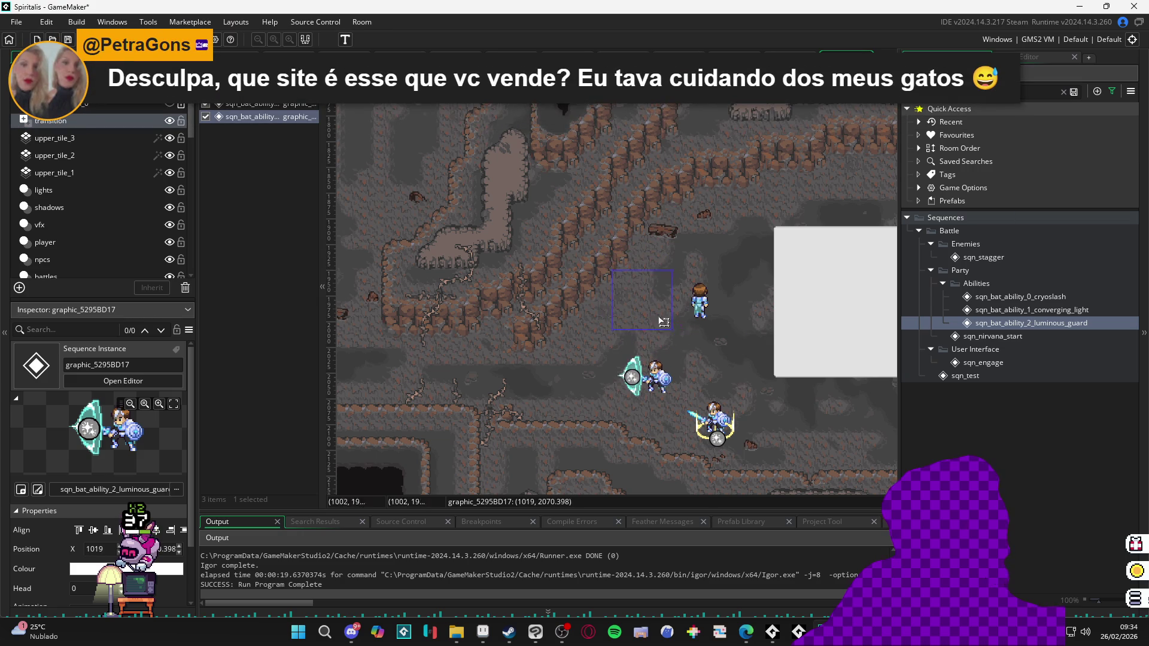
left_click_drag(715, 359, 718, 329)
mouse_move(648, 295)
left_mouse_down()
mouse_move(633, 305)
mouse_move(641, 258)
mouse_move(643, 272)
left_mouse_up()
left_click(738, 269)
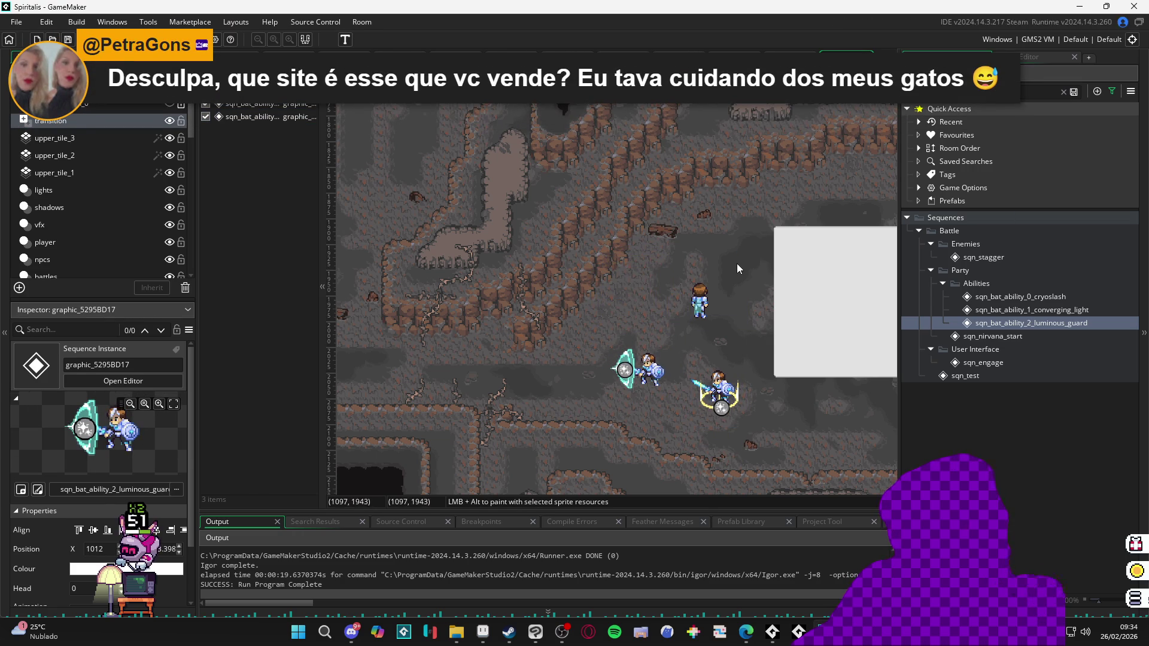
key("F5")
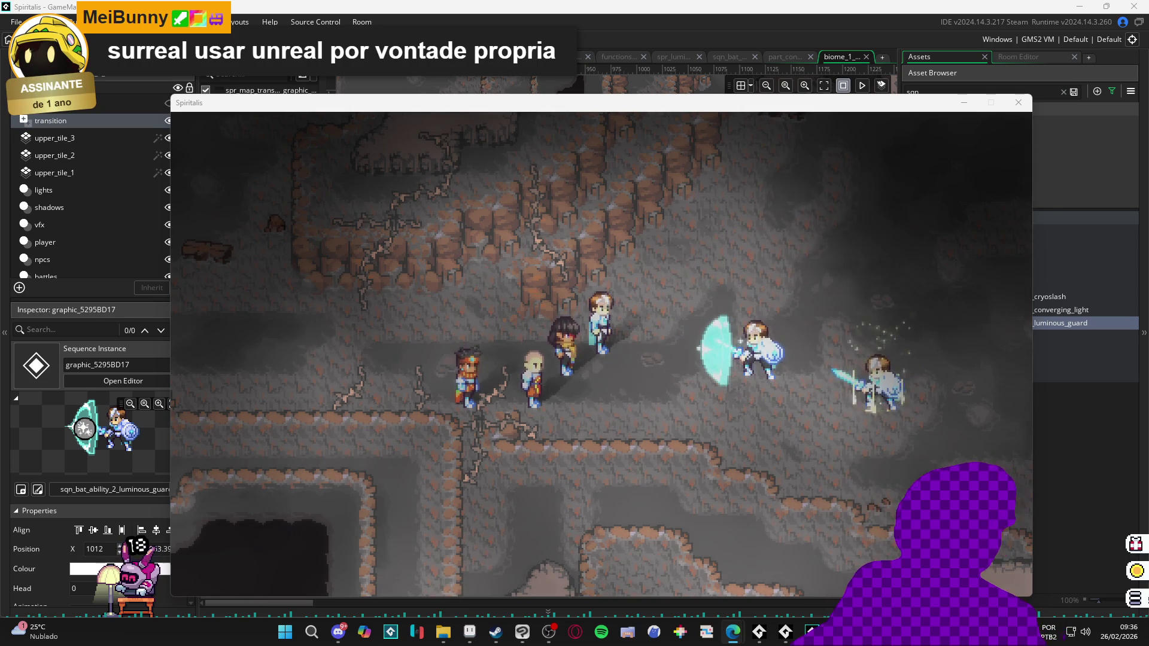
Step: Close the running game window, then switch back to test the new ability
left_click(364, 91)
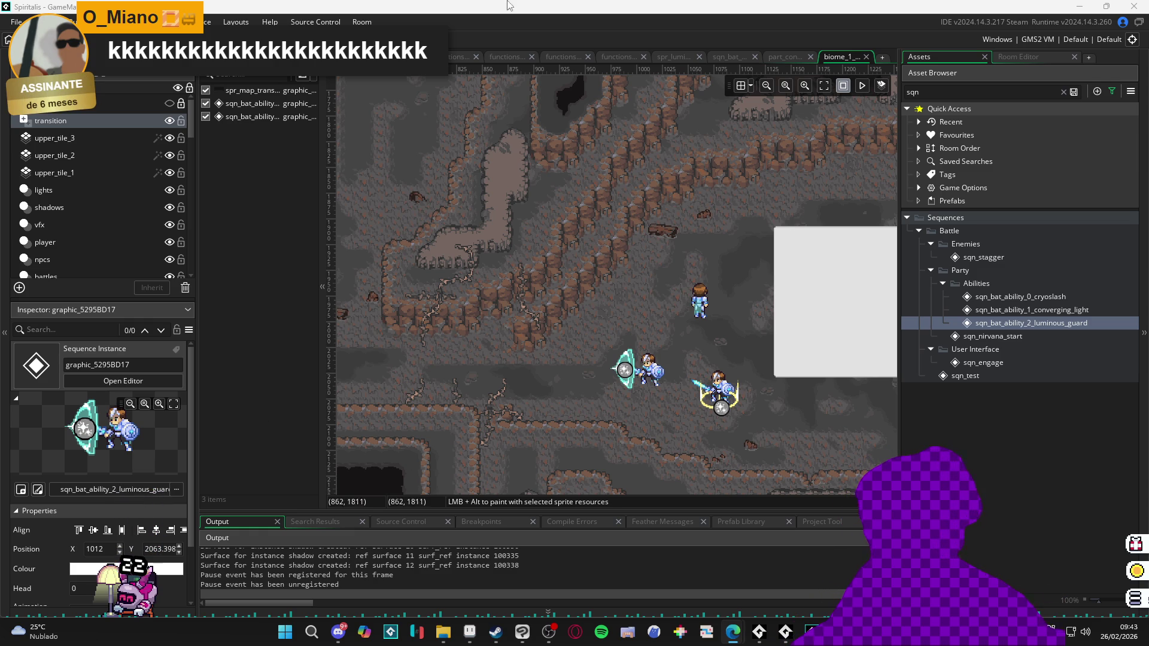
key("alt+Tab")
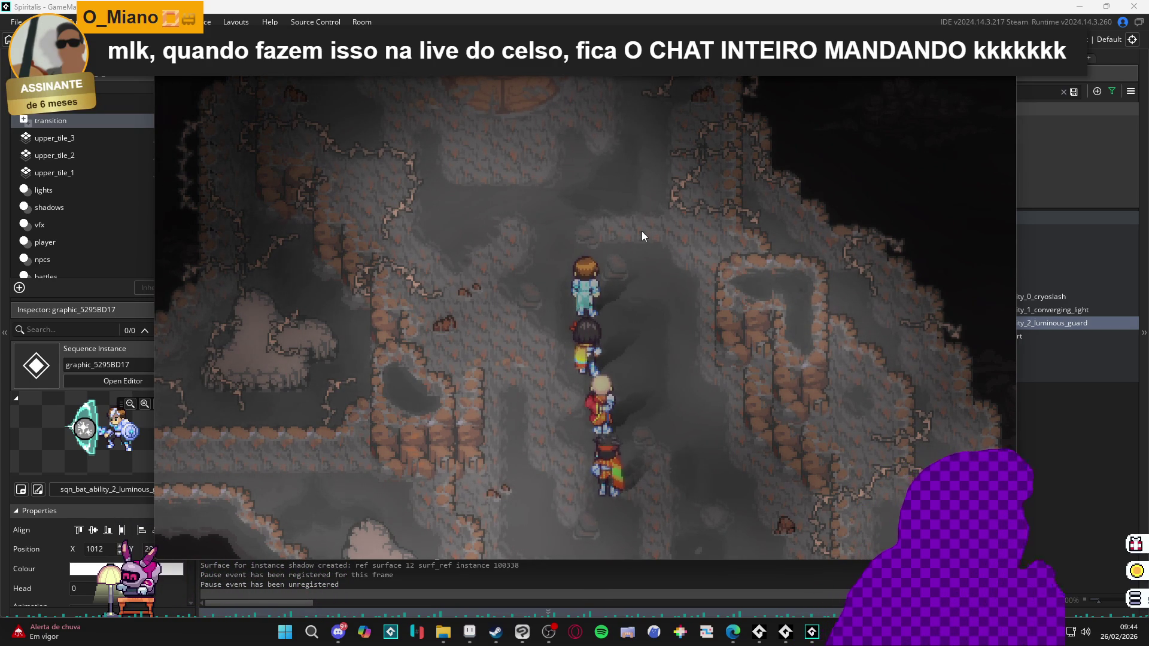
Step: Walk the party north through the cave
key("Up")
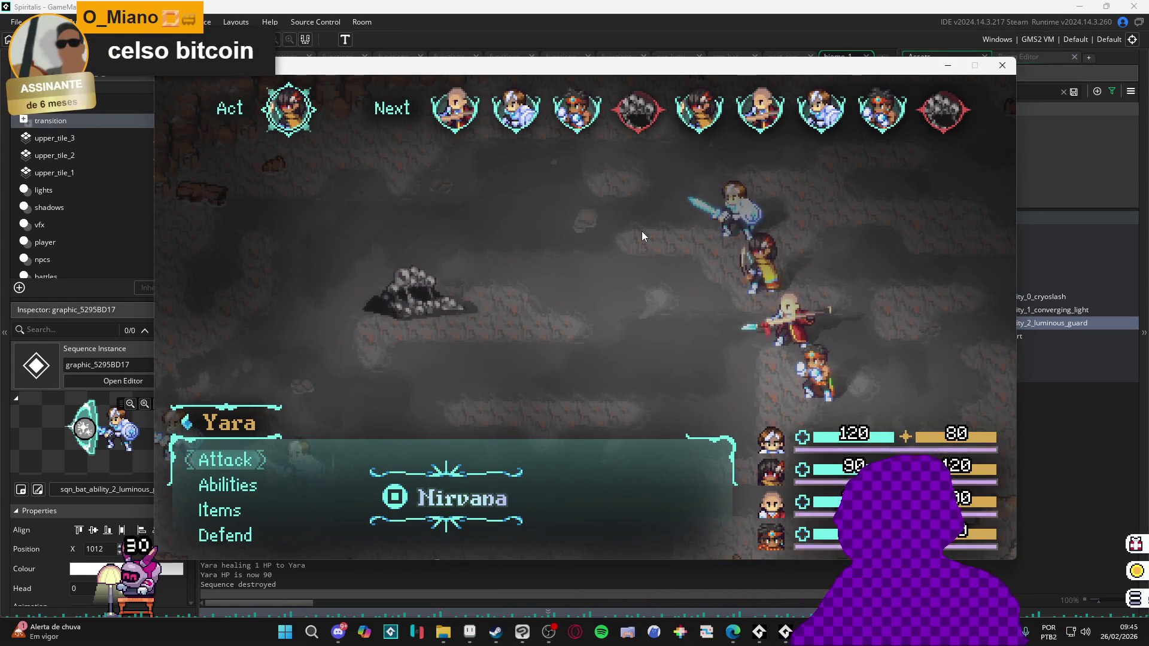
Step: Choose Attack, then for Zhe Wu check Abilities, back out and Defend
key("Return")
key("Return")
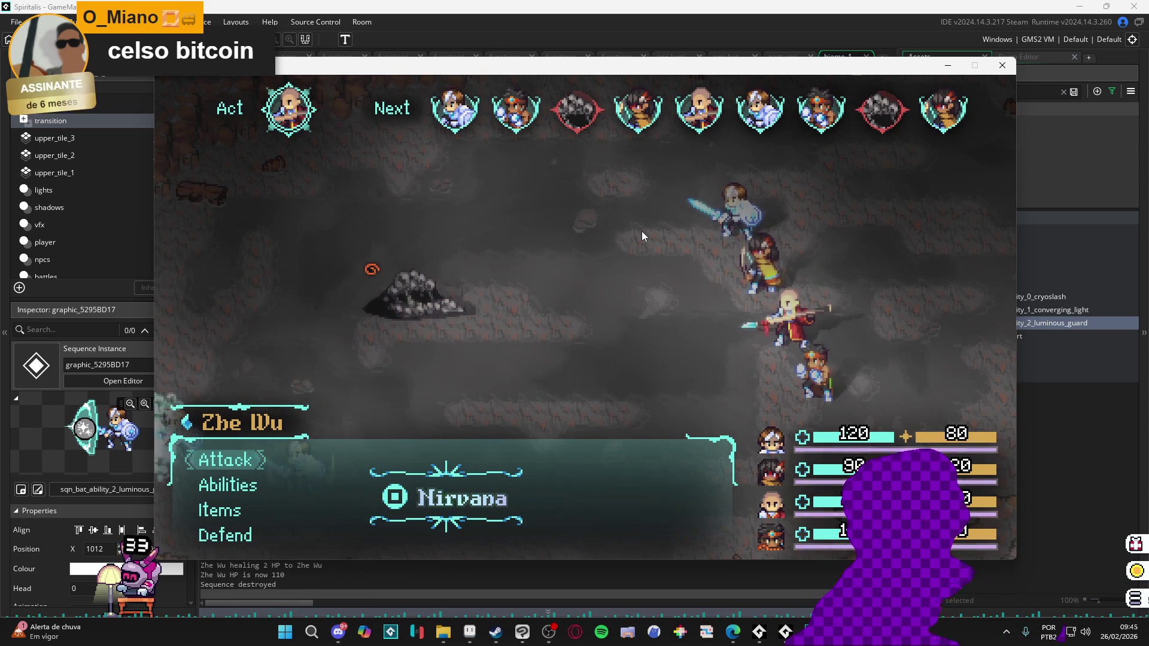
key("Down")
key("Return")
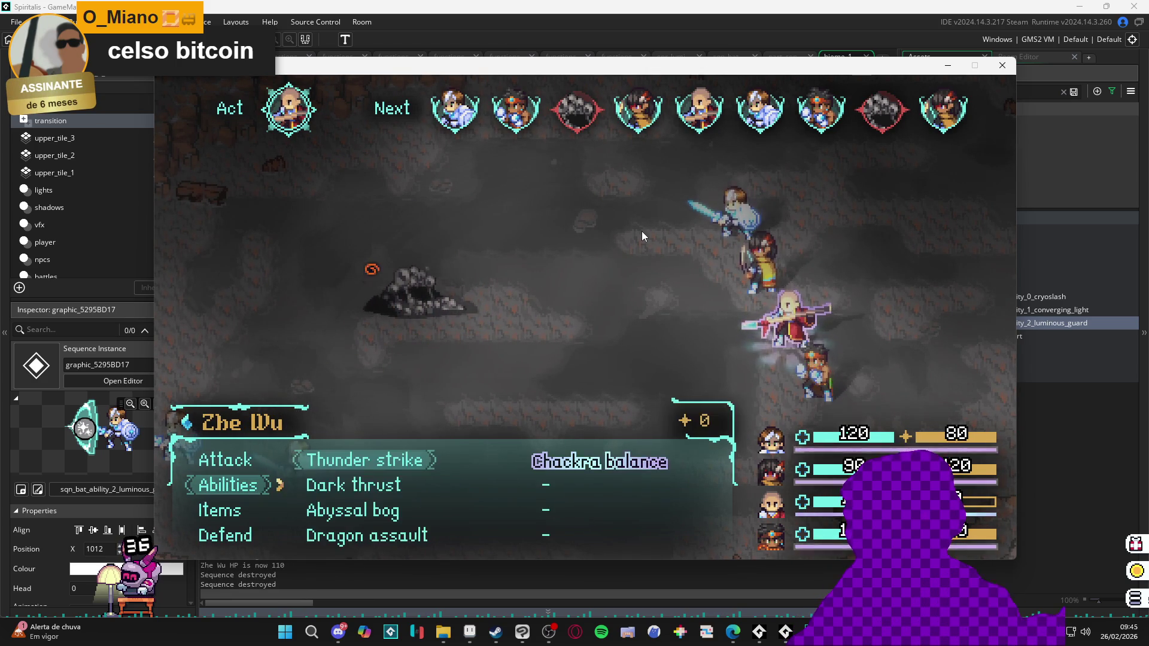
key("Escape")
key("Down")
key("Down")
key("Return")
Step: Have Bob use the Cryoslash ability, then close the game window
key("Up")
key("Down")
key("Up")
key("Down")
key("Down")
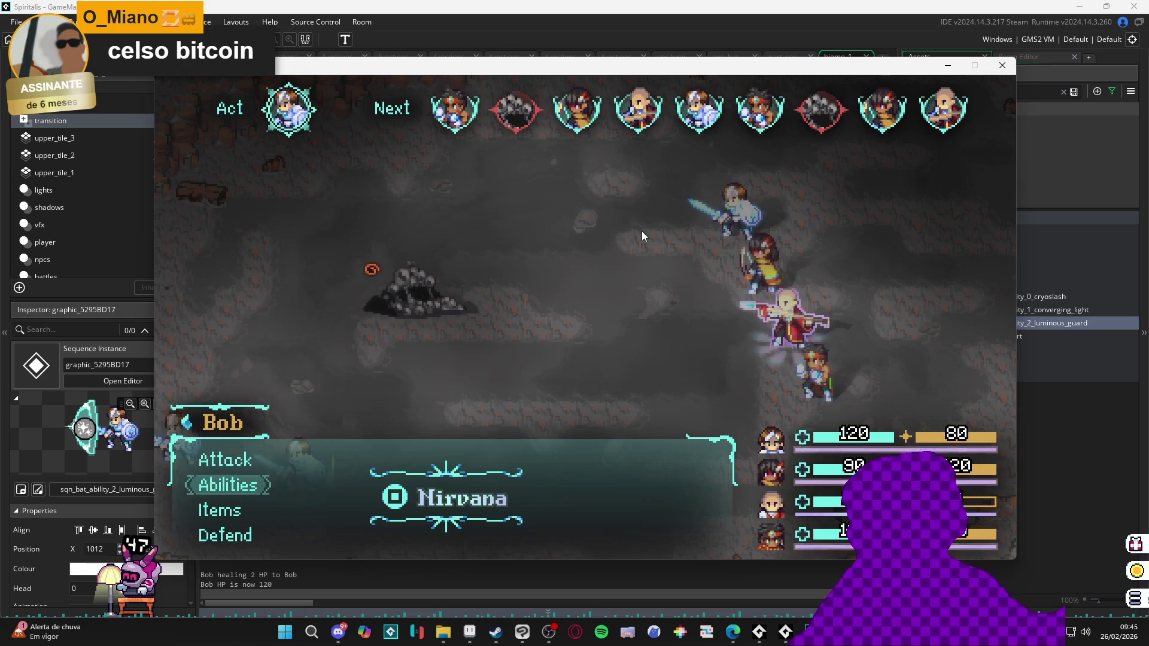
key("Return")
key("Return")
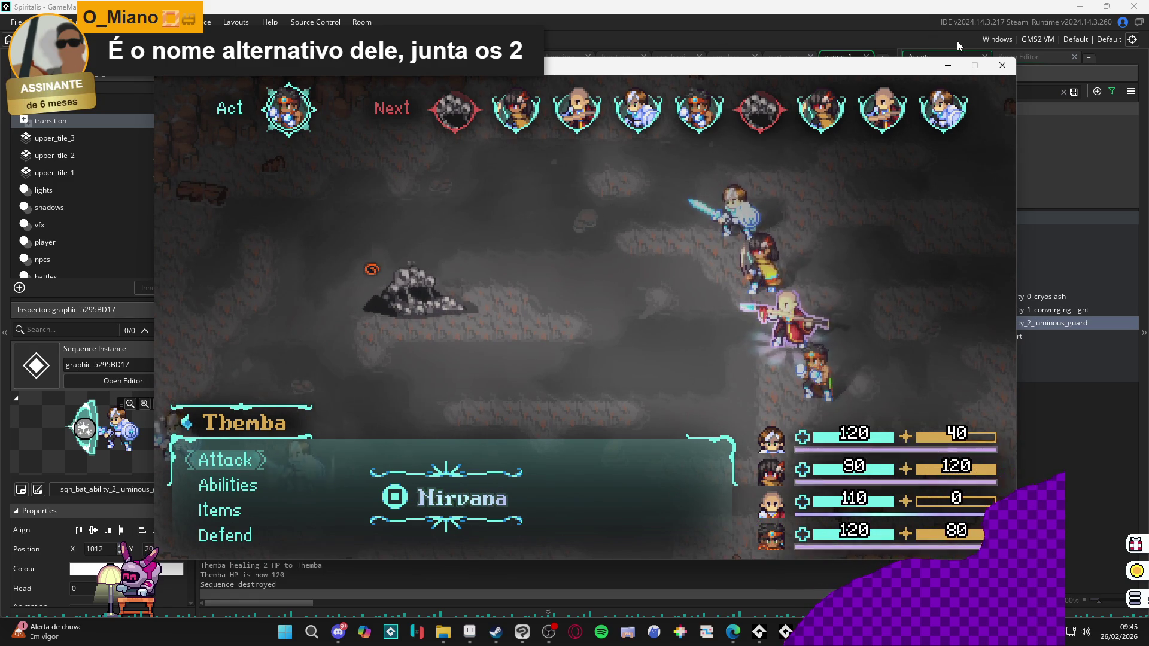
left_click(1002, 67)
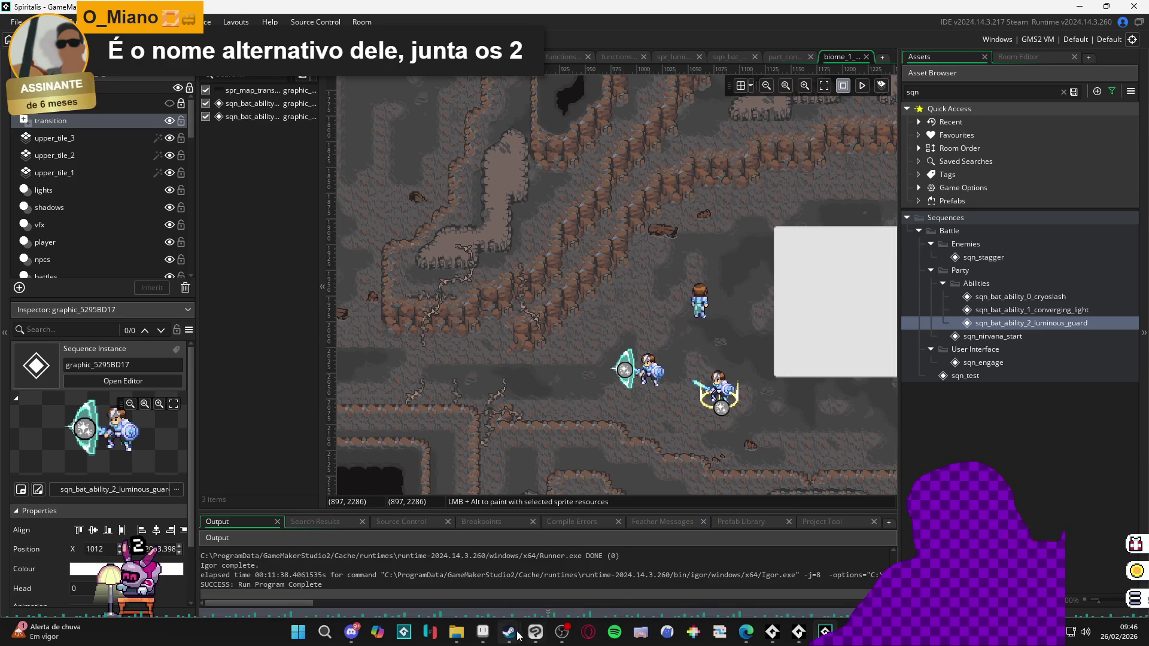
Step: Check the luminous_guard sprite in Aseprite, then rerun the game from GameMaker
mouse_move(516, 635)
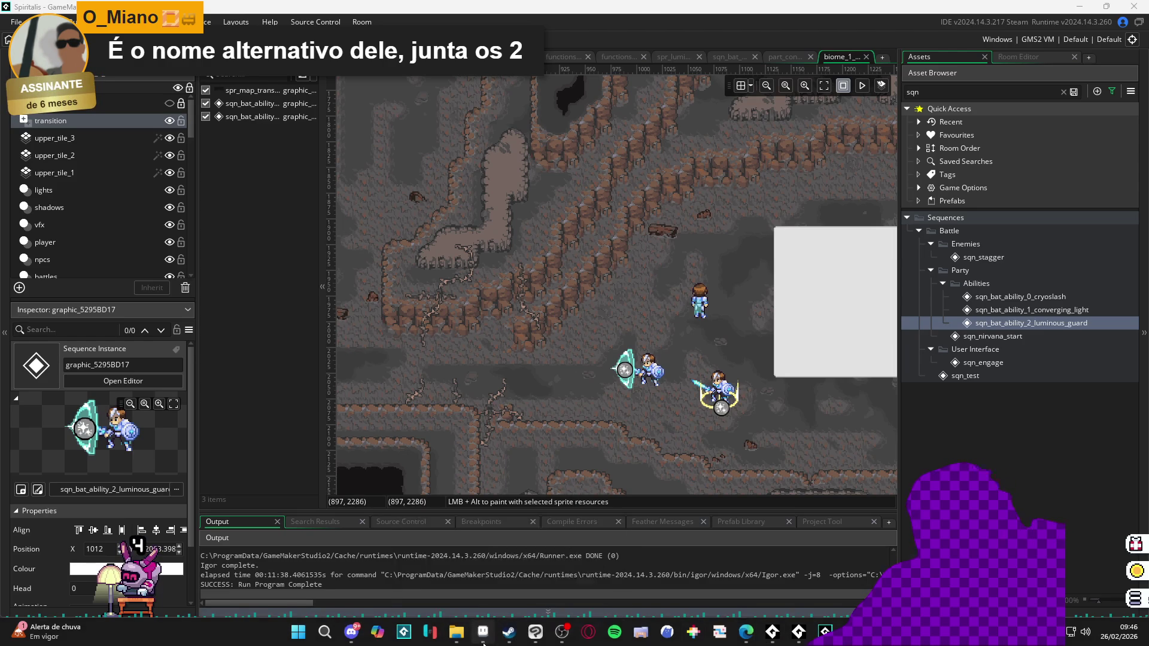
left_click(482, 632)
left_click_drag(572, 379, 557, 423)
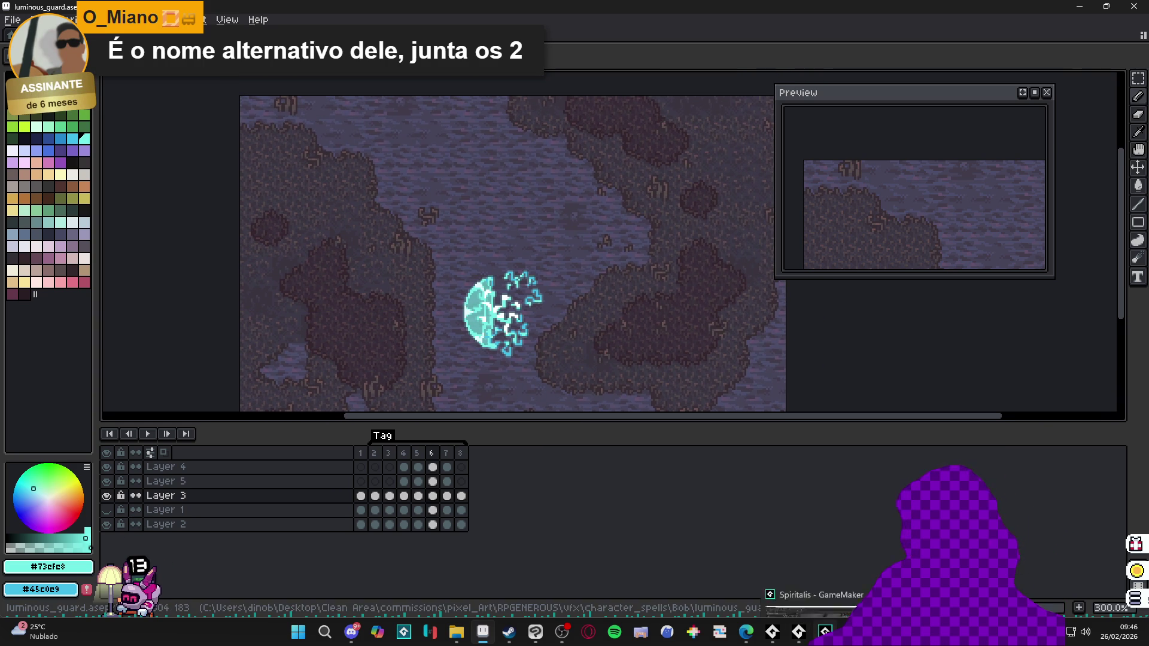
left_click(826, 632)
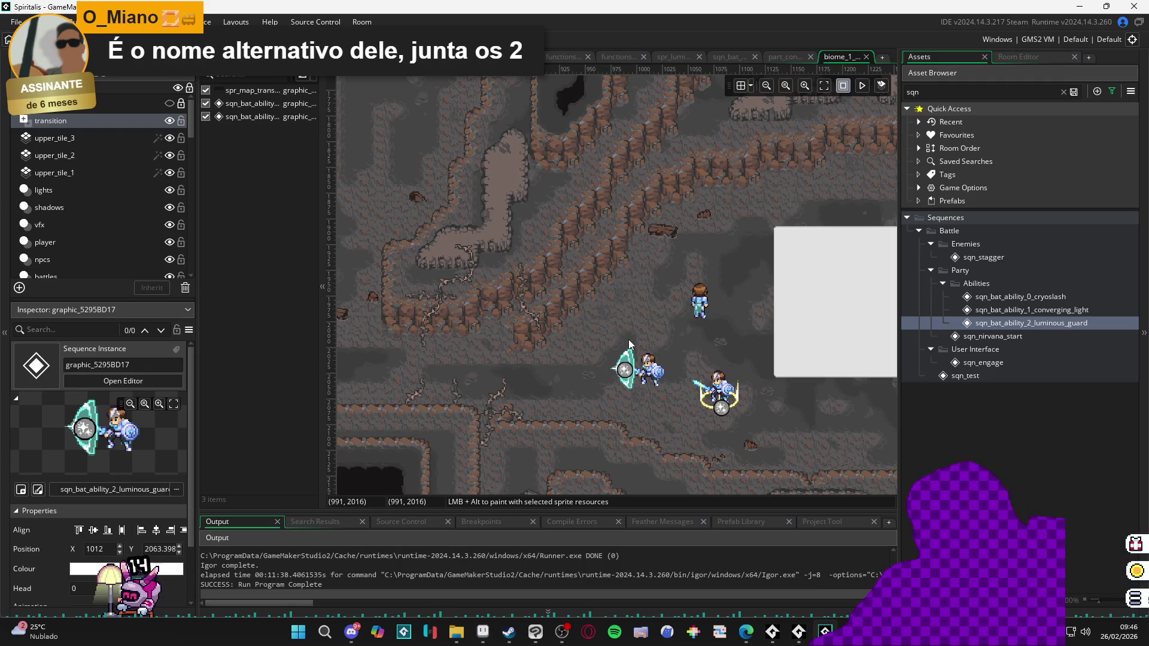
key("F5")
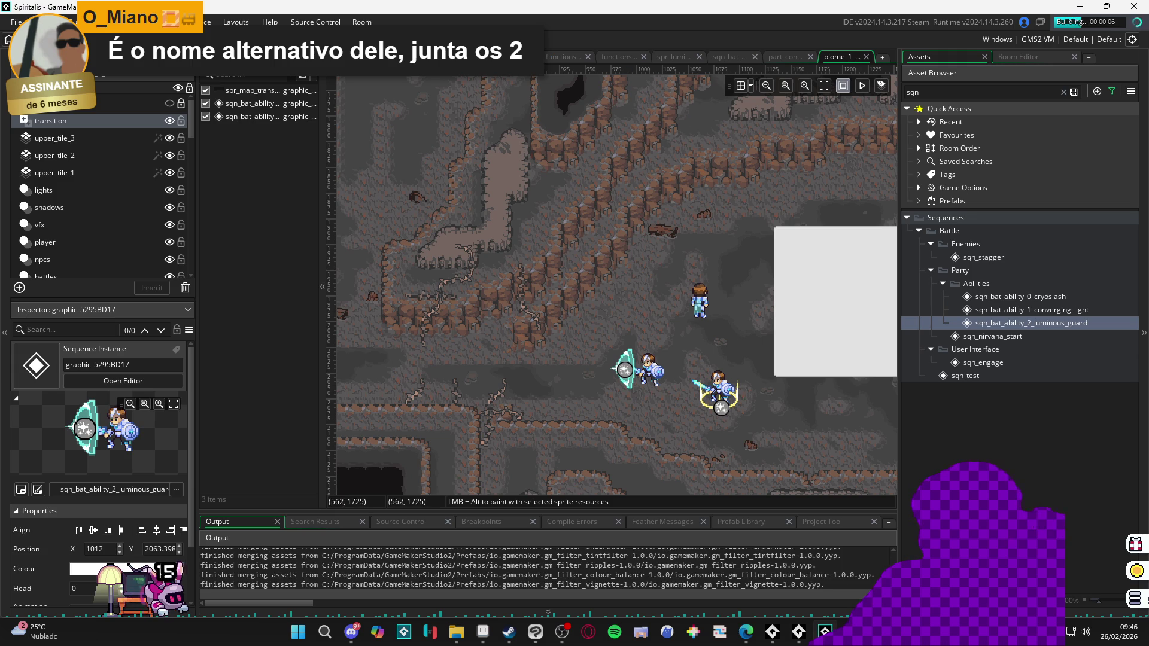
Step: On the vfx layer, switch off the ambient, shadow, bloom and vignette effect instances
scroll(662, 235, "up", 5)
scroll(662, 235, "up", 3)
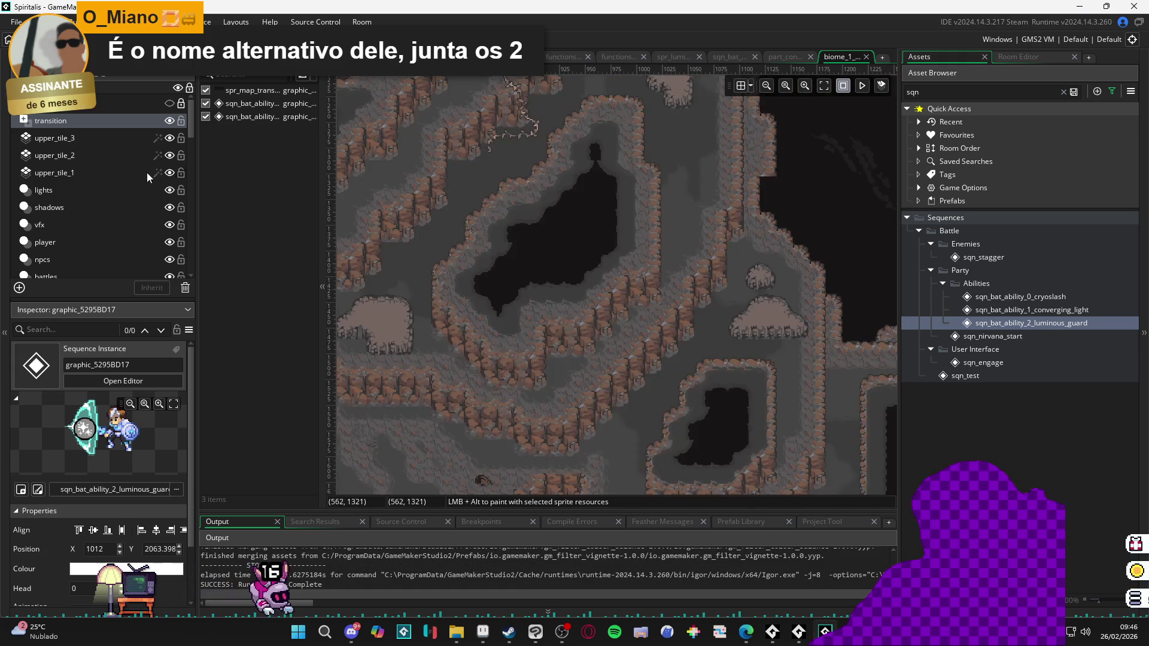
left_click(105, 225)
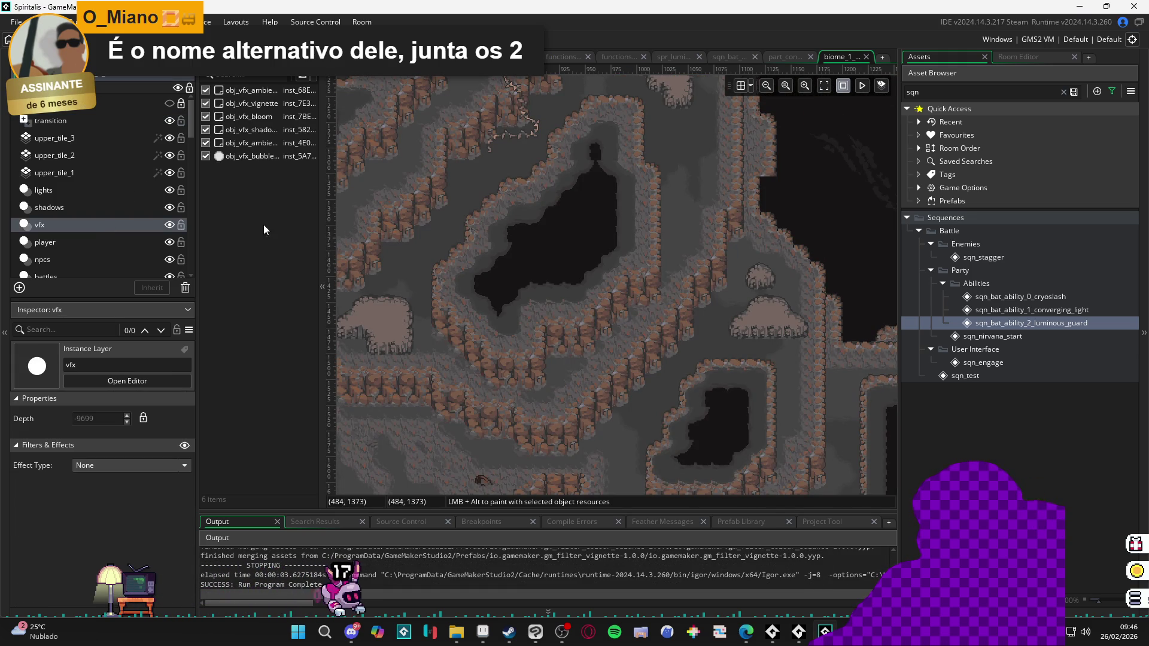
left_click(205, 142)
left_click(205, 129)
left_click(205, 116)
left_click(205, 103)
left_click(205, 89)
Step: Rerun the game without effects, capture the battle screen, and start a new sprite
key("F5")
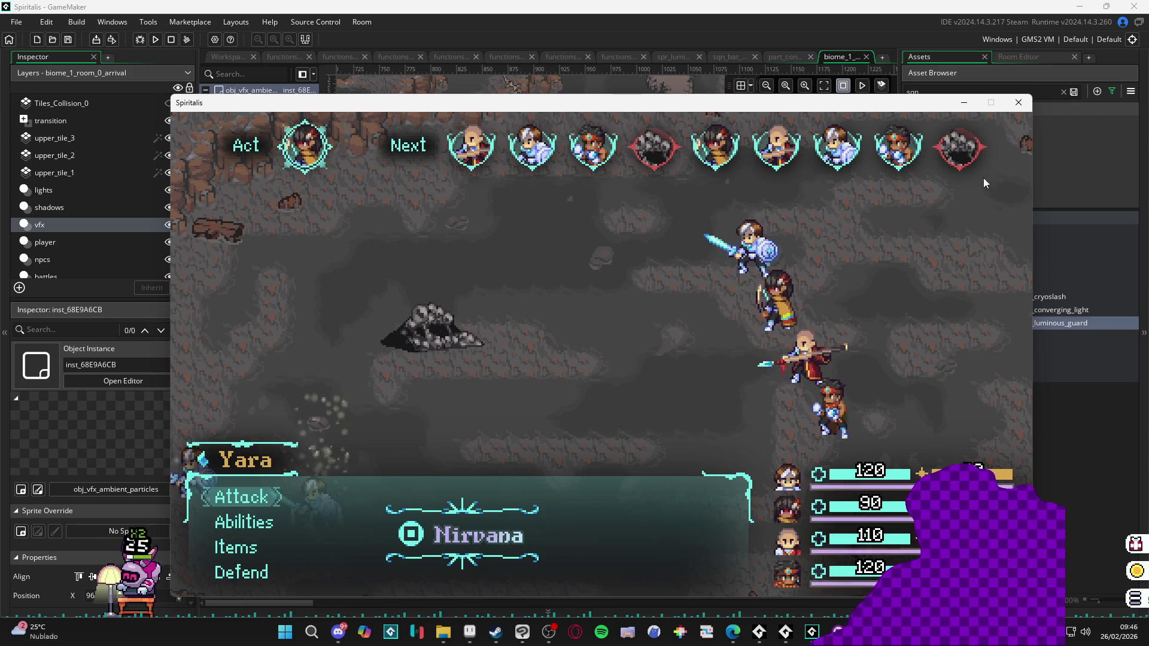
key("super+shift+s")
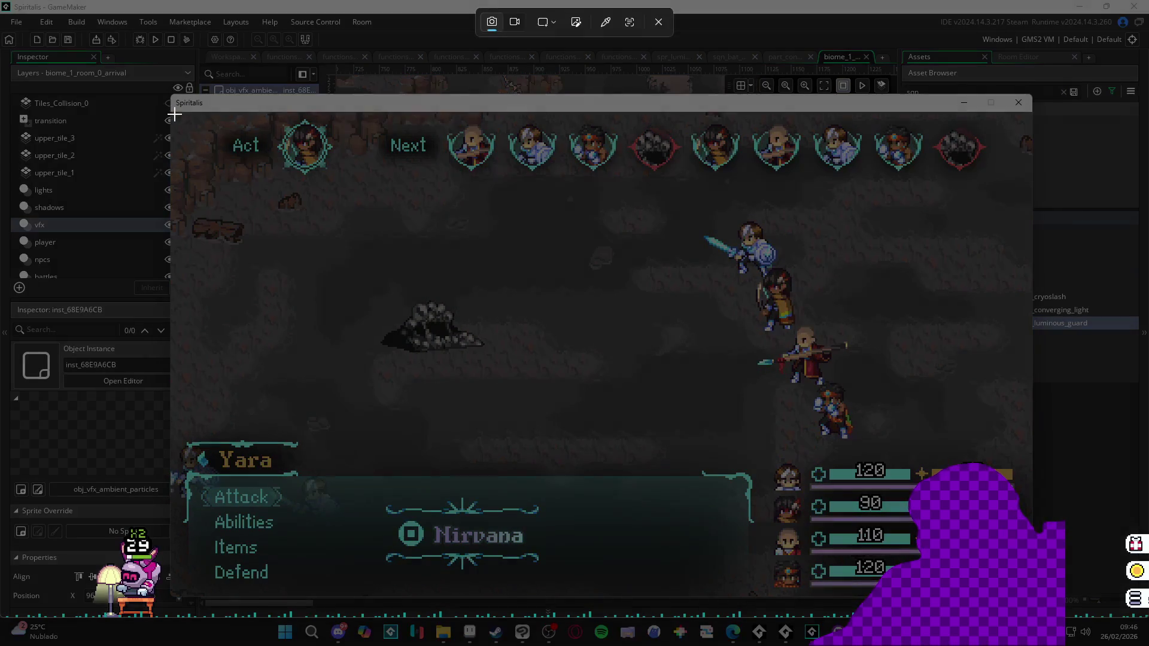
mouse_move(172, 112)
left_mouse_down()
mouse_move(877, 437)
mouse_move(1005, 552)
mouse_move(1032, 606)
mouse_move(1029, 595)
left_mouse_up()
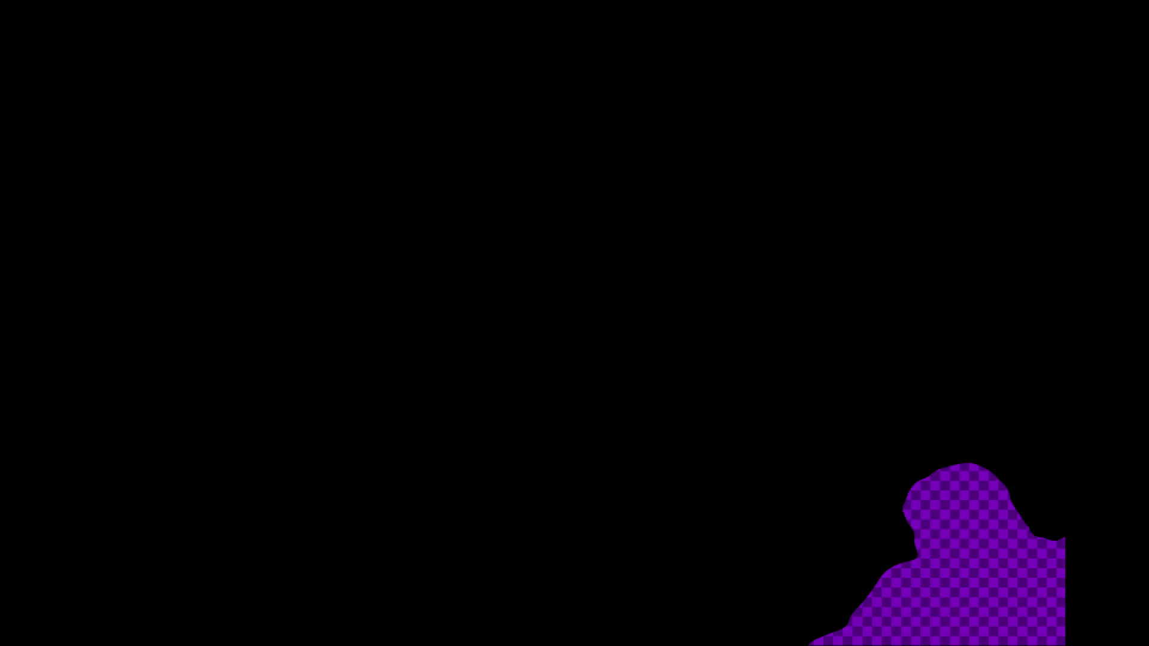
left_click(12, 20)
Step: Create a 1431×805 sprite and paste the battle screenshot into it
left_click(24, 35)
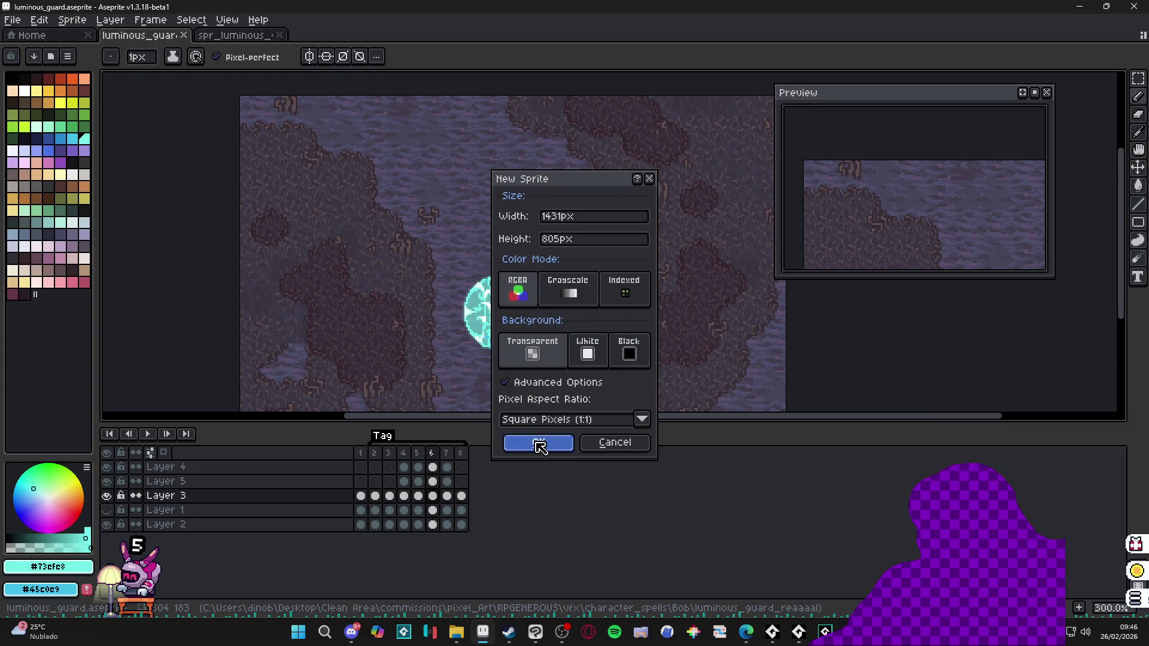
left_click(538, 443)
key("ctrl+v")
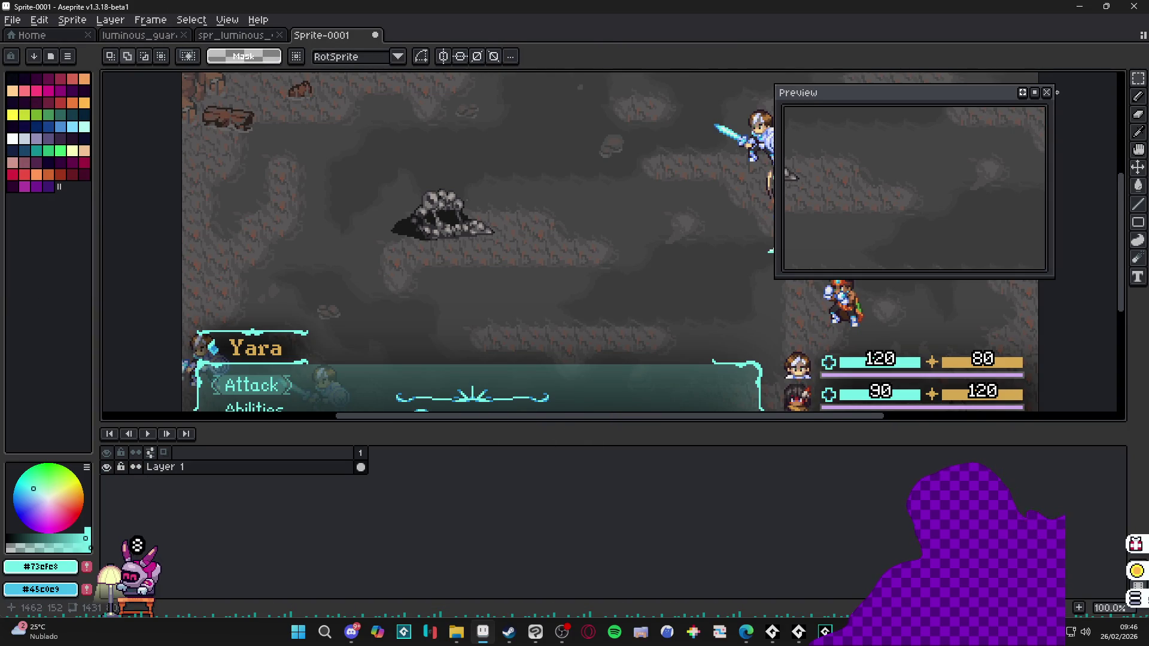
left_click(1047, 92)
scroll(708, 232, "right", 3)
key("b")
scroll(708, 232, "up", 5)
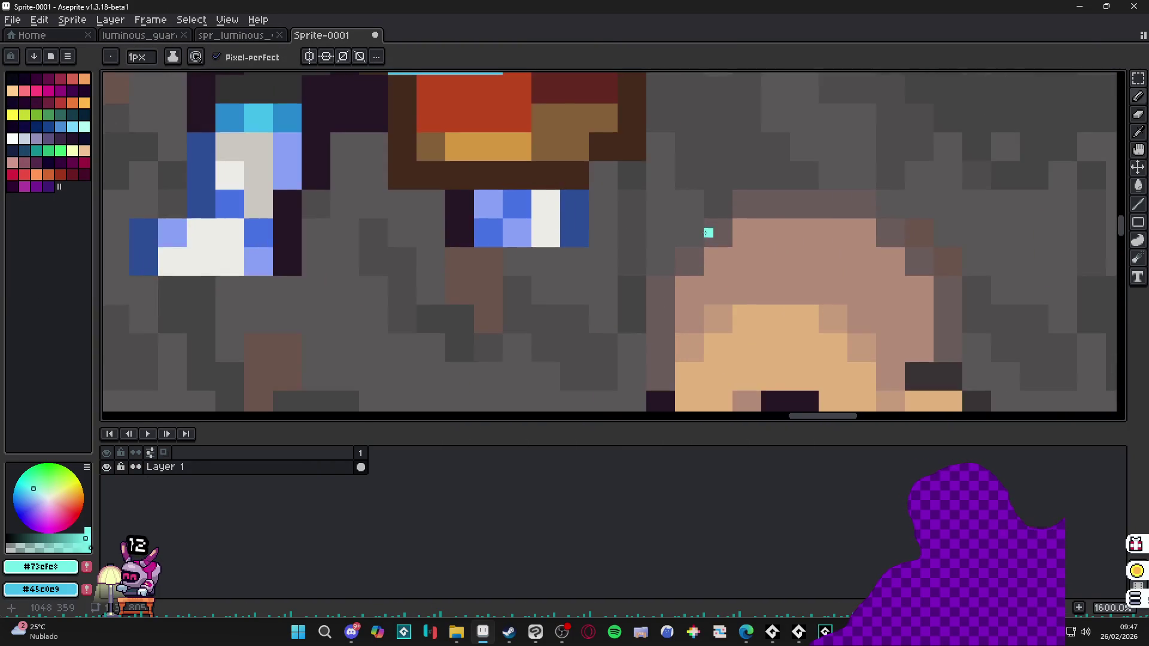
scroll(708, 232, "up", 3)
Step: Resize the sprite down to 477×268
left_click(72, 19)
left_click(141, 108)
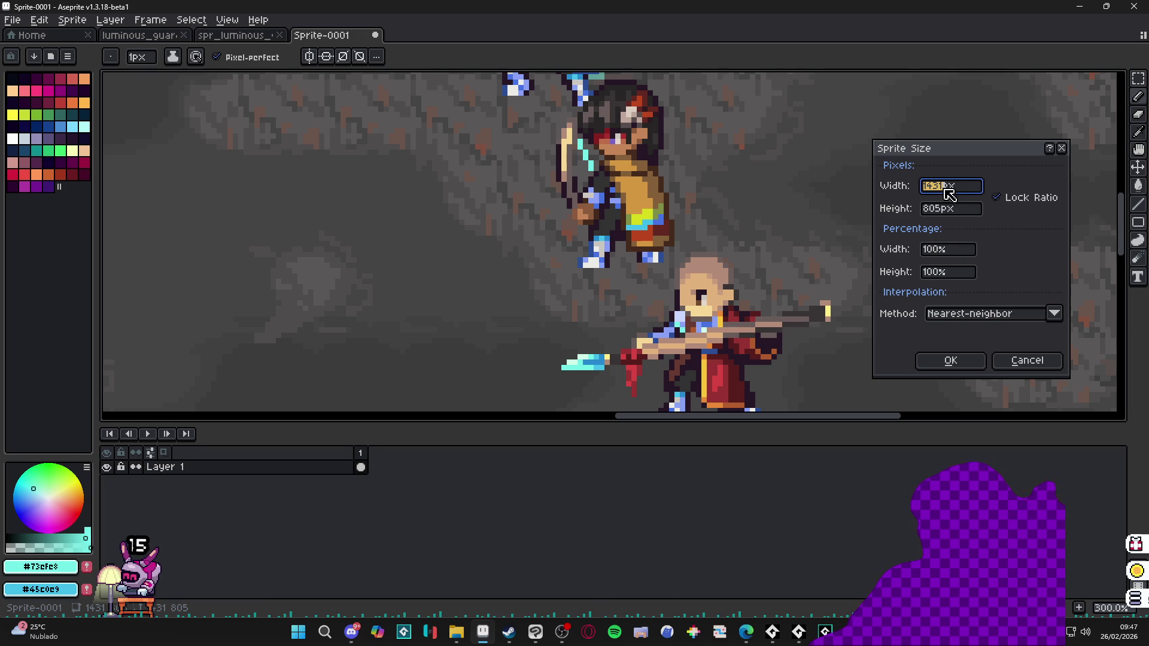
key("Return")
scroll(405, 256, "down", 4)
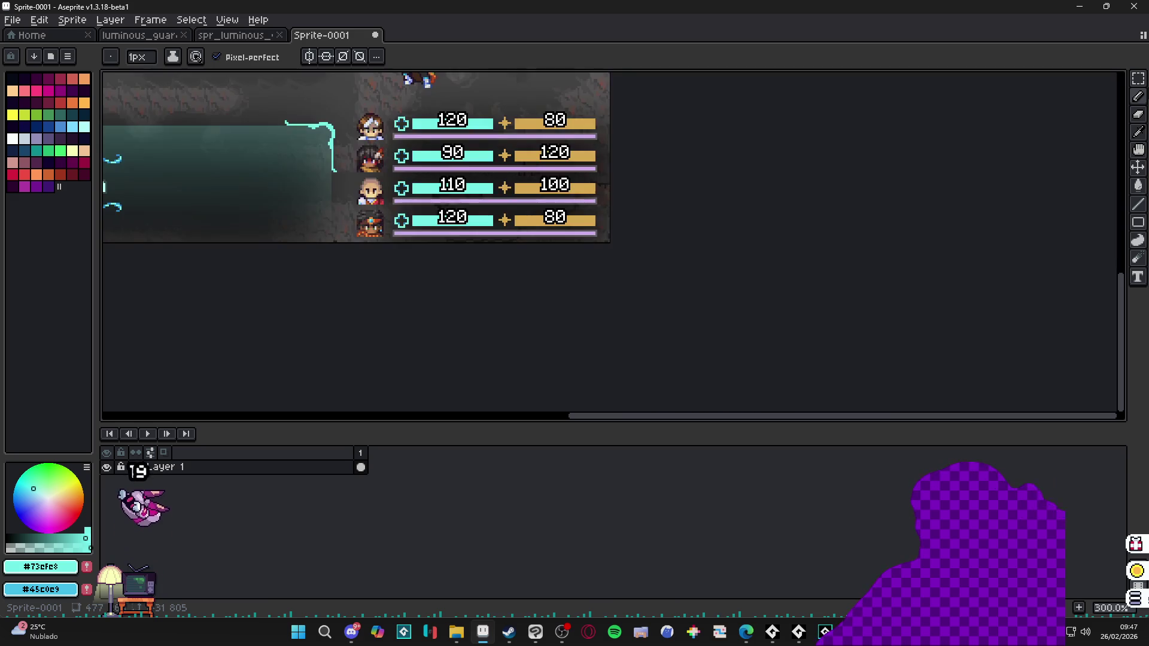
scroll(429, 241, "up", 2)
scroll(429, 241, "up", 1)
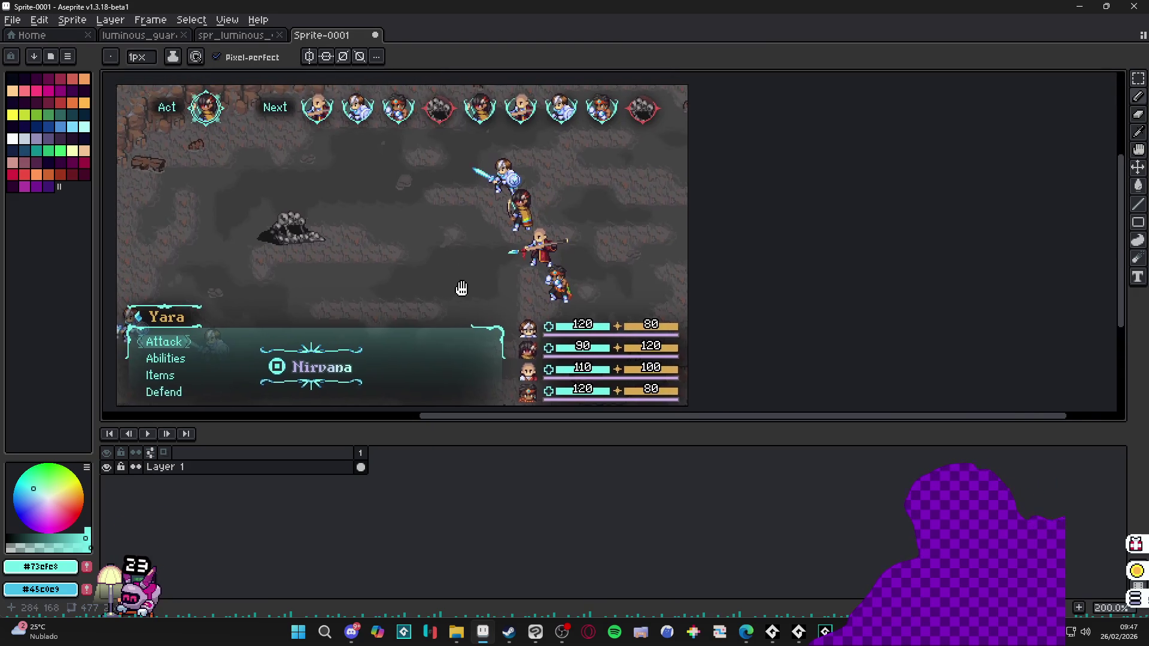
scroll(583, 298, "up", 1)
scroll(625, 267, "down", 1)
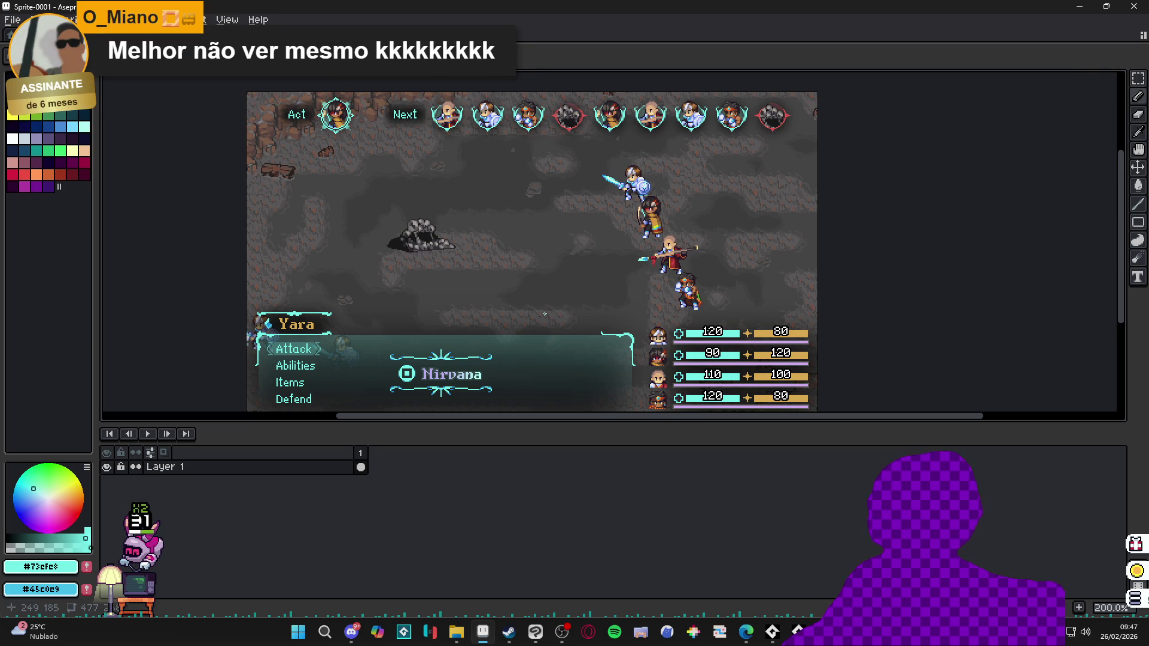
Step: Pan and zoom around the screenshot to inspect the characters
scroll(685, 261, "up", 1)
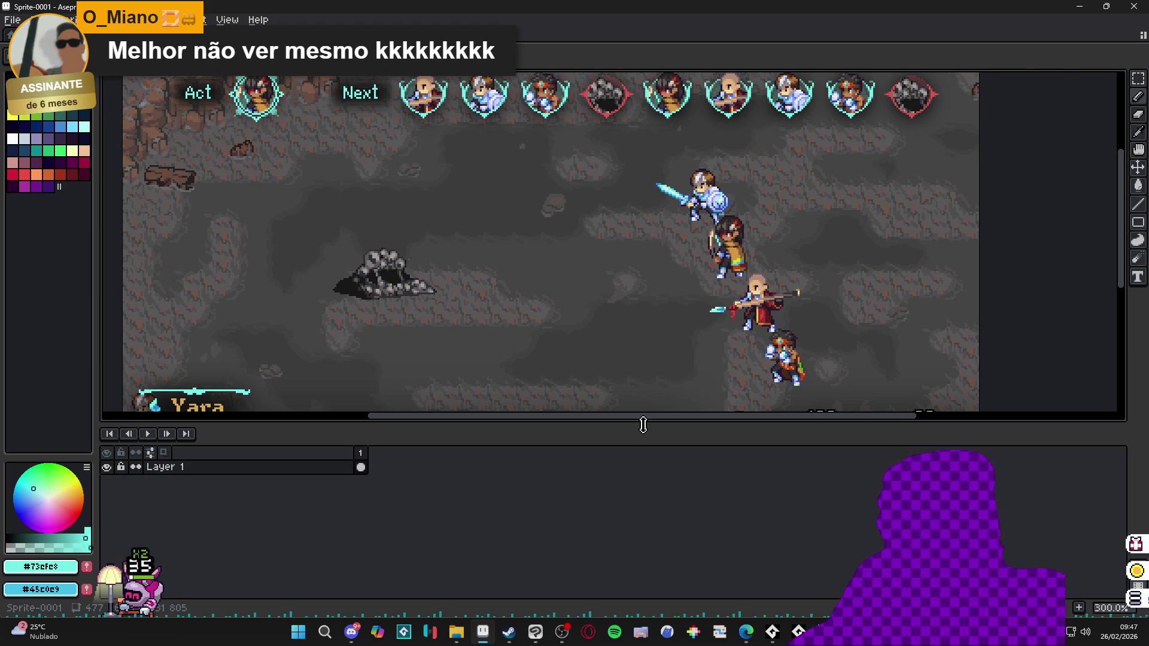
left_click_drag(639, 421, 639, 498)
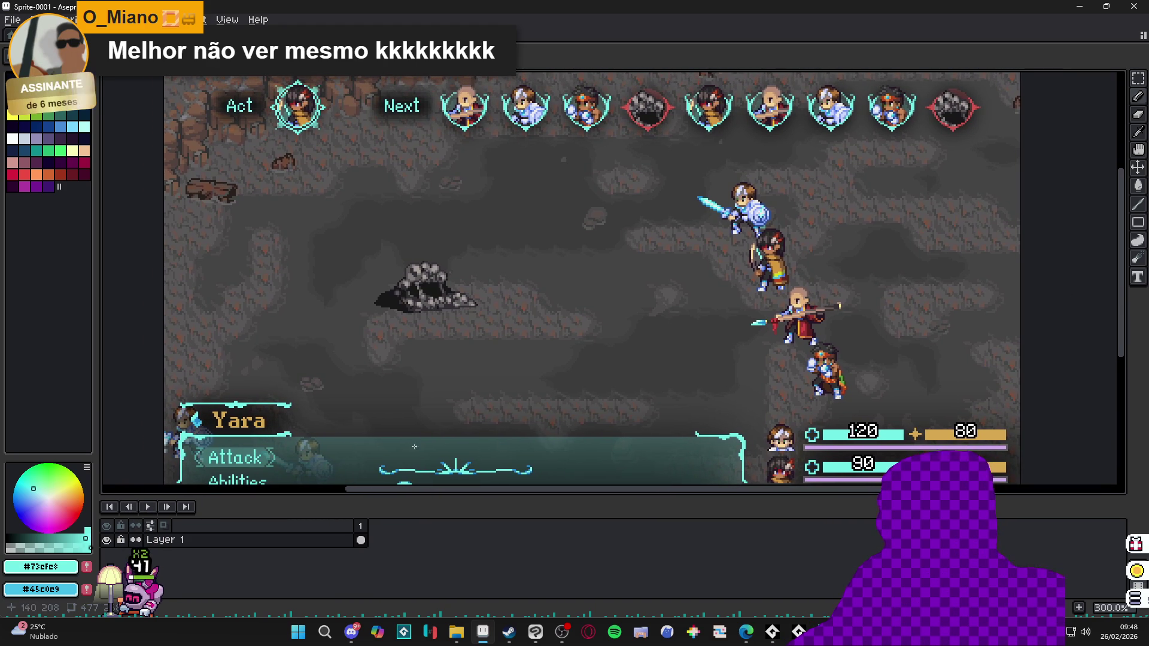
scroll(155, 400, "up", 3)
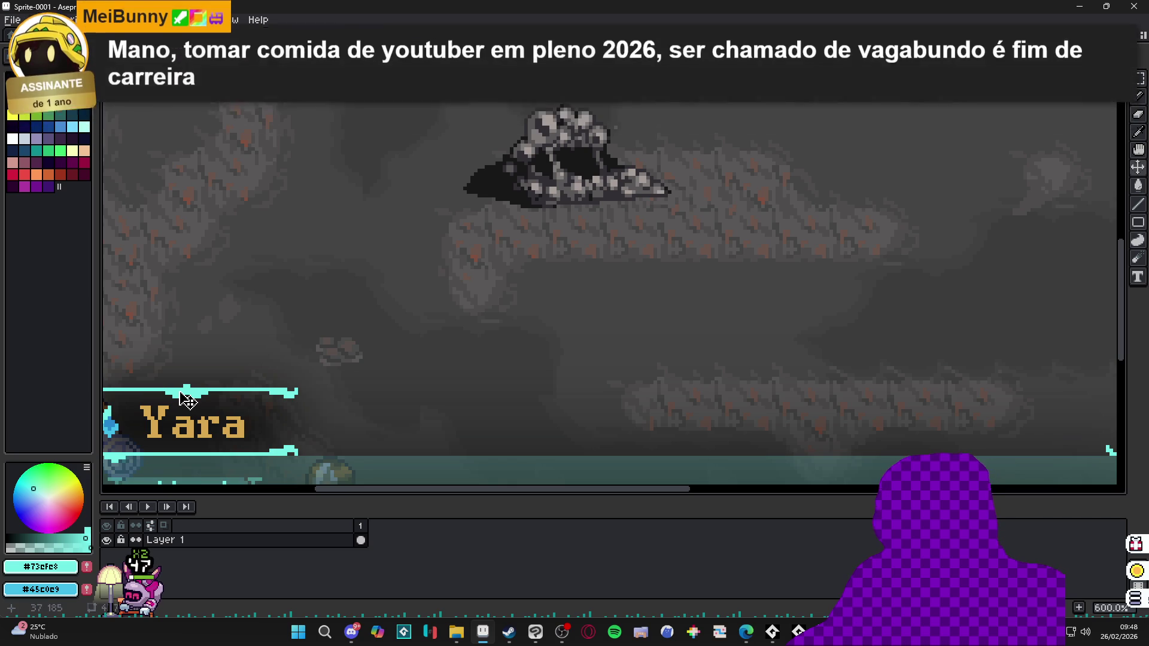
scroll(513, 338, "down", 1)
scroll(513, 339, "down", 1)
left_click_drag(616, 349, 580, 347)
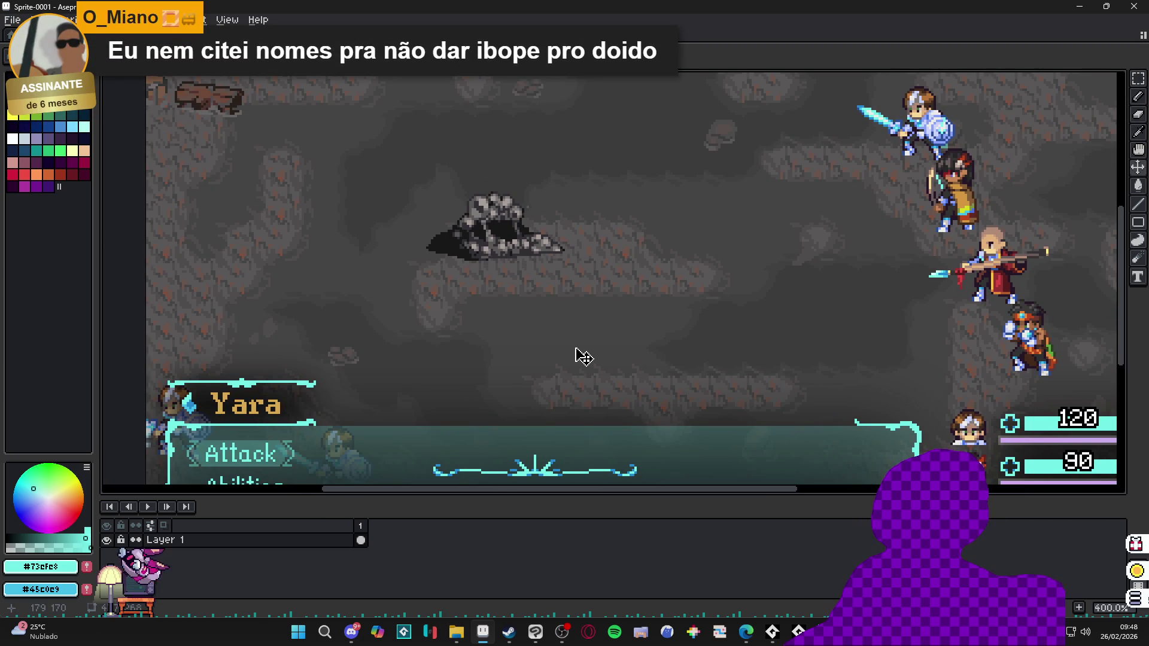
scroll(582, 356, "down", 1)
left_click_drag(719, 303, 670, 282)
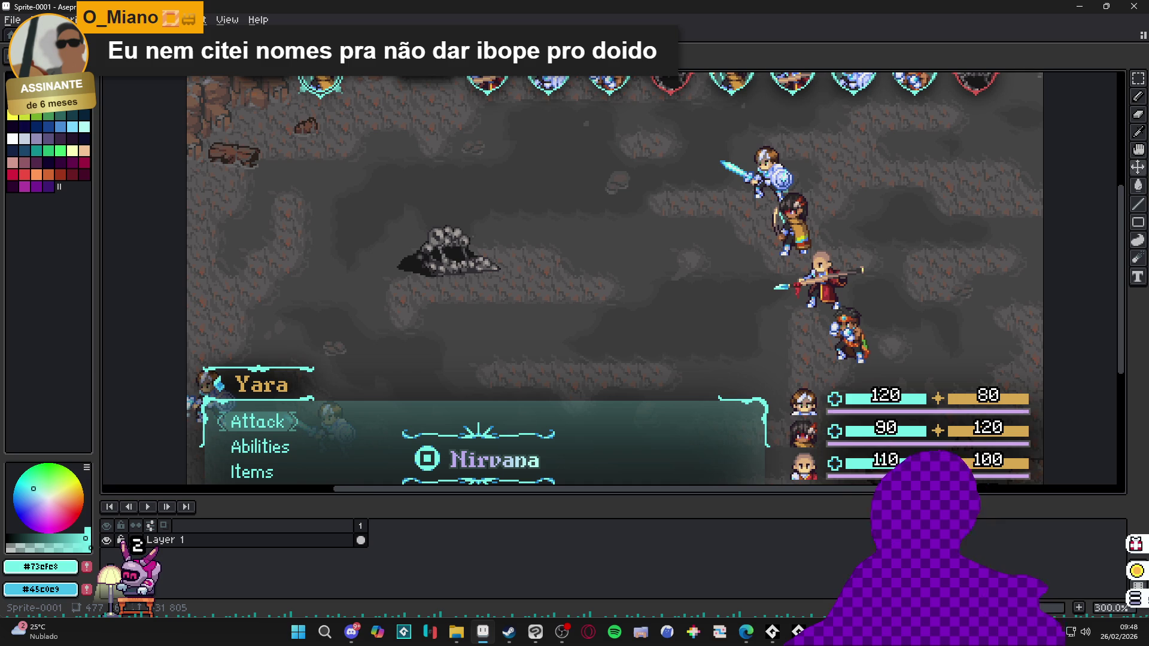
scroll(555, 320, "down", 1)
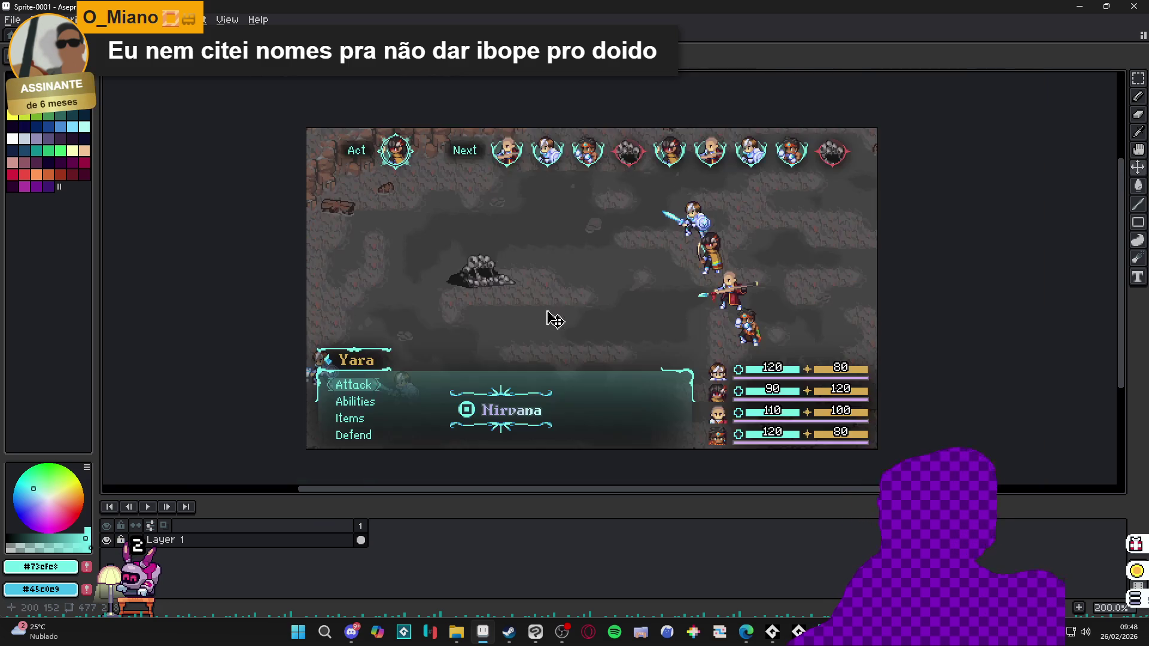
scroll(581, 240, "up", 1)
scroll(647, 274, "down", 1)
scroll(655, 277, "up", 1)
scroll(680, 264, "down", 1)
scroll(695, 287, "up", 1)
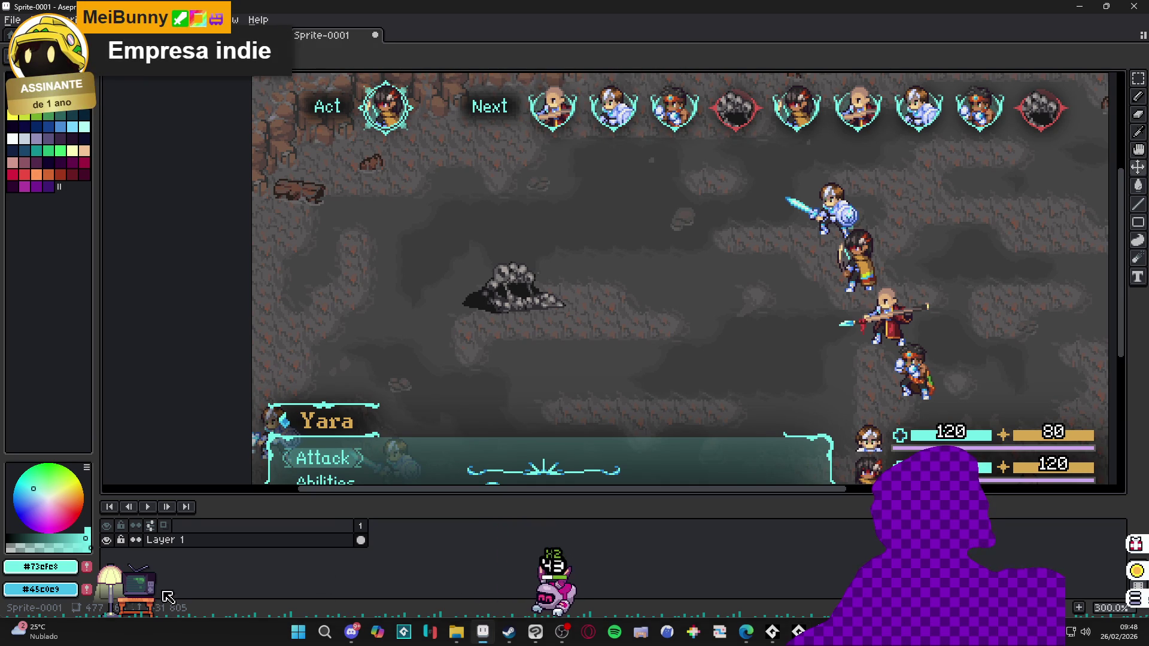
Step: Put the desktop pet's TV back into inventory and pick up its console item
left_click(139, 598)
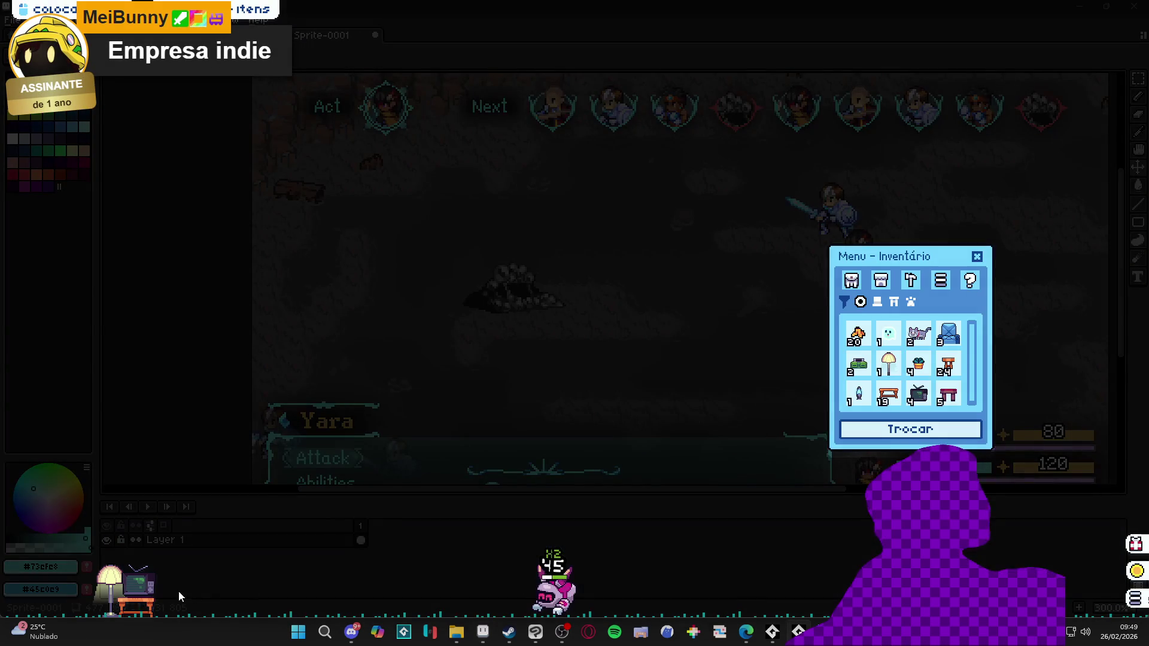
left_click(141, 603)
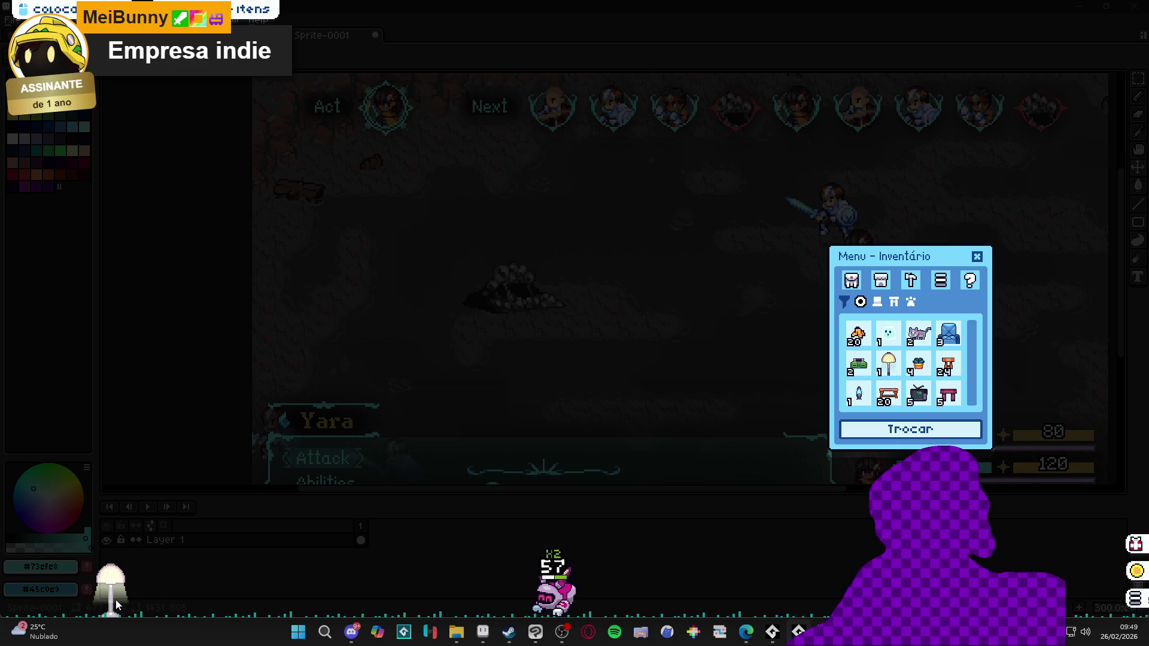
left_click(703, 413)
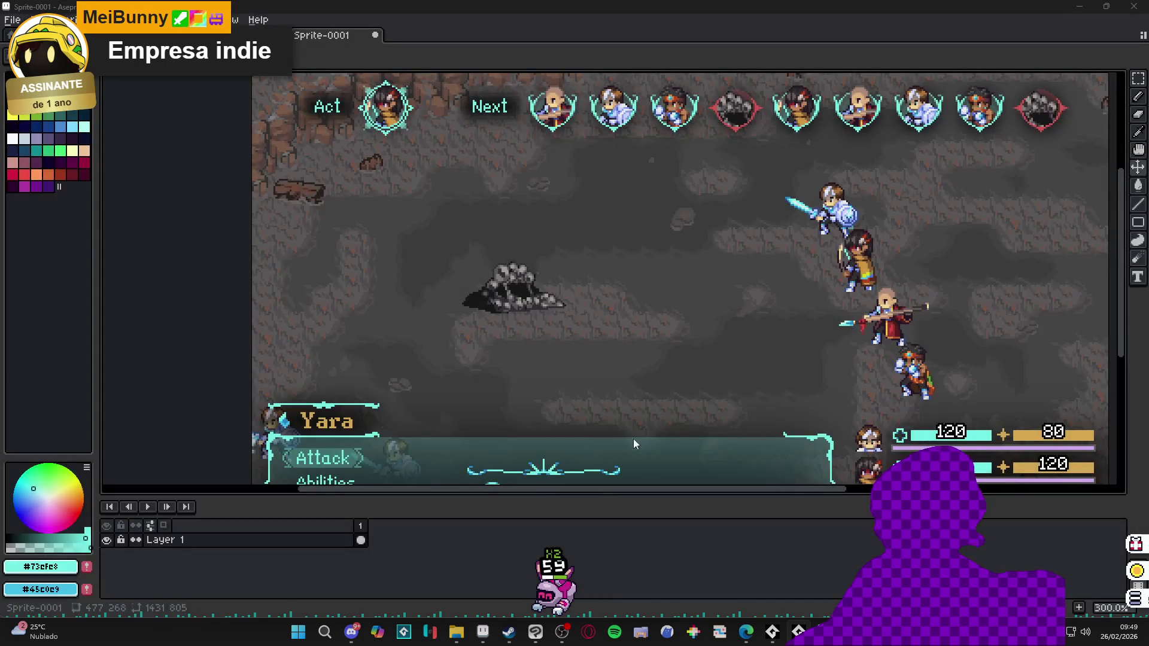
left_click(560, 602)
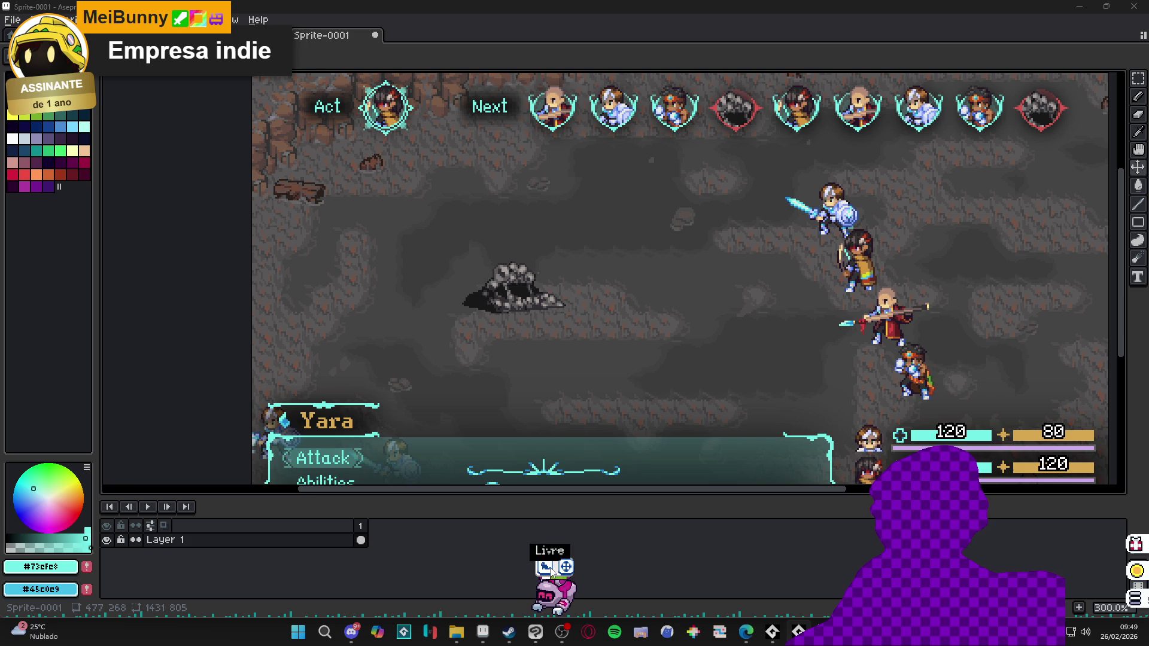
left_click(1135, 598)
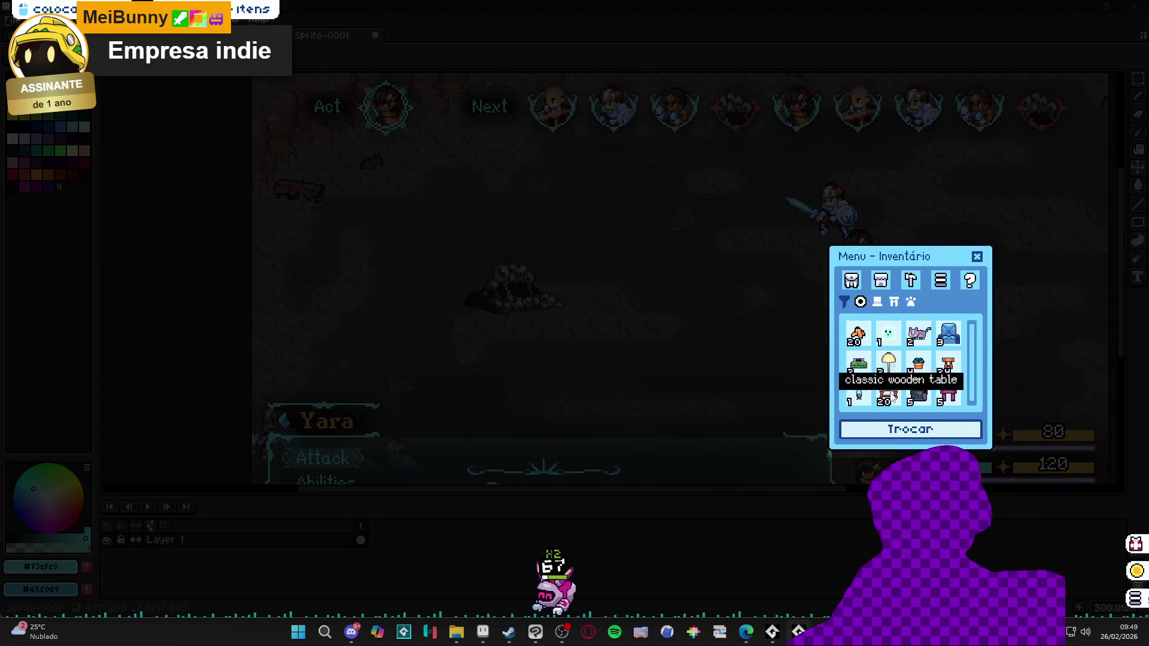
left_click(859, 365)
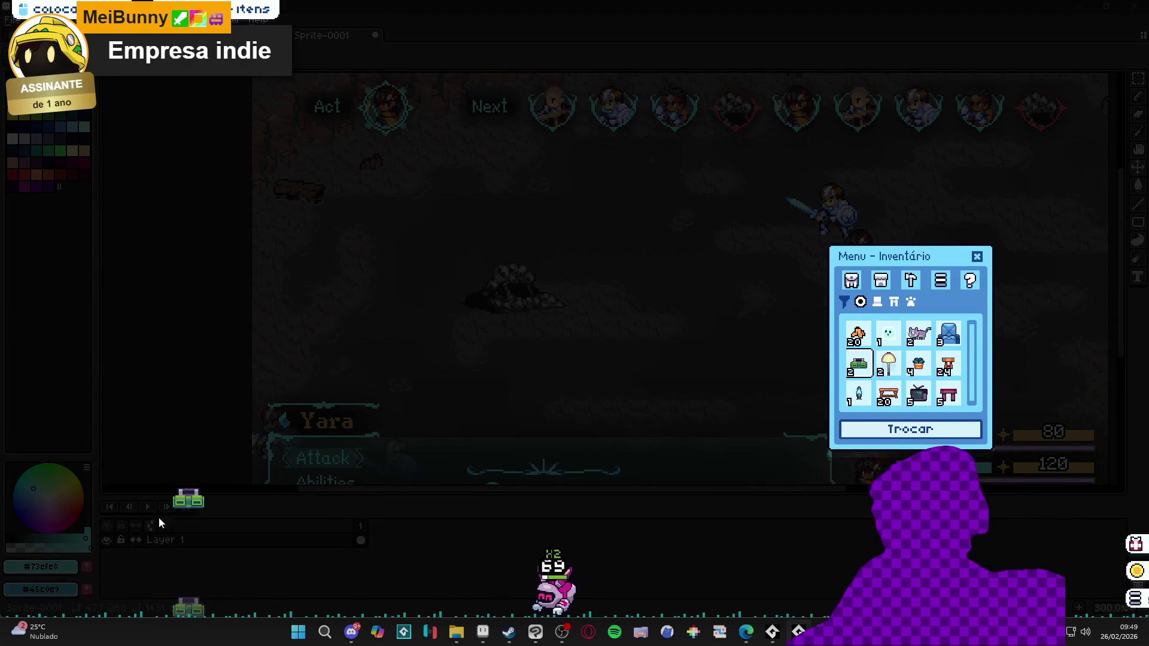
Step: Place the console item on the desktop, then abort the resulting code error
left_click(106, 547)
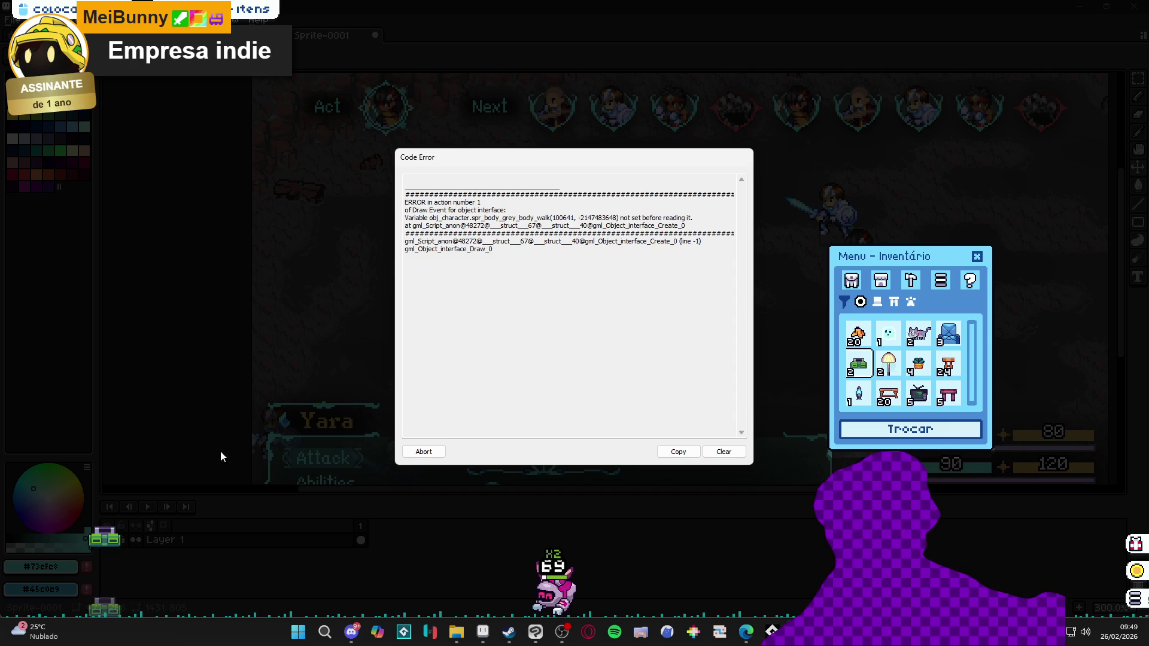
left_click(423, 452)
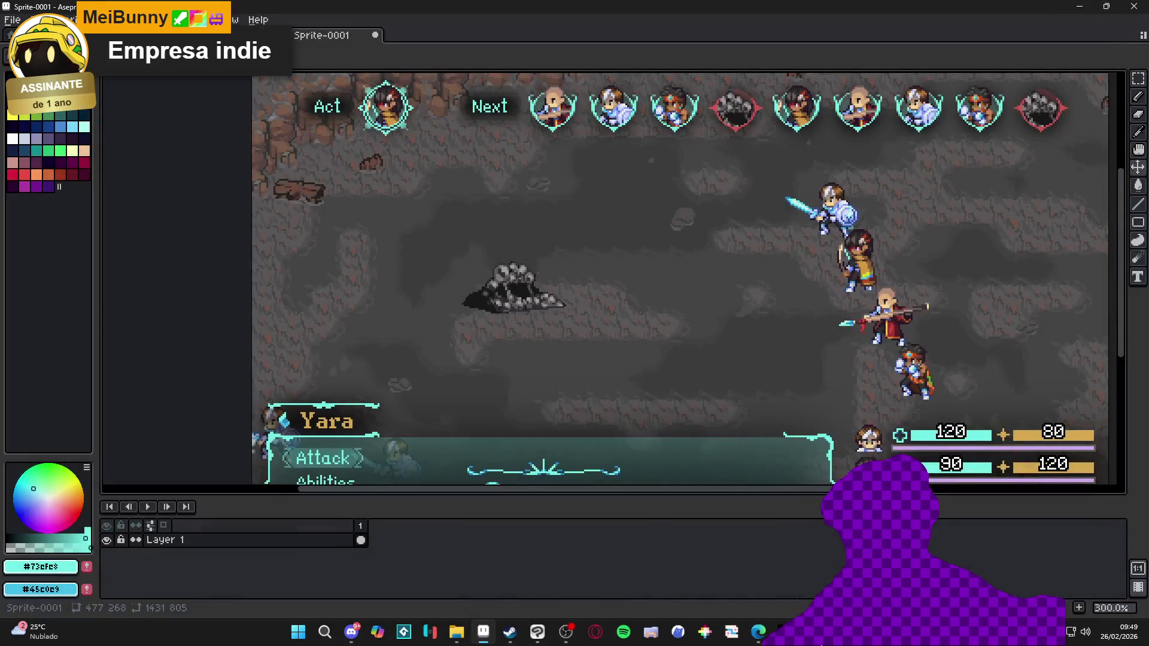
Step: Bring the Steam GameMaker page forward from the taskbar
mouse_move(786, 634)
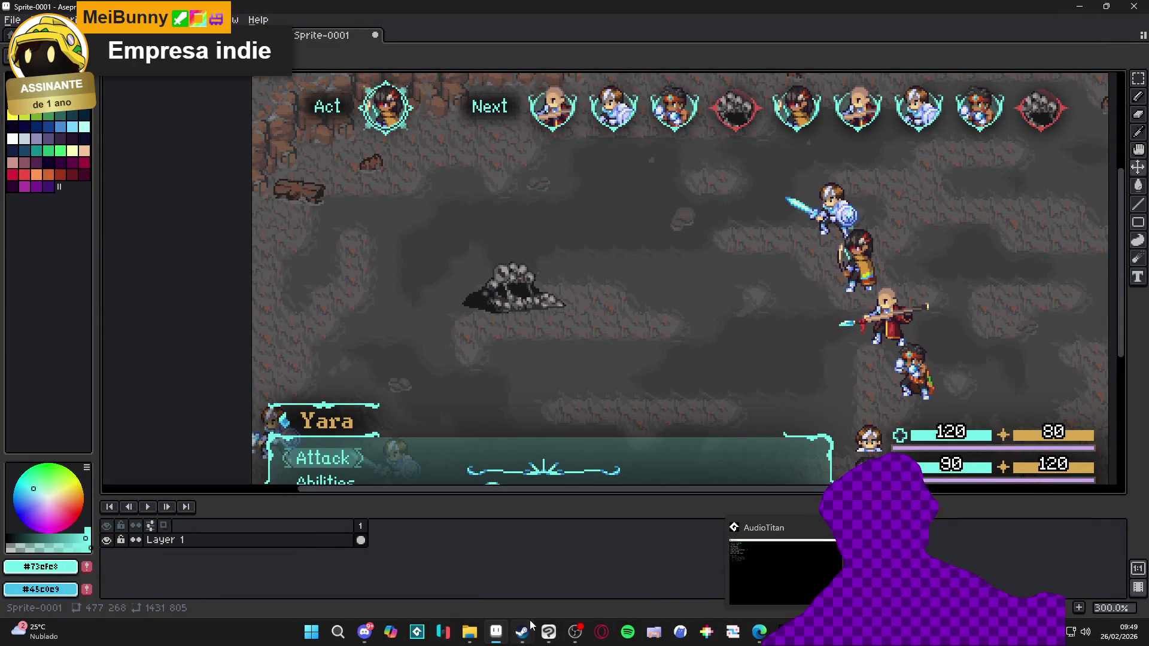
mouse_move(522, 632)
left_click(530, 569)
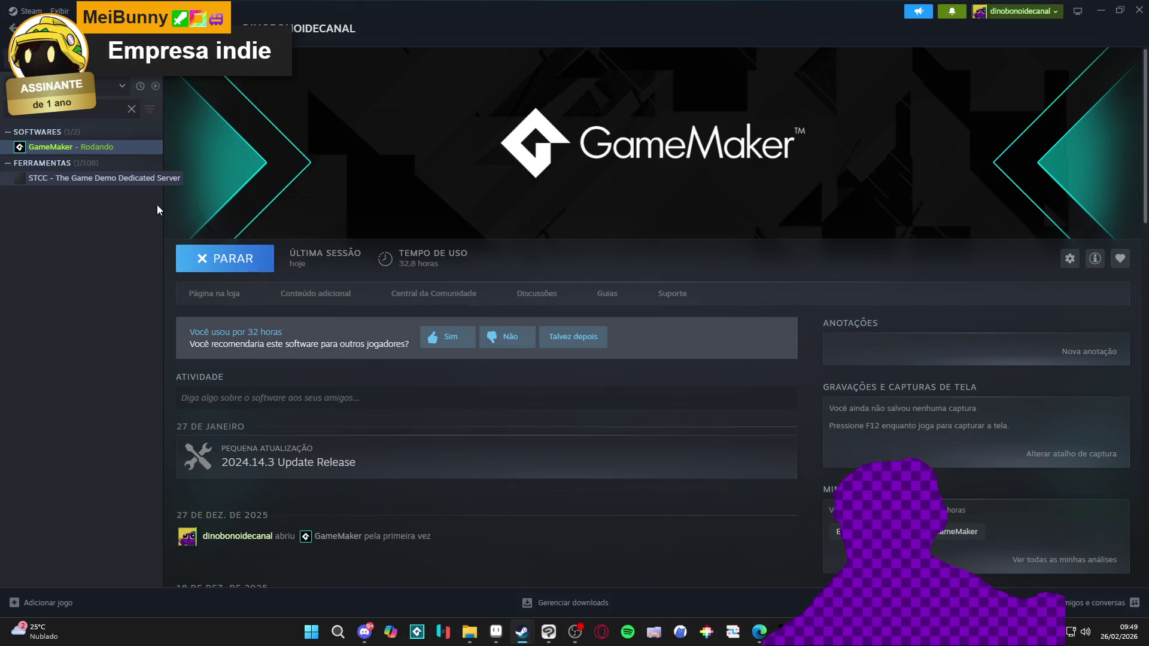
left_click(469, 632)
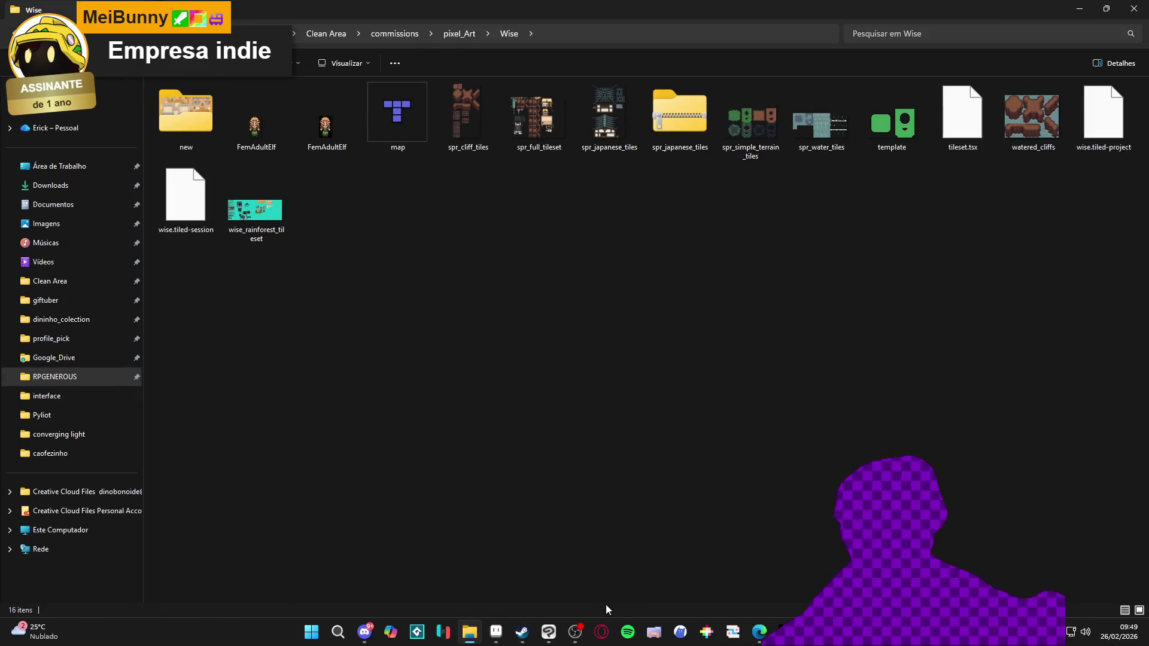
mouse_move(522, 632)
left_click(468, 578)
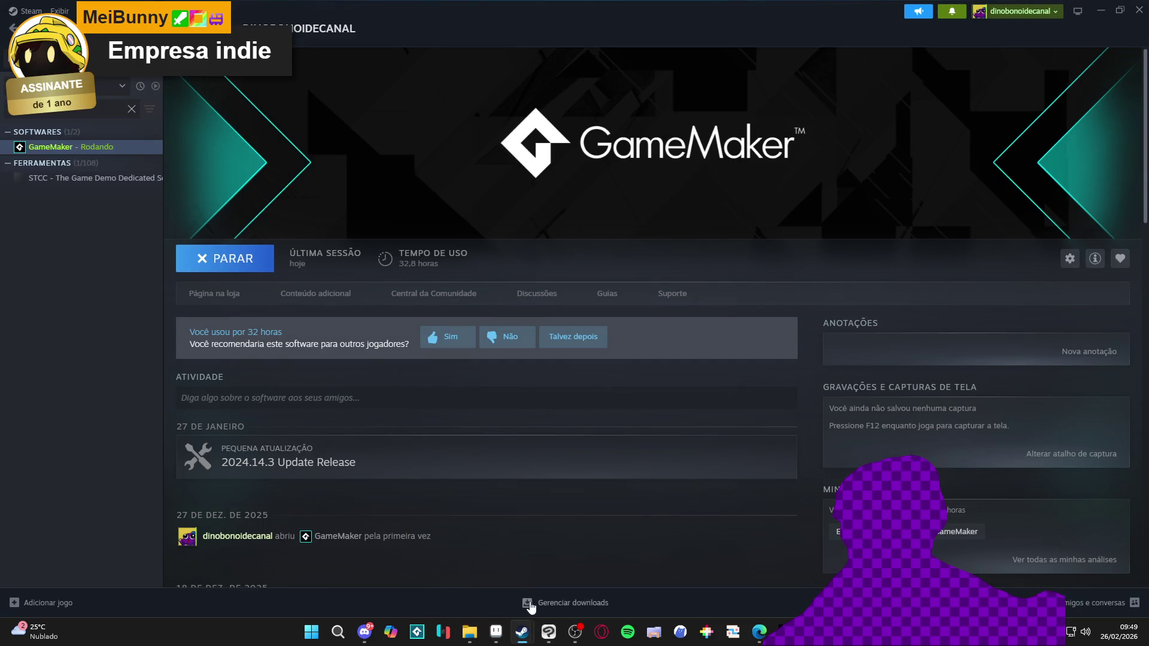
Step: Browse Desktop Friend's installed files, close its windows, and return to Aseprite to hide Layer 1
left_click(528, 633)
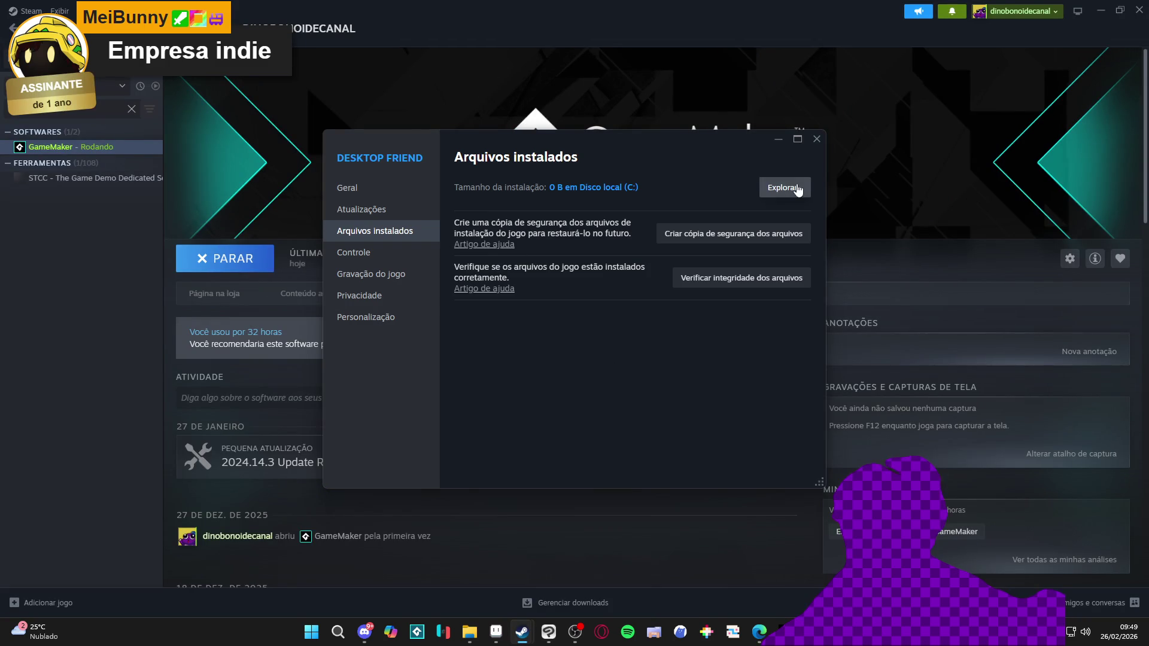
left_click(795, 190)
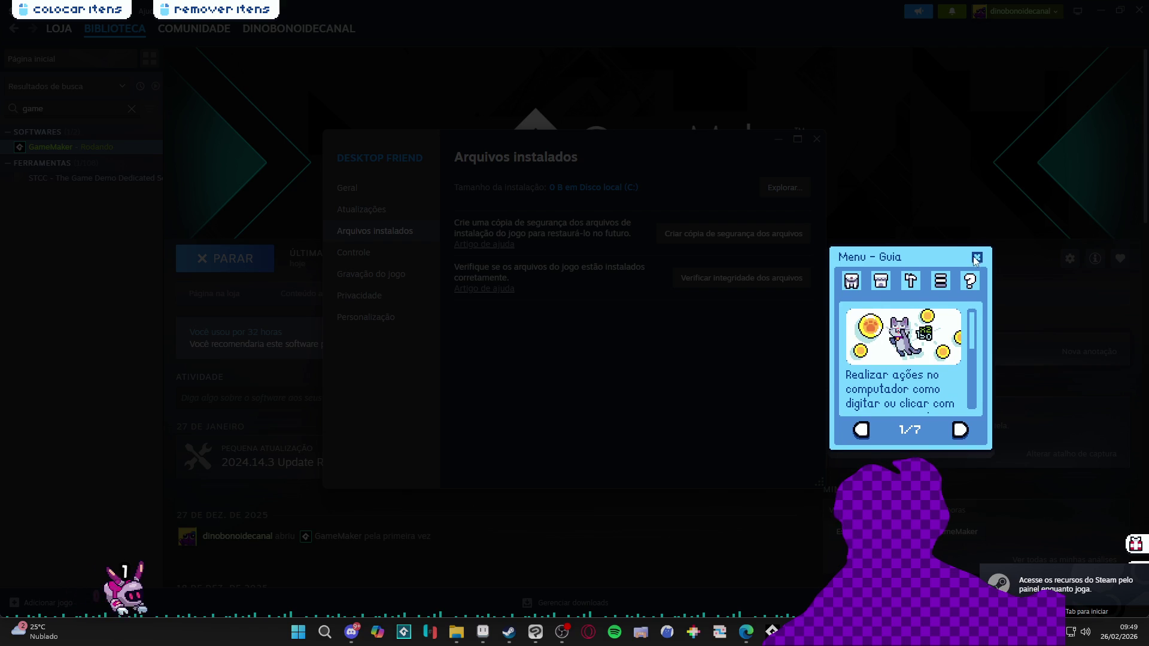
left_click(975, 260)
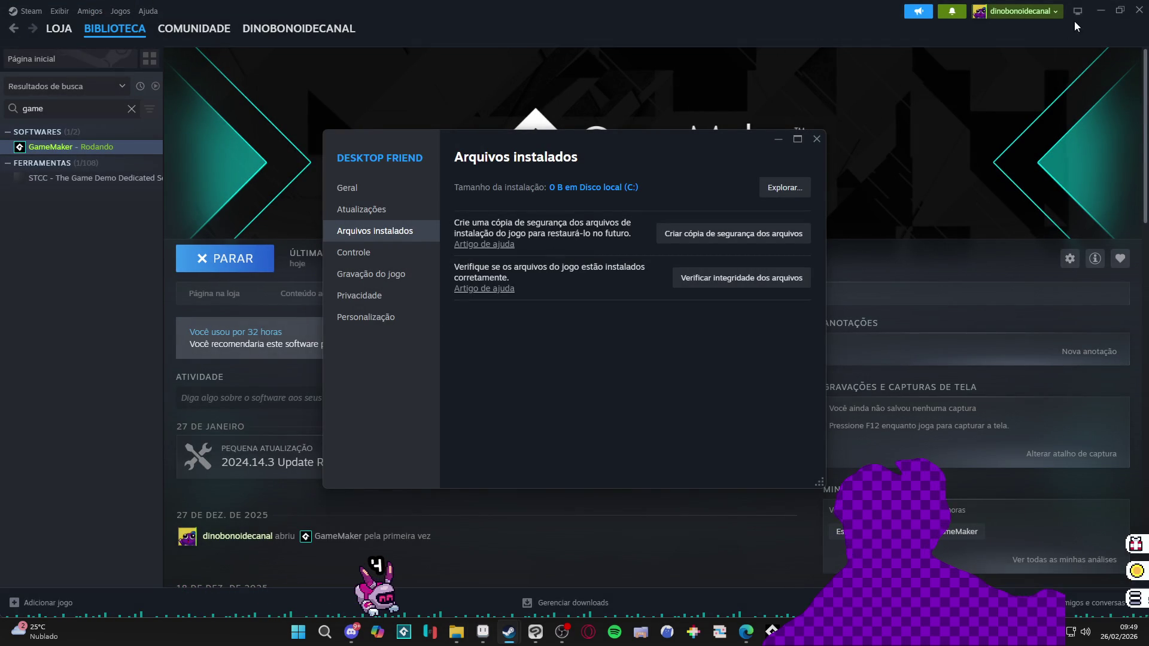
left_click(818, 139)
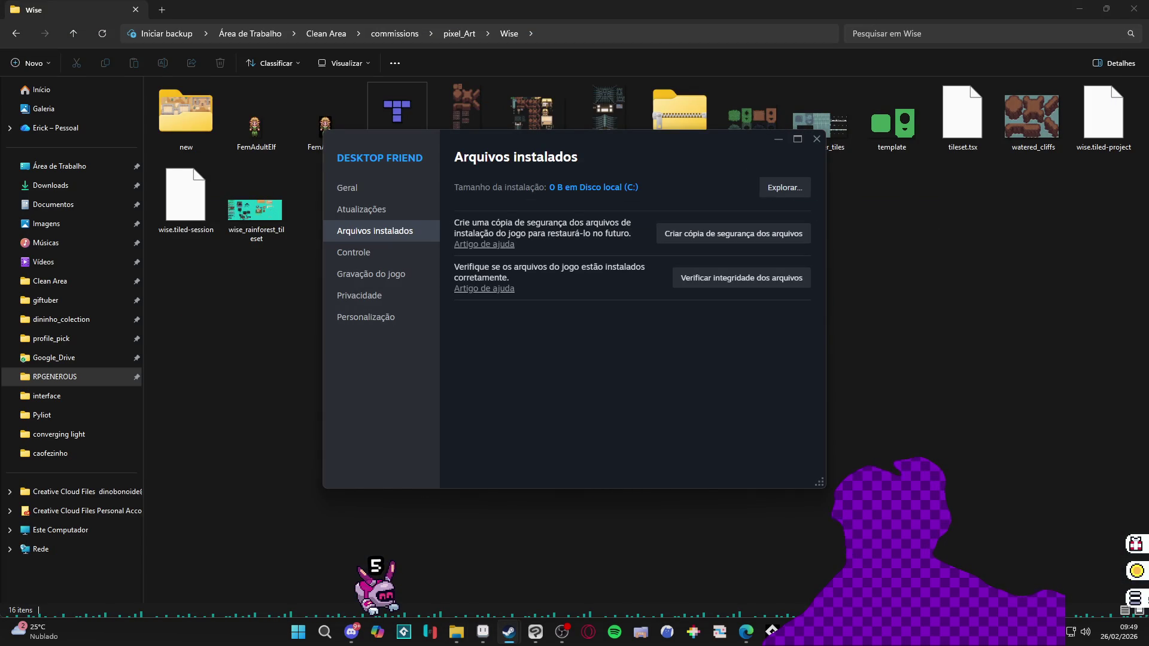
left_click(482, 632)
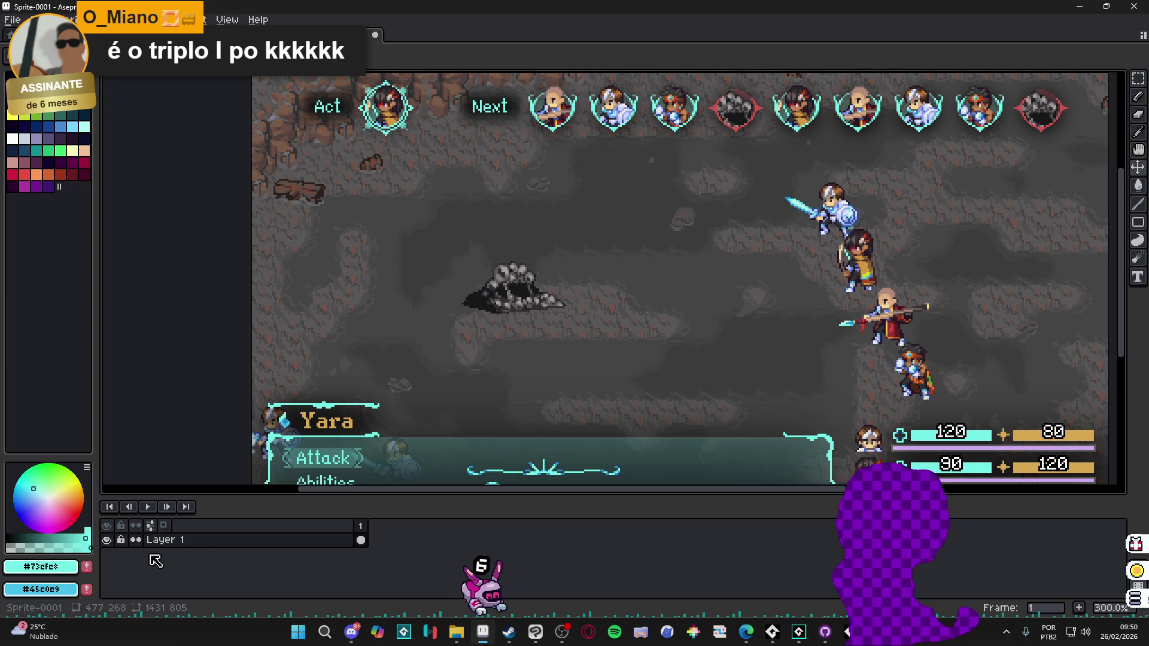
left_click(107, 540)
Step: Show Layer 1 again, choose the light cyan swatch, and add Layer 2 above it
left_click(107, 540)
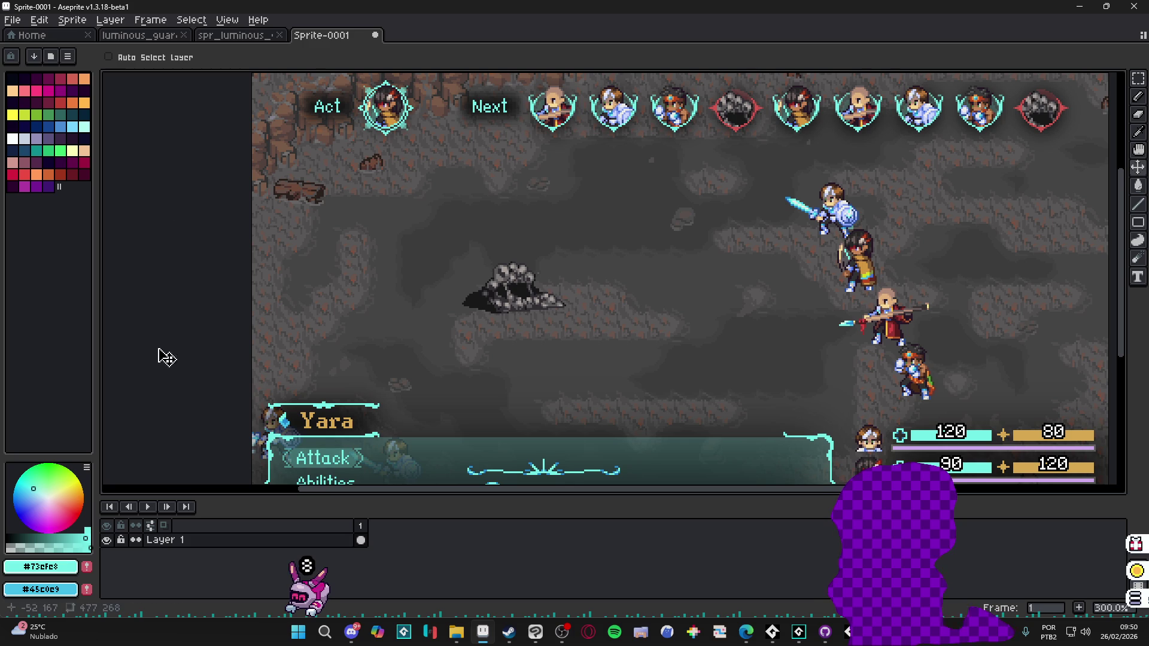
left_click(84, 127)
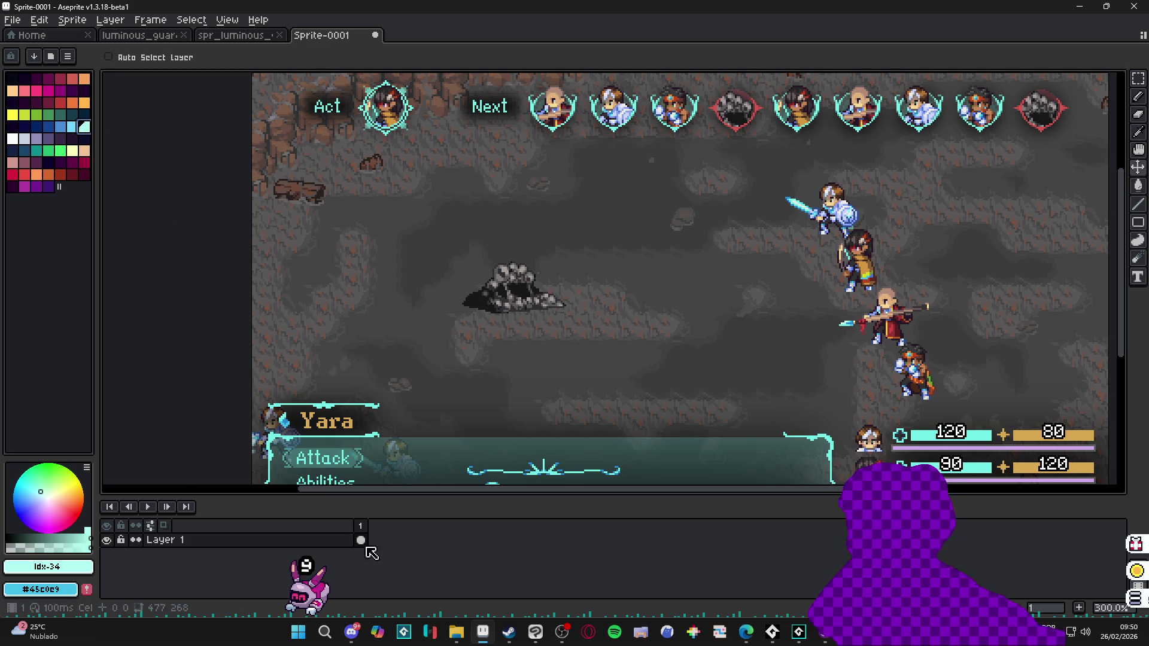
double_click(297, 555)
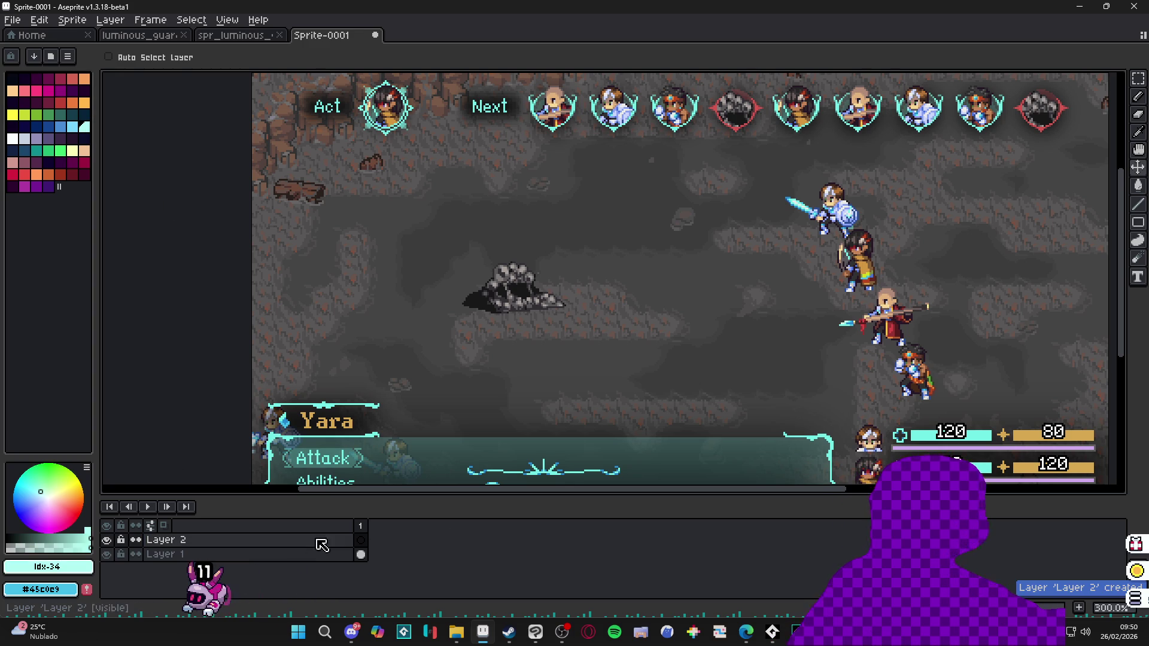
Step: Fill the chevron shape on Layer 2 with light cyan and select it by colour
key("b")
scroll(856, 216, "up", 1)
scroll(864, 232, "up", 1)
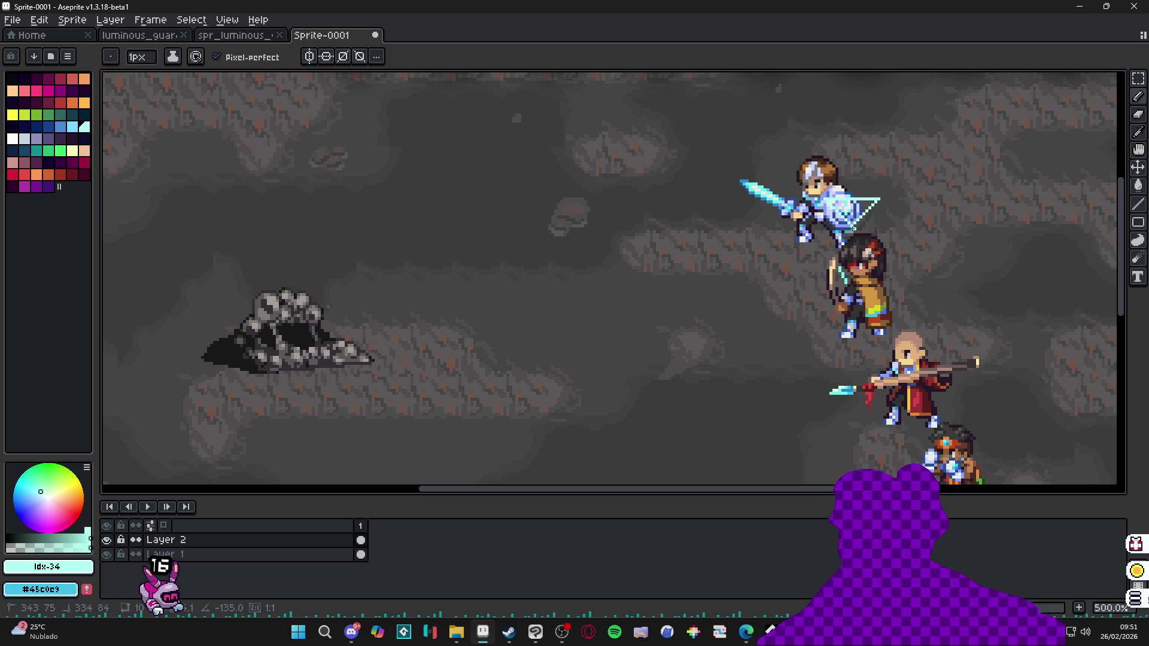
key("g")
left_click(854, 215)
key("b")
scroll(854, 230, "up", 2)
scroll(850, 232, "up", 2)
key("w")
left_click(880, 195)
scroll(885, 194, "down", 6)
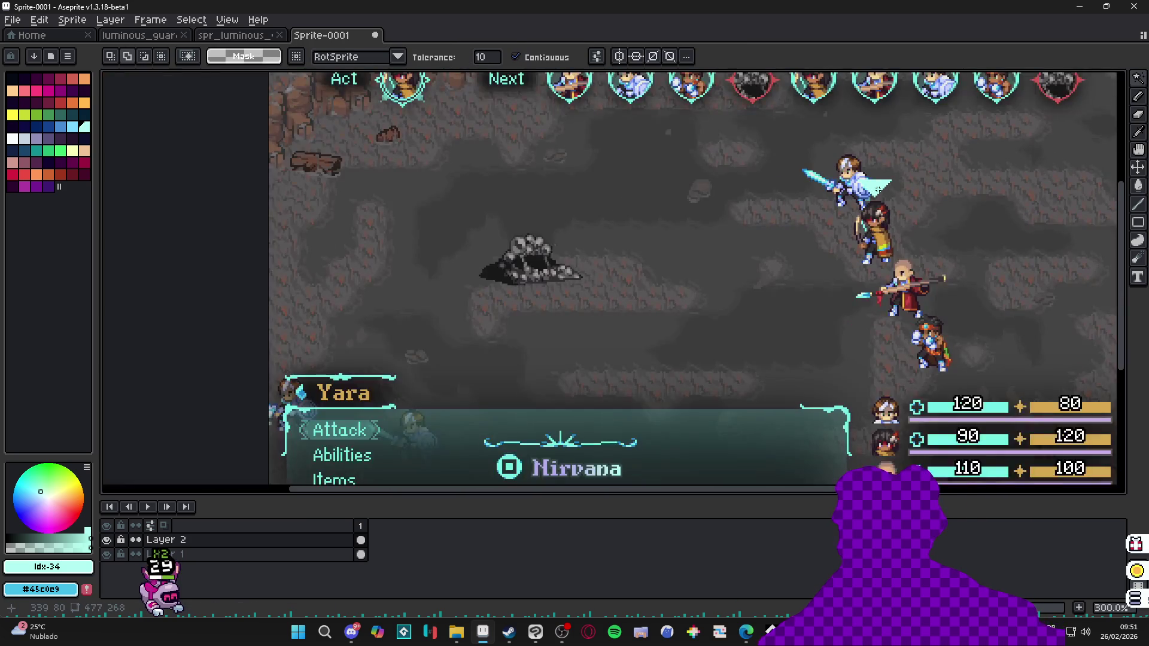
scroll(862, 180, "up", 7)
Step: Erase around the chevron, then undo a stray vertical cyan line above the sword hilt
key("e")
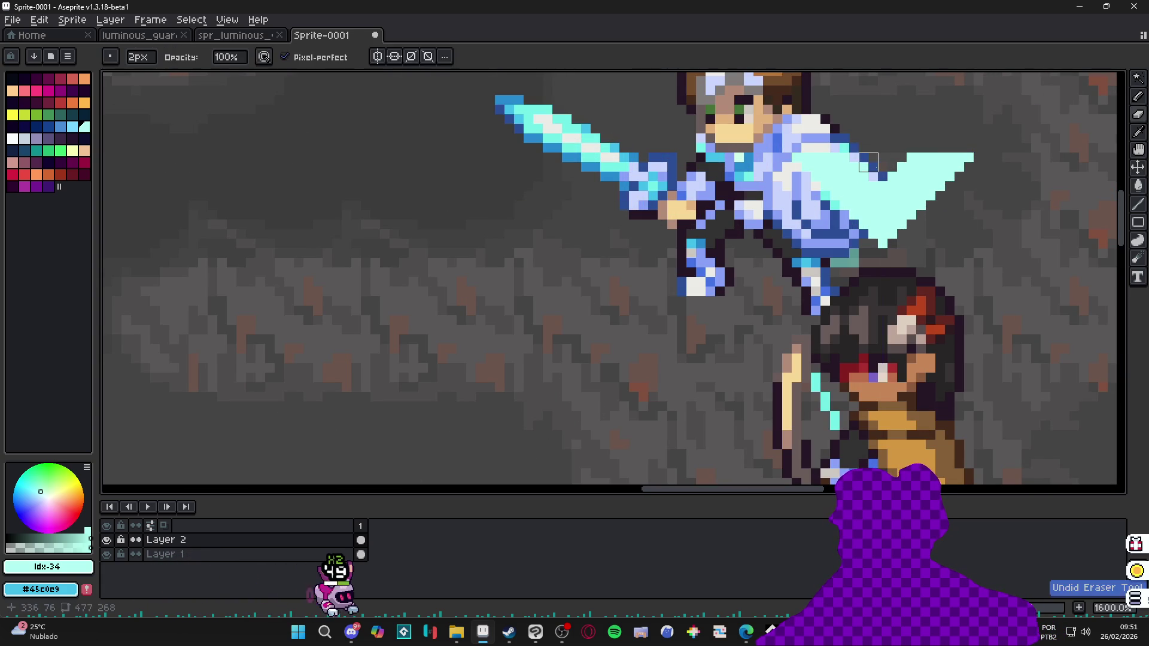
scroll(881, 197, "down", 4)
scroll(881, 197, "down", 3)
scroll(878, 246, "up", 2)
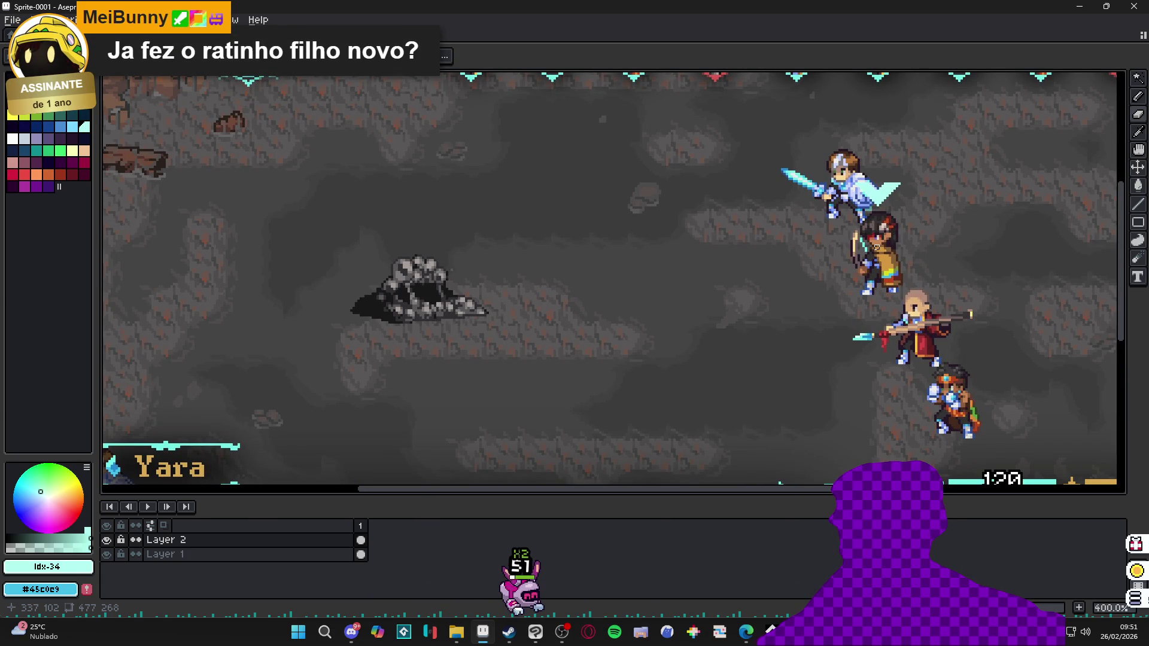
left_click_drag(877, 247, 831, 299)
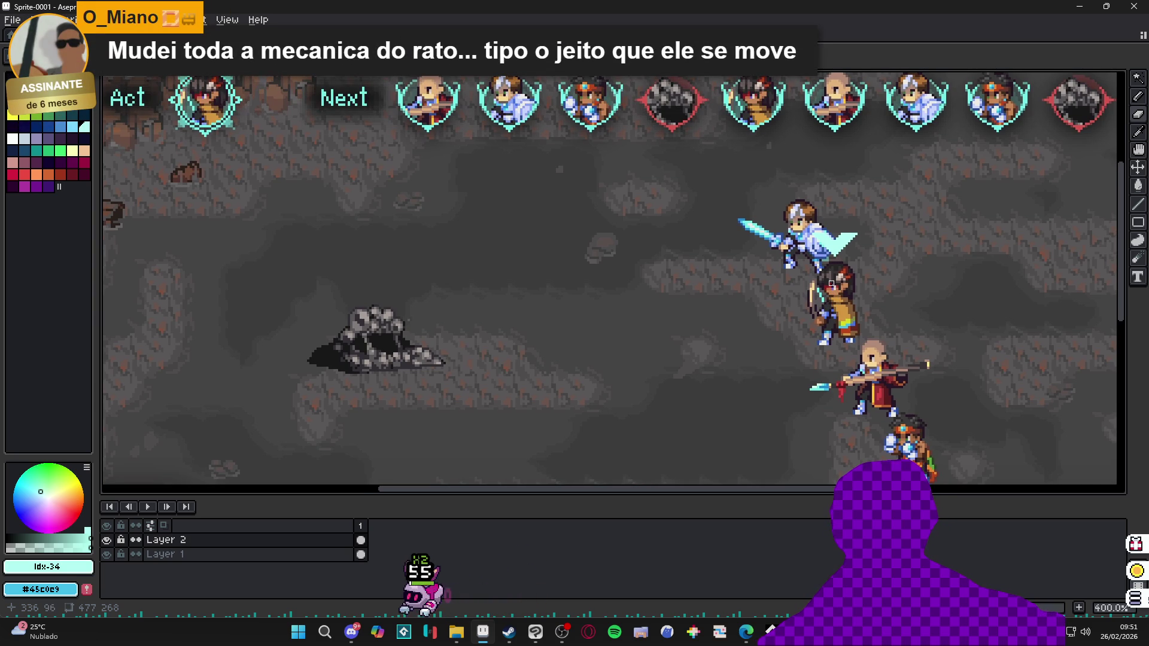
key("b")
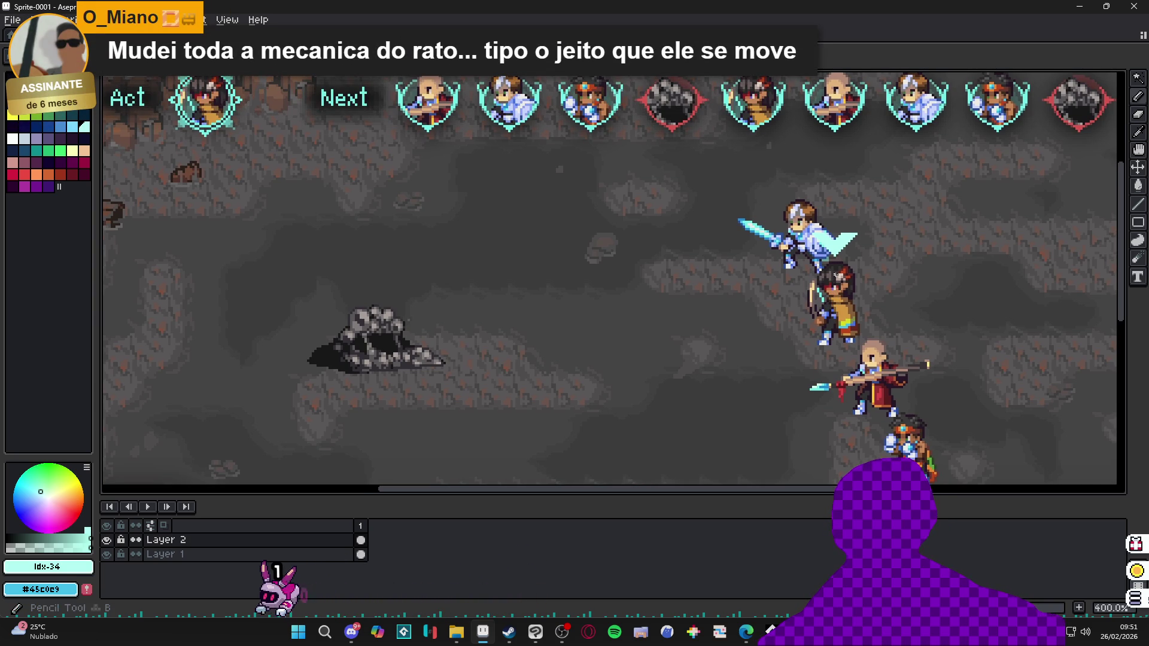
scroll(818, 228, "up", 3)
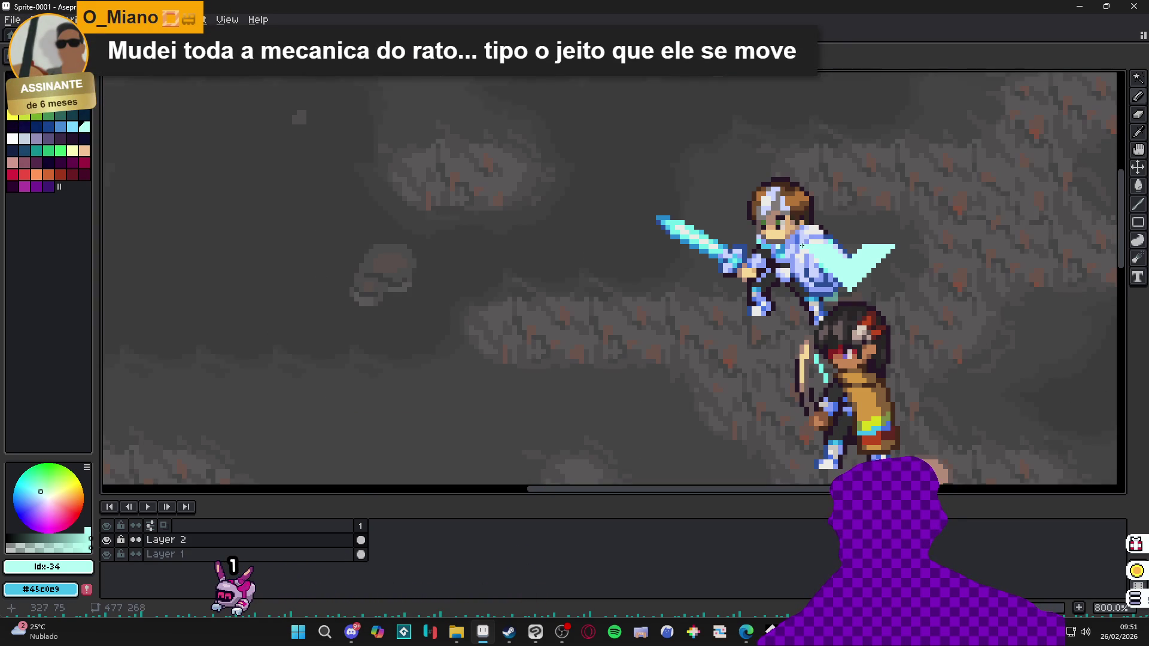
left_click_drag(811, 234, 805, 139)
key("ctrl+z")
scroll(838, 228, "down", 4)
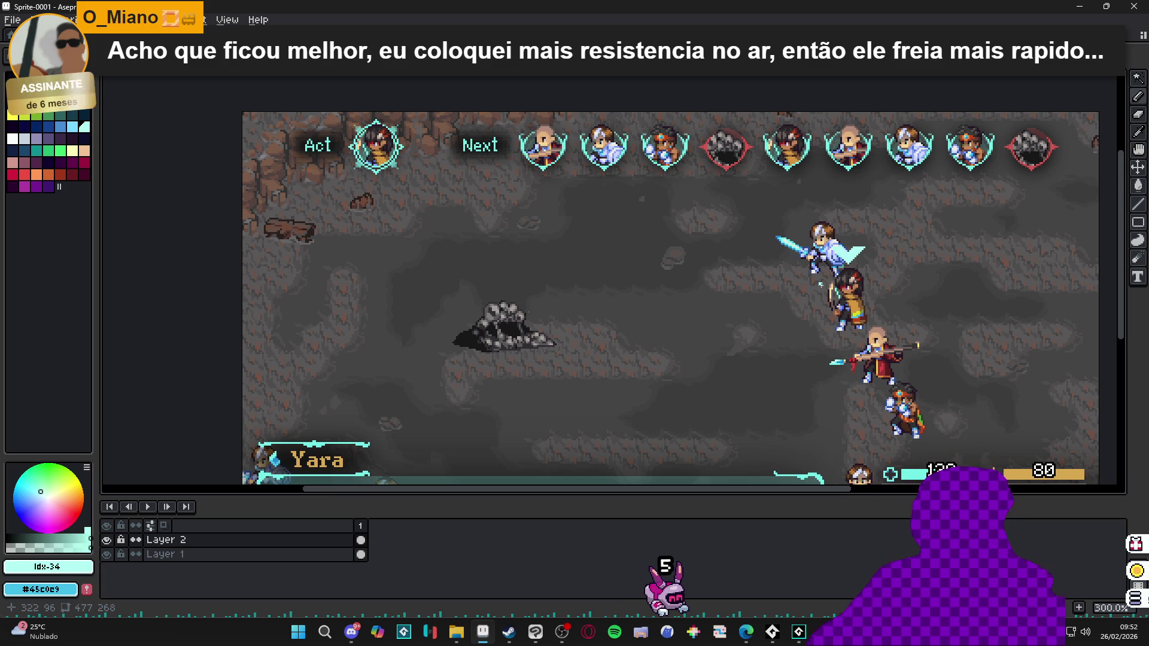
Step: Draw a rectangular marquee around the cyan chevron beside the sword-wielding knight
scroll(862, 273, "up", 1)
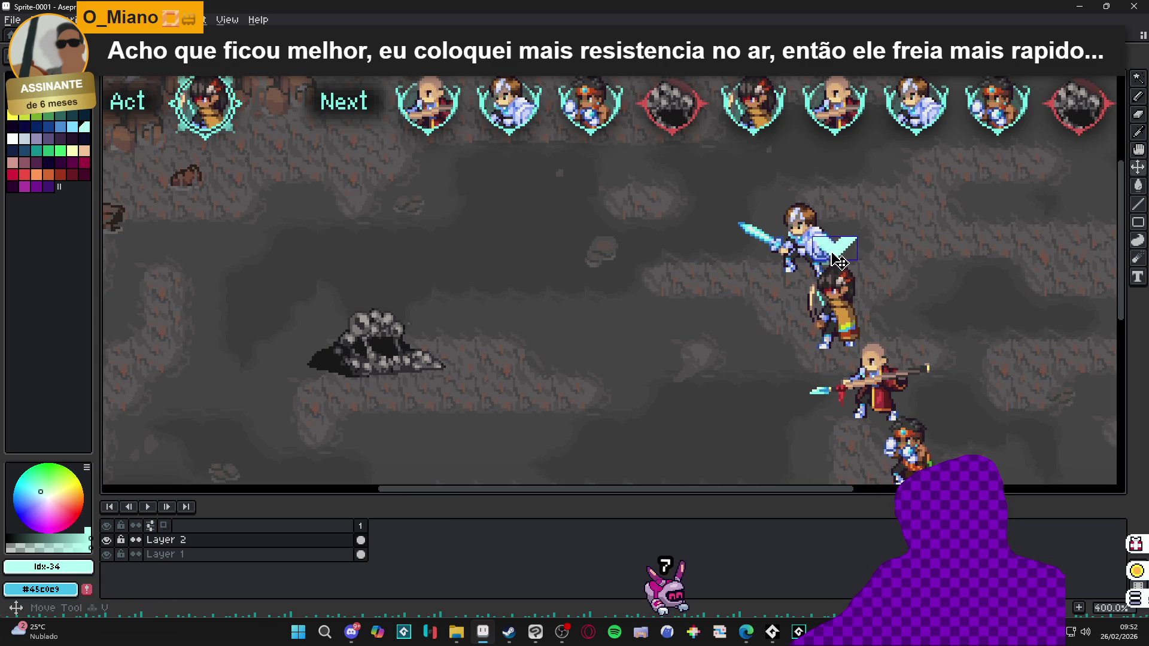
key("m")
scroll(832, 253, "down", 1)
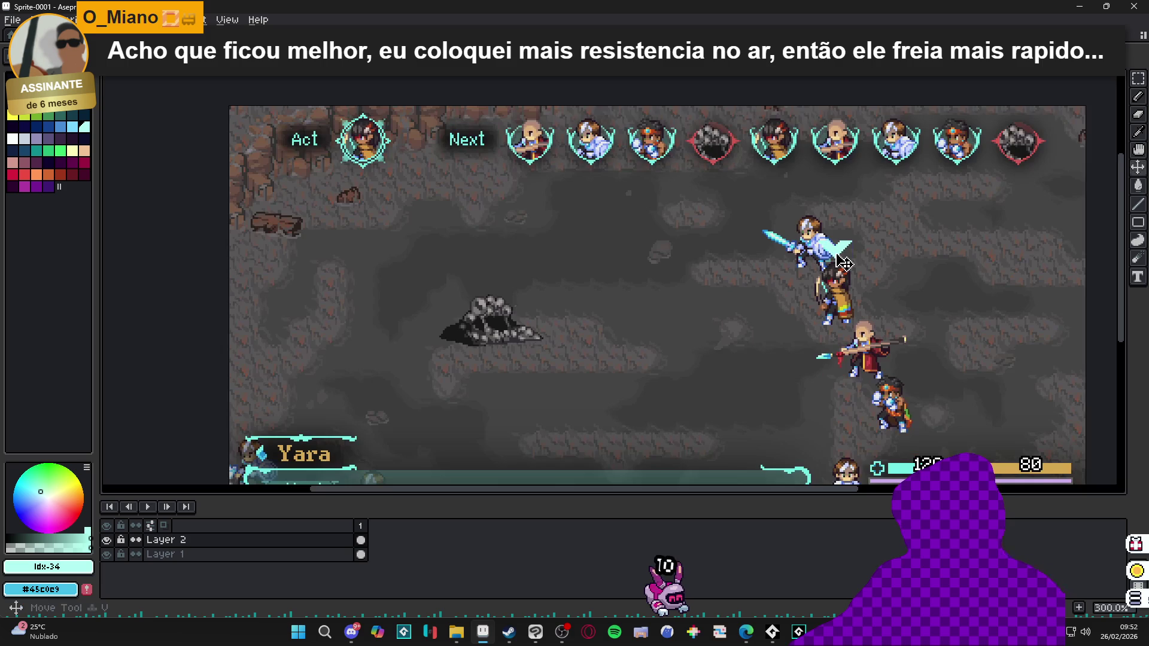
scroll(844, 264, "up", 2)
mouse_move(792, 209)
left_mouse_down()
mouse_move(881, 249)
mouse_move(901, 270)
left_mouse_up()
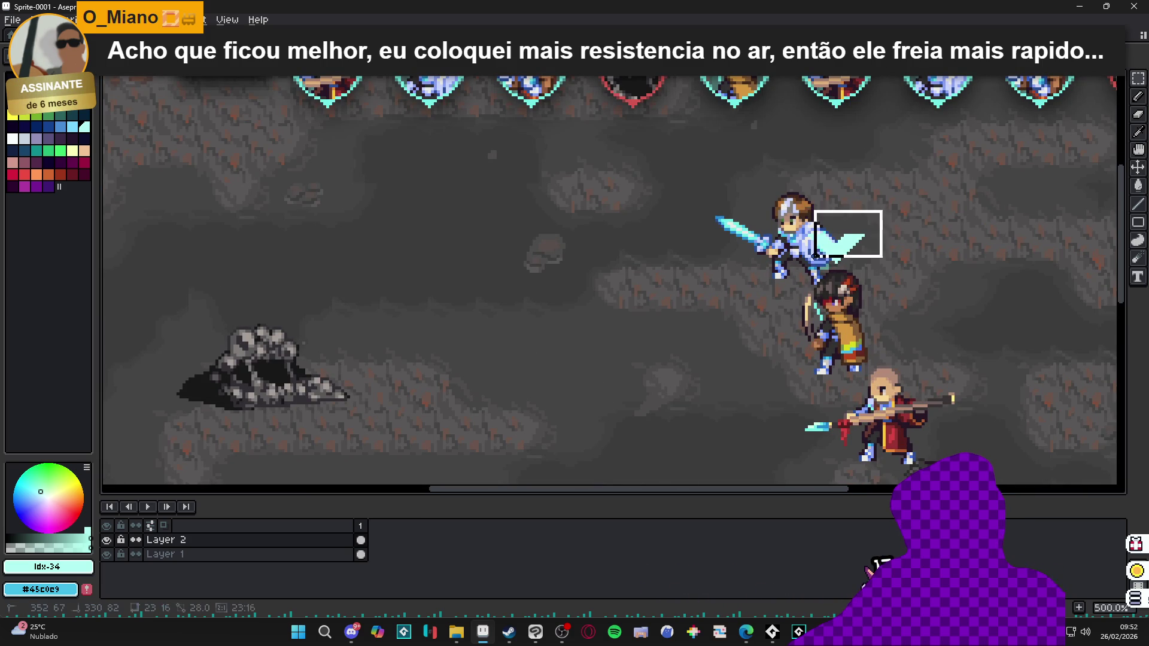
scroll(794, 265, "down", 1)
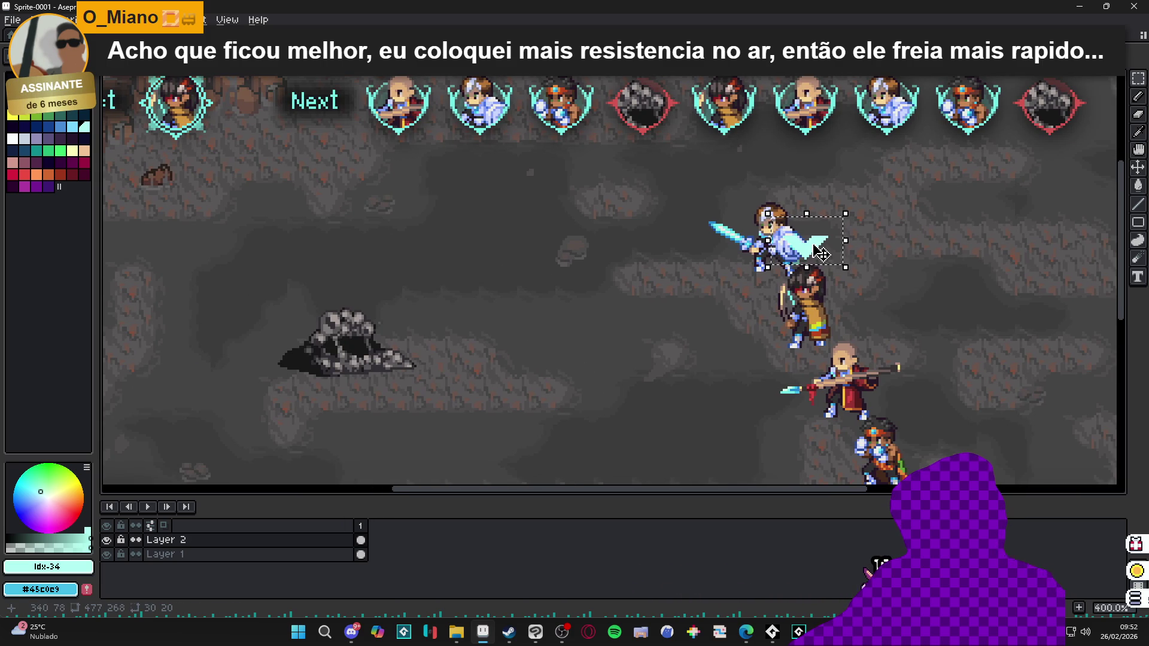
Step: Move a copy of the cyan chevron down beside the archer, keeping the original
left_click(107, 540)
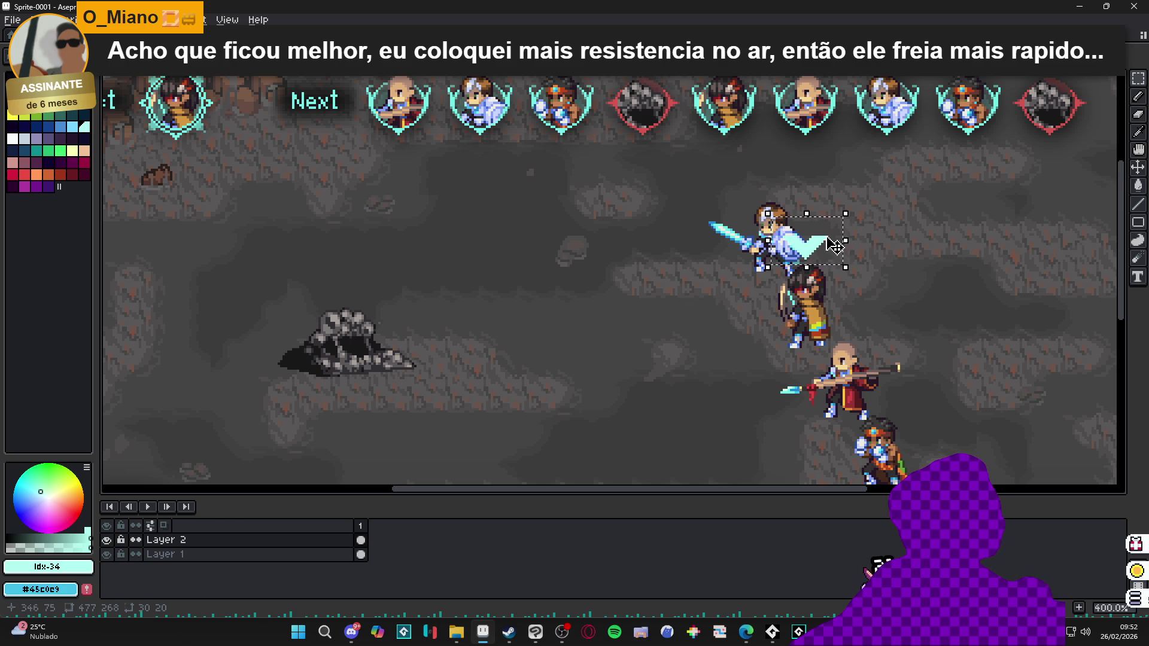
left_click(822, 255)
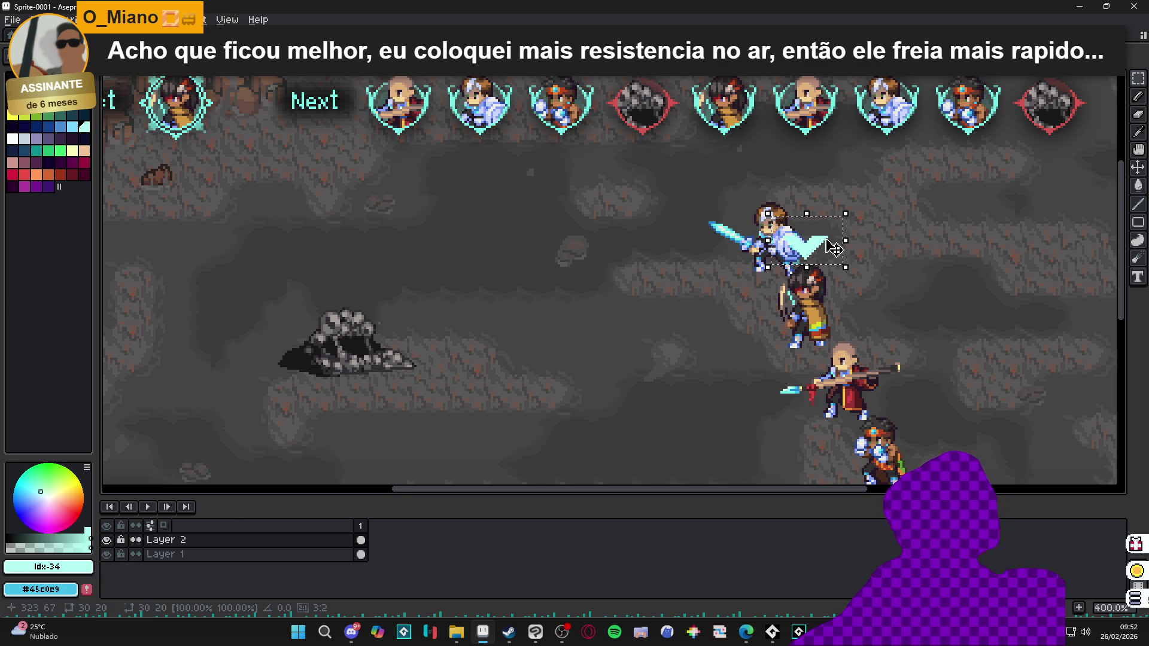
left_click_drag(834, 247, 812, 264)
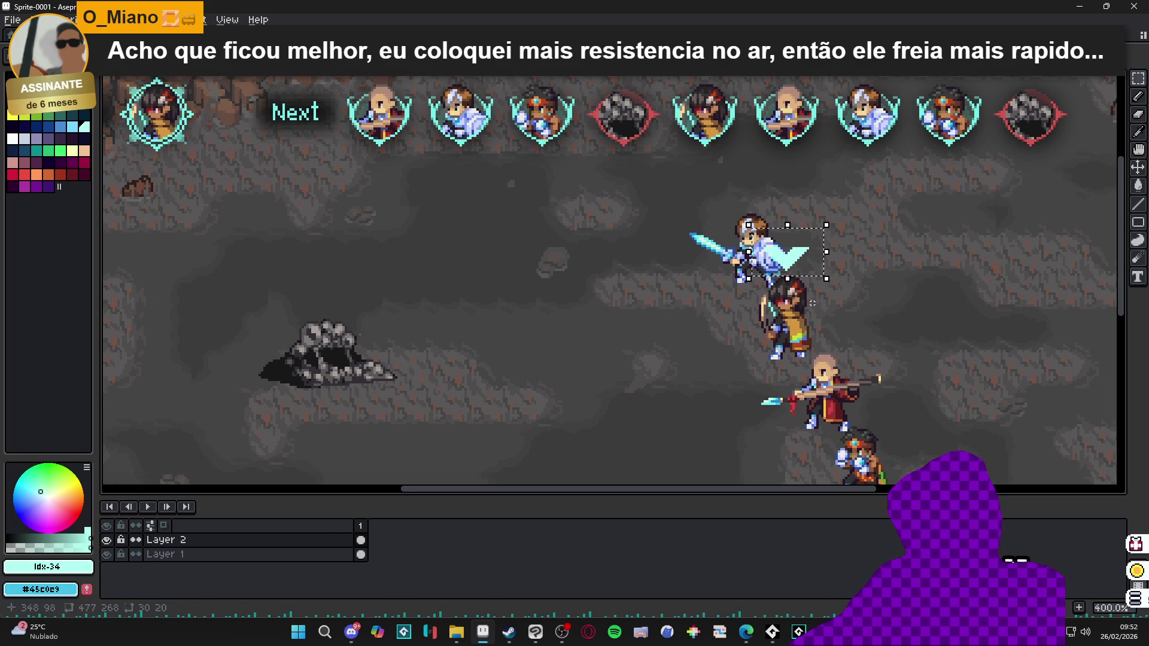
left_click_drag(801, 271, 839, 340)
left_click_drag(799, 270, 850, 350)
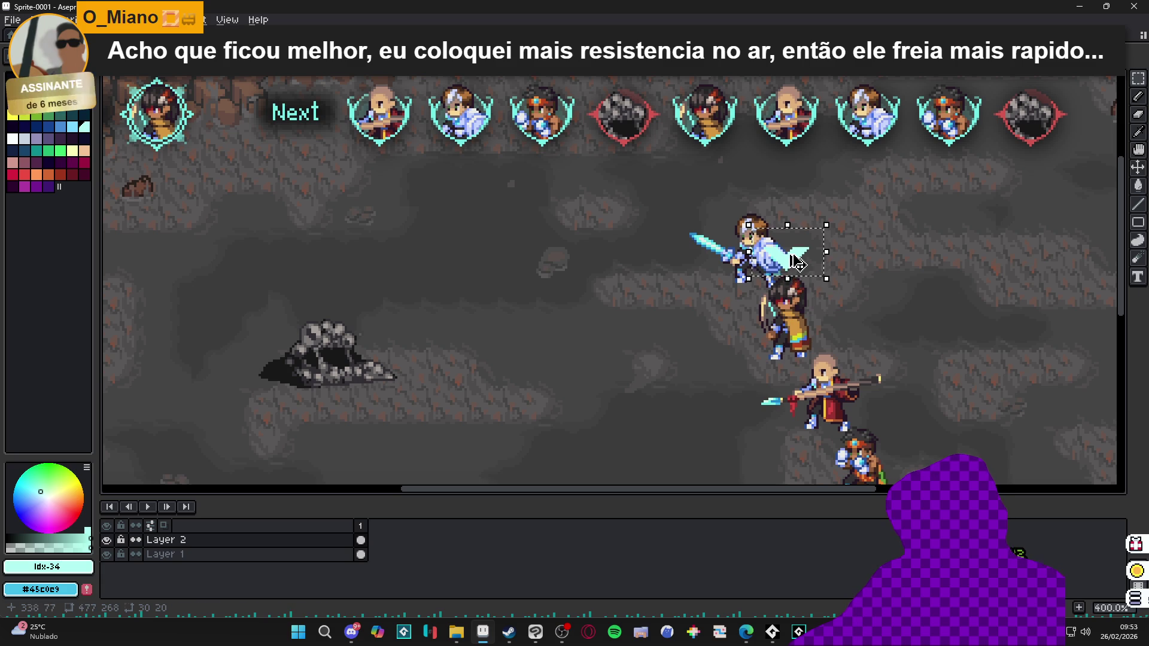
left_click_drag(797, 263, 836, 323)
key("ctrl+z")
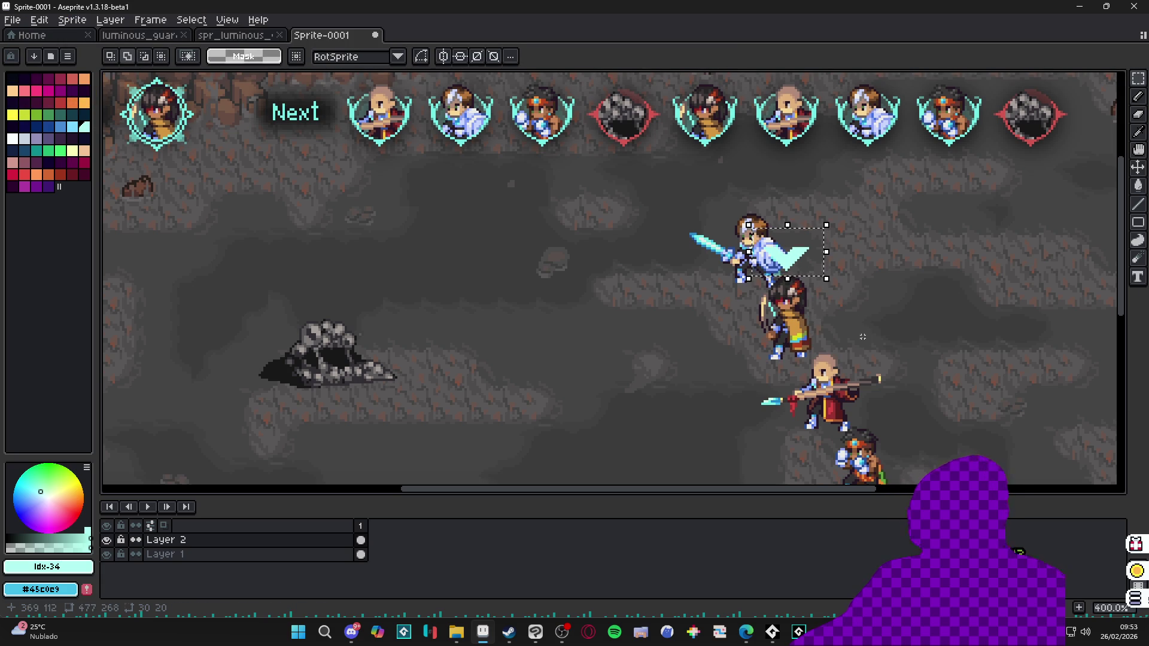
left_click_drag(789, 266, 826, 335)
key("ctrl+z")
left_click_drag(789, 266, 817, 290)
left_click_drag(836, 333, 850, 341)
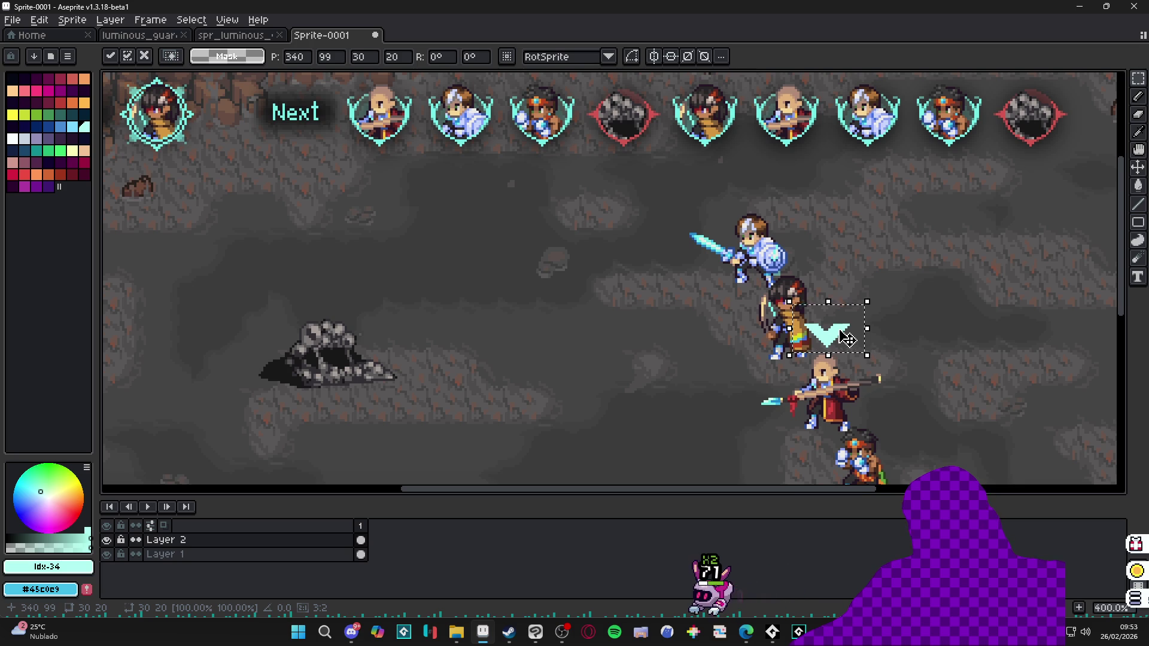
Step: Drop another chevron copy in the upper left of the canvas and deselect
scroll(850, 341, "up", 6)
key("b")
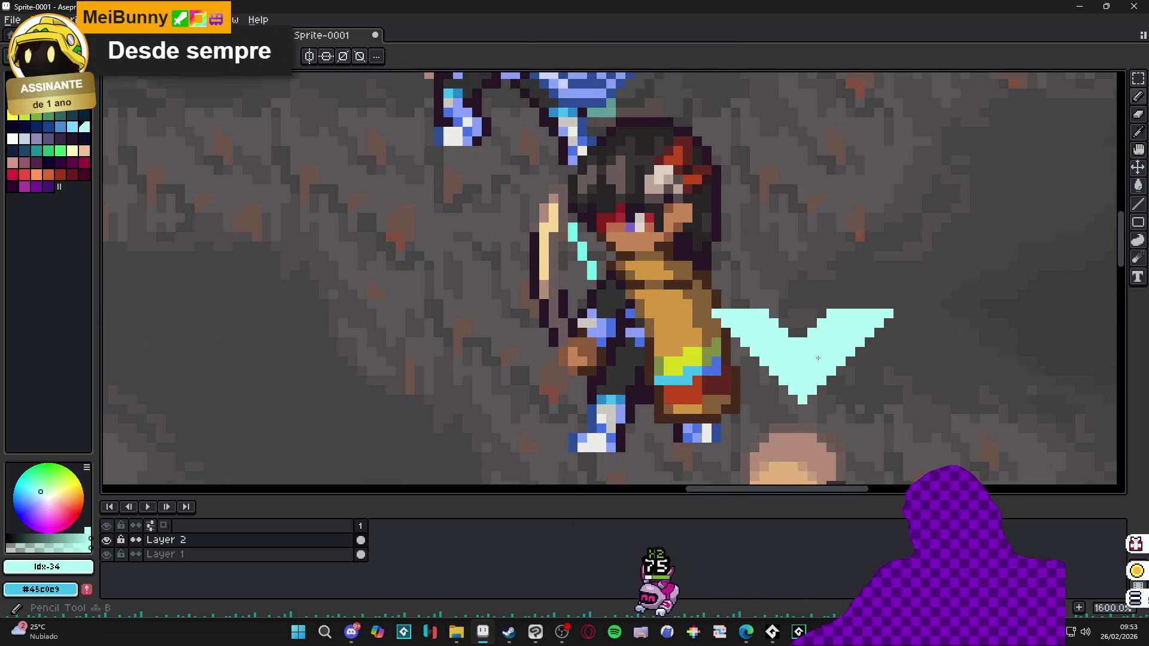
scroll(819, 357, "up", 1)
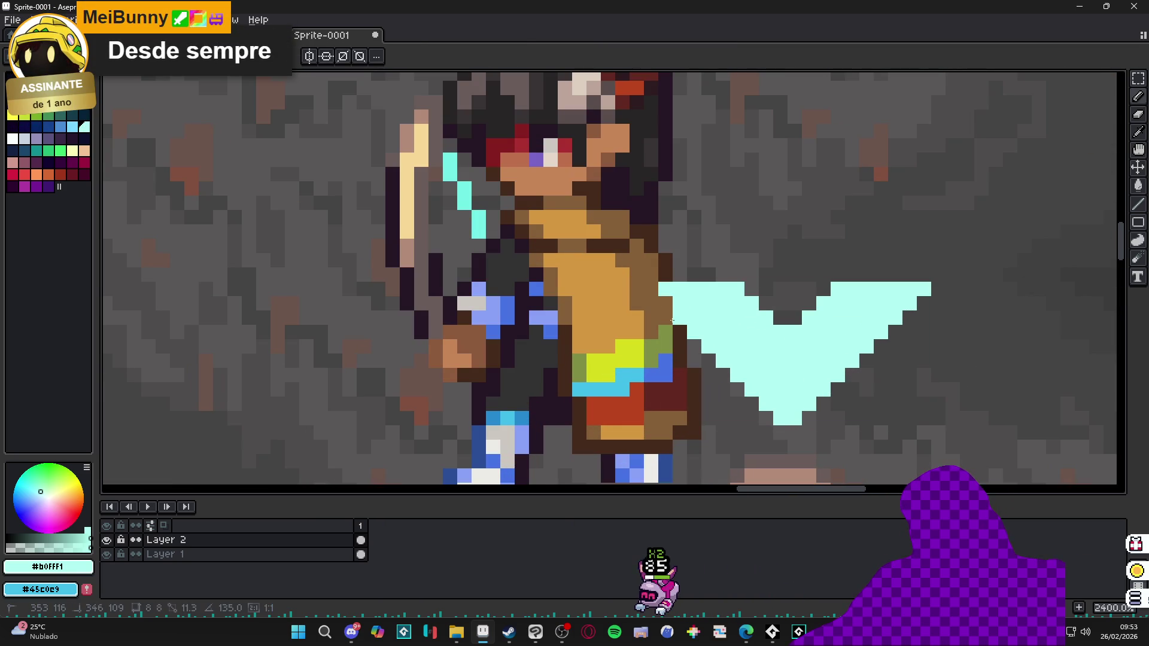
scroll(650, 294, "down", 4)
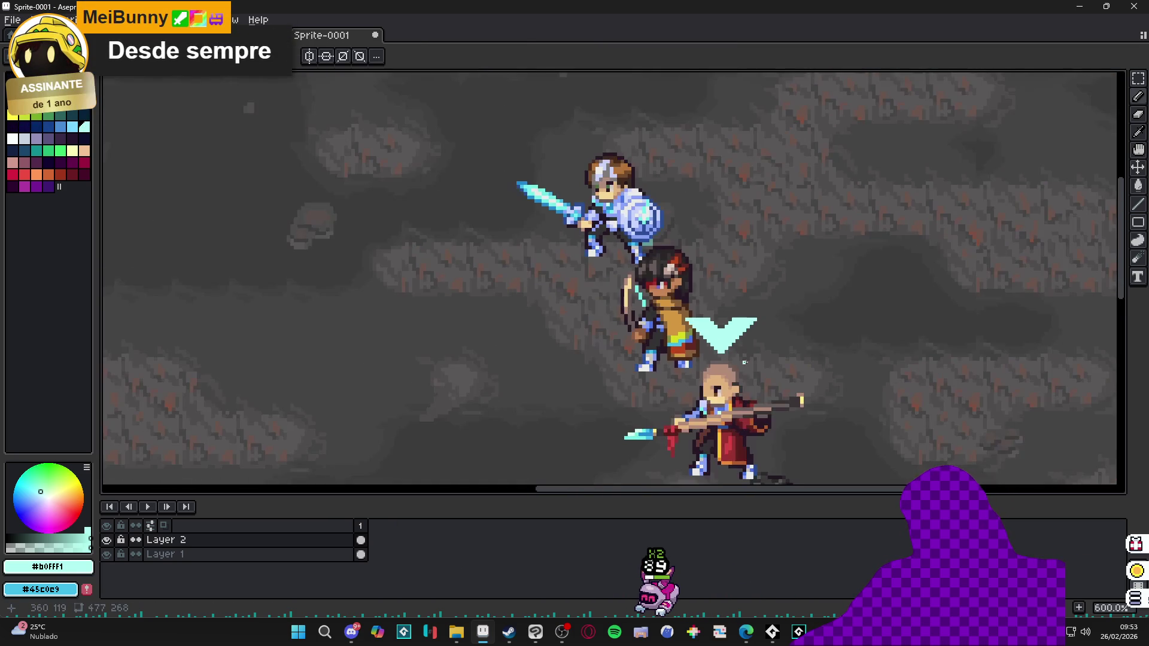
scroll(718, 335, "up", 2)
key("w")
scroll(741, 343, "down", 2)
mouse_move(741, 343)
left_mouse_down()
mouse_move(810, 352)
mouse_move(366, 253)
mouse_move(232, 200)
left_mouse_up()
key("ctrl+d")
scroll(479, 257, "down", 1)
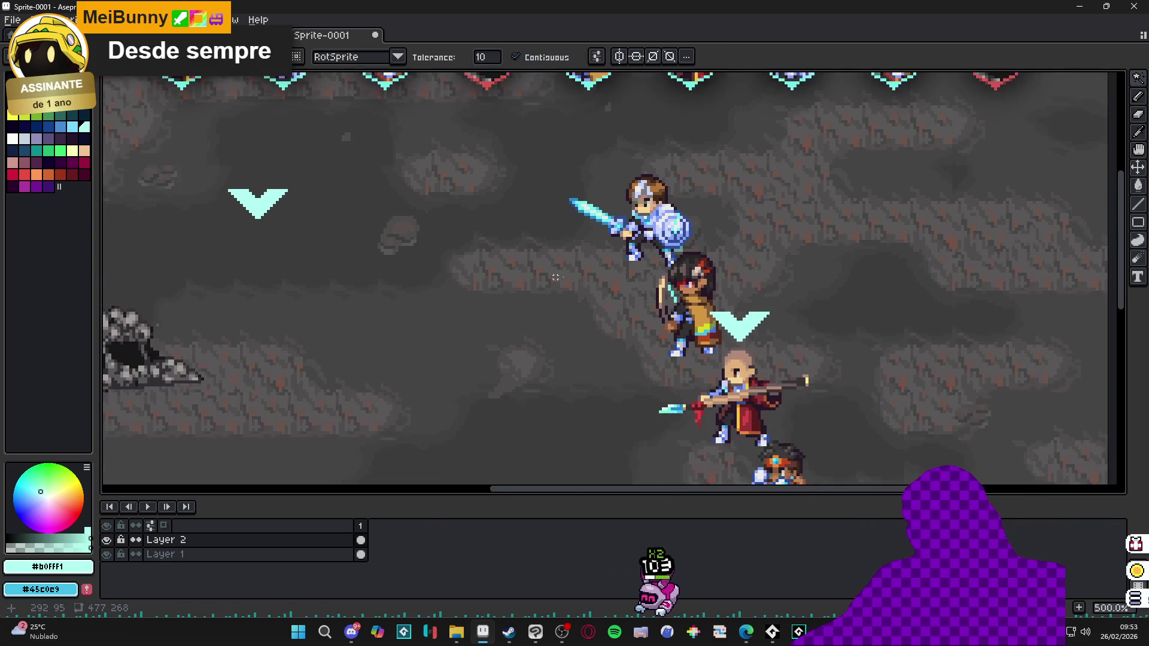
scroll(599, 299, "right", 2)
scroll(722, 342, "down", 1)
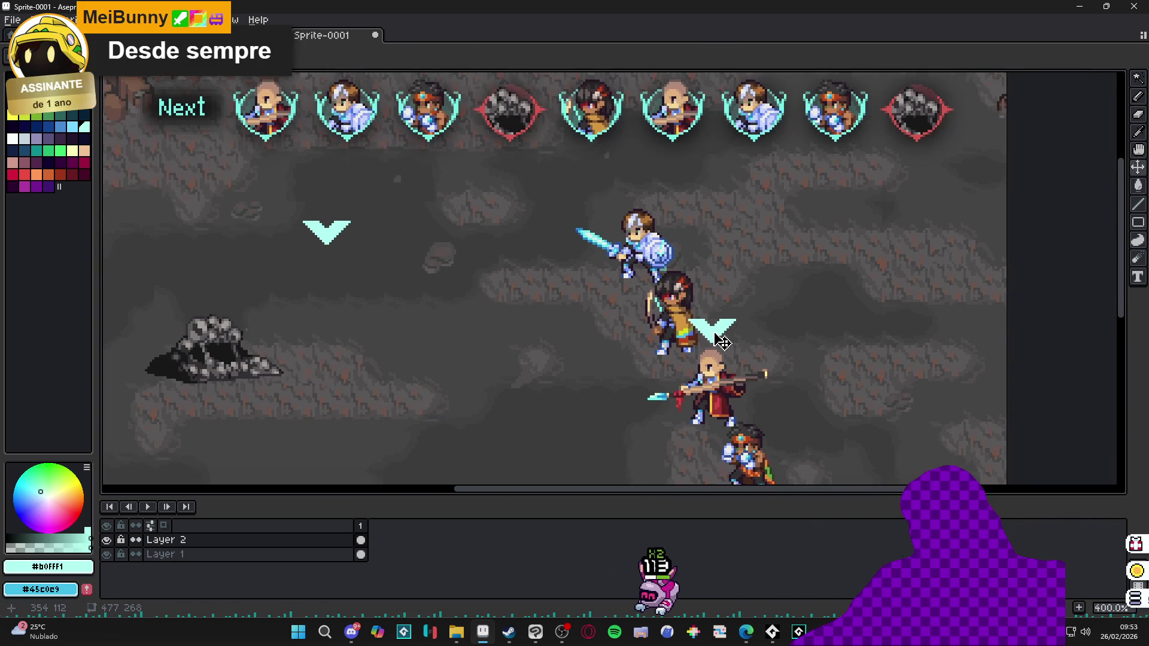
Step: Fill the lower chevron with white and square off its top edge
key("m")
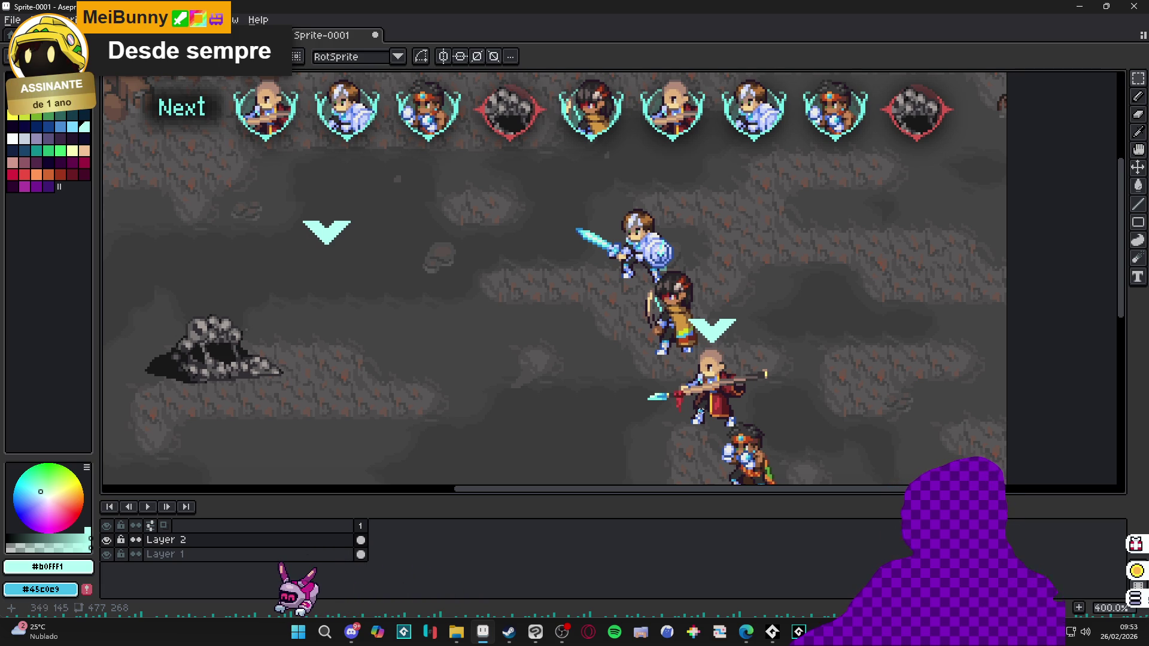
left_click(12, 139)
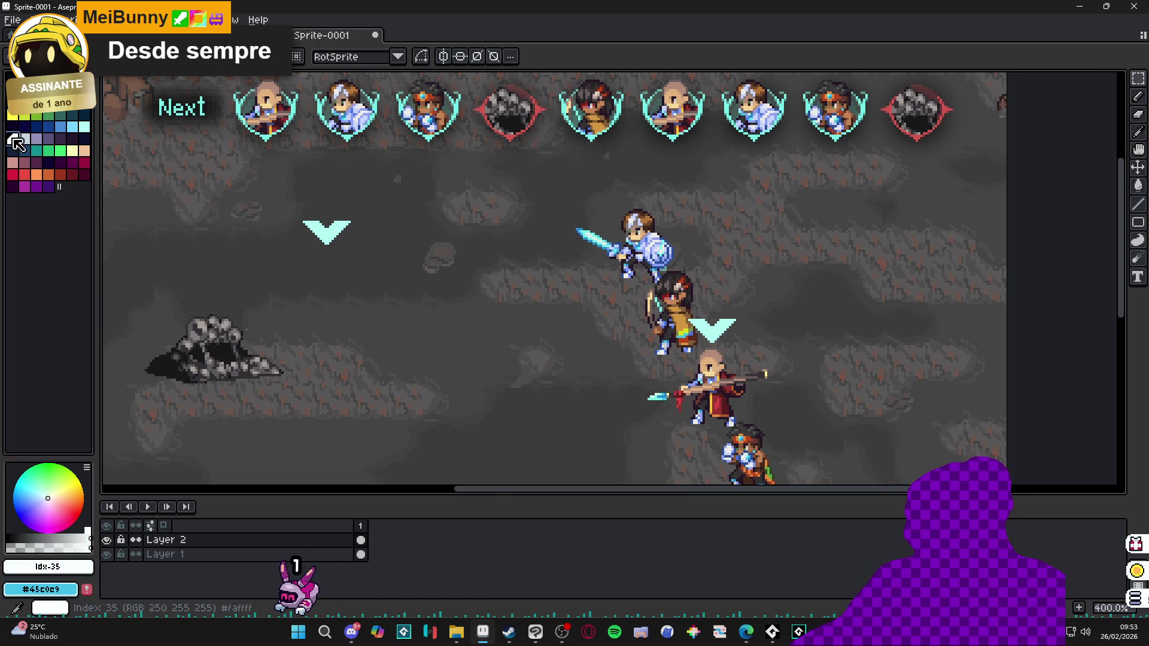
scroll(665, 311, "up", 1)
key("g")
left_click(718, 335)
scroll(718, 336, "up", 5)
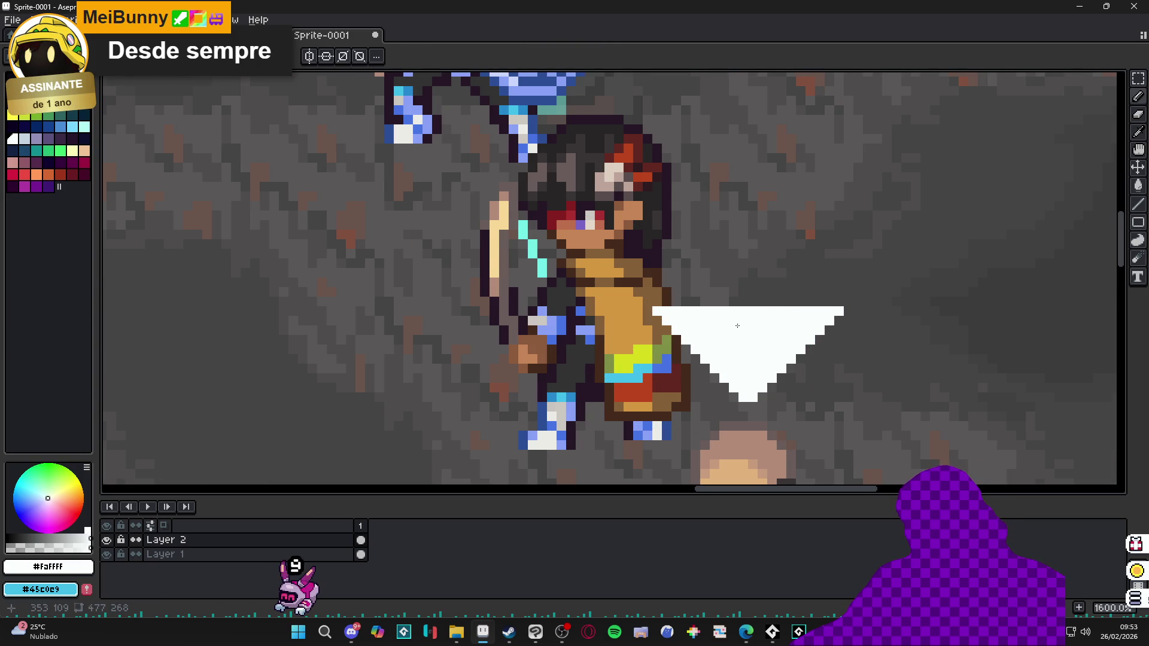
scroll(673, 306, "down", 3)
mouse_move(673, 287)
left_mouse_down()
mouse_move(757, 286)
mouse_move(758, 297)
left_mouse_up()
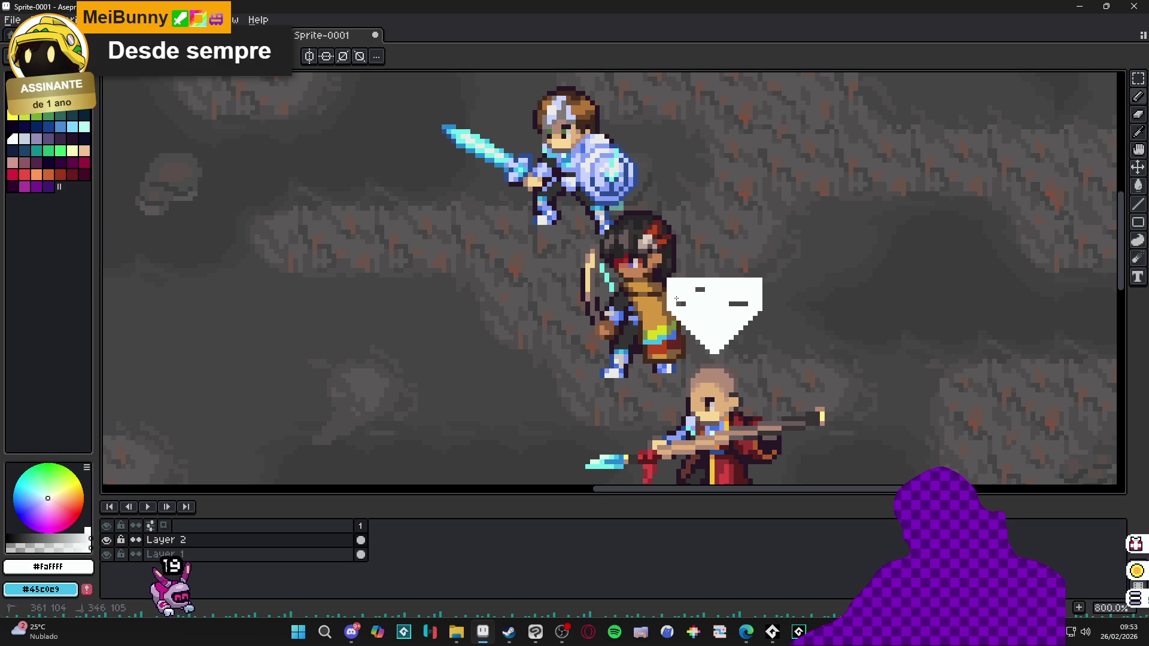
Step: Select the upper-left cyan chevron on Layer 2 for copying
left_click(361, 555)
scroll(457, 392, "down", 3)
scroll(347, 300, "up", 1)
left_click(161, 255, "ctrl")
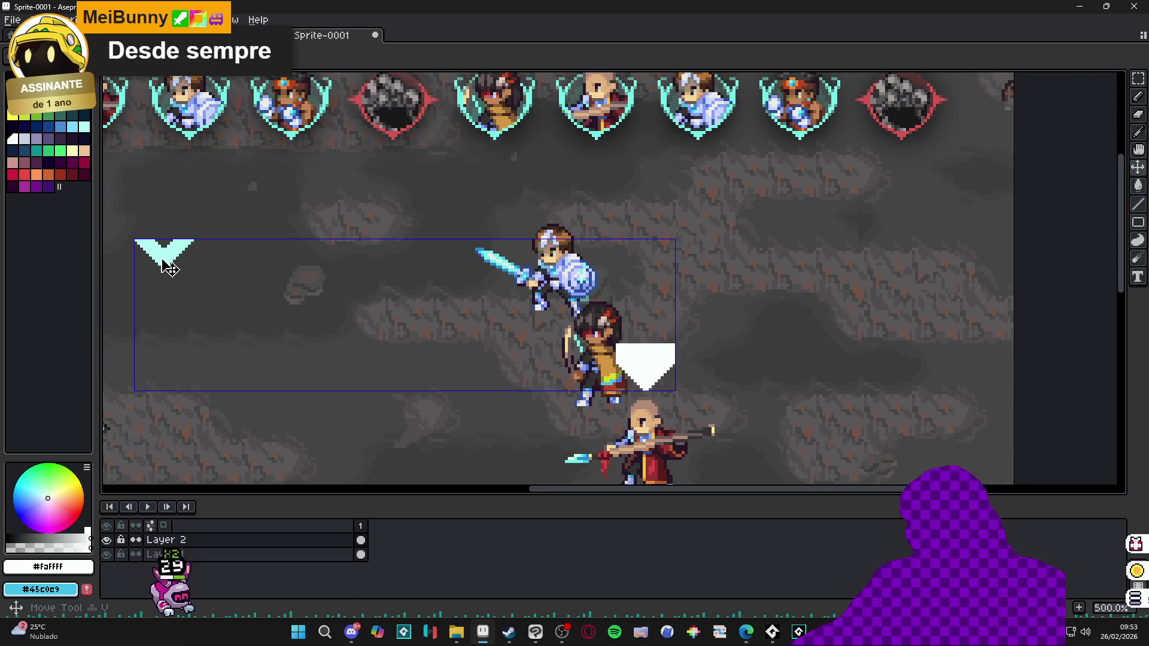
key("m")
left_click_drag(116, 212, 248, 281)
left_click(634, 375)
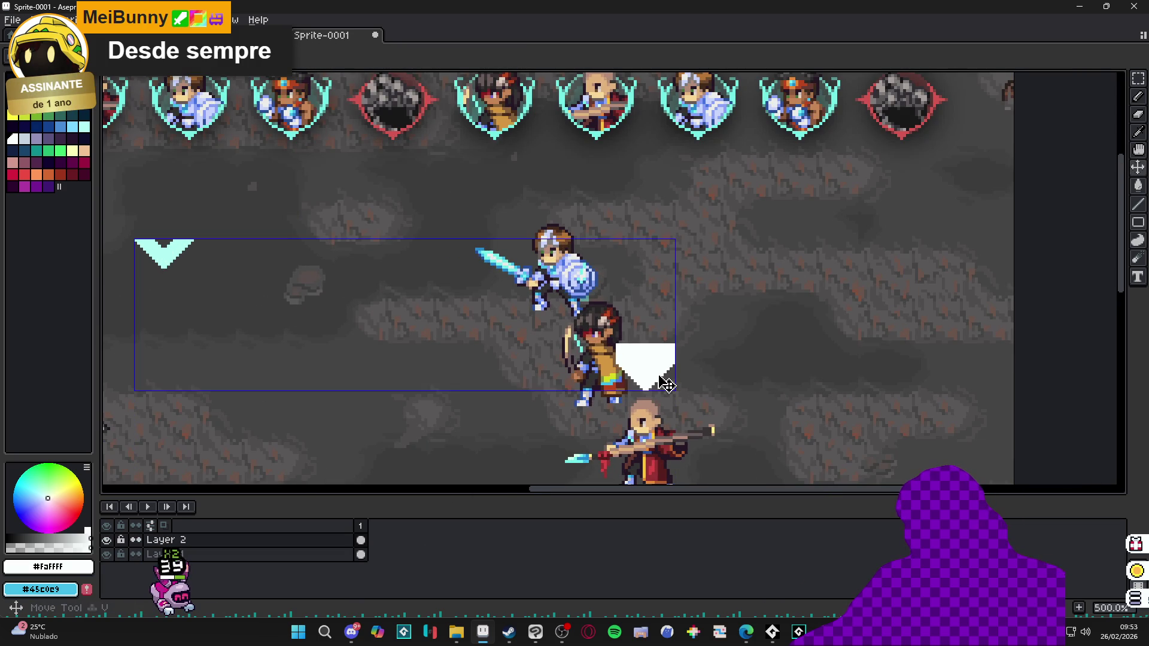
Step: Add Layer 3 and paste a cyan chevron under the white marker, then return to Layer 2
left_click(341, 556)
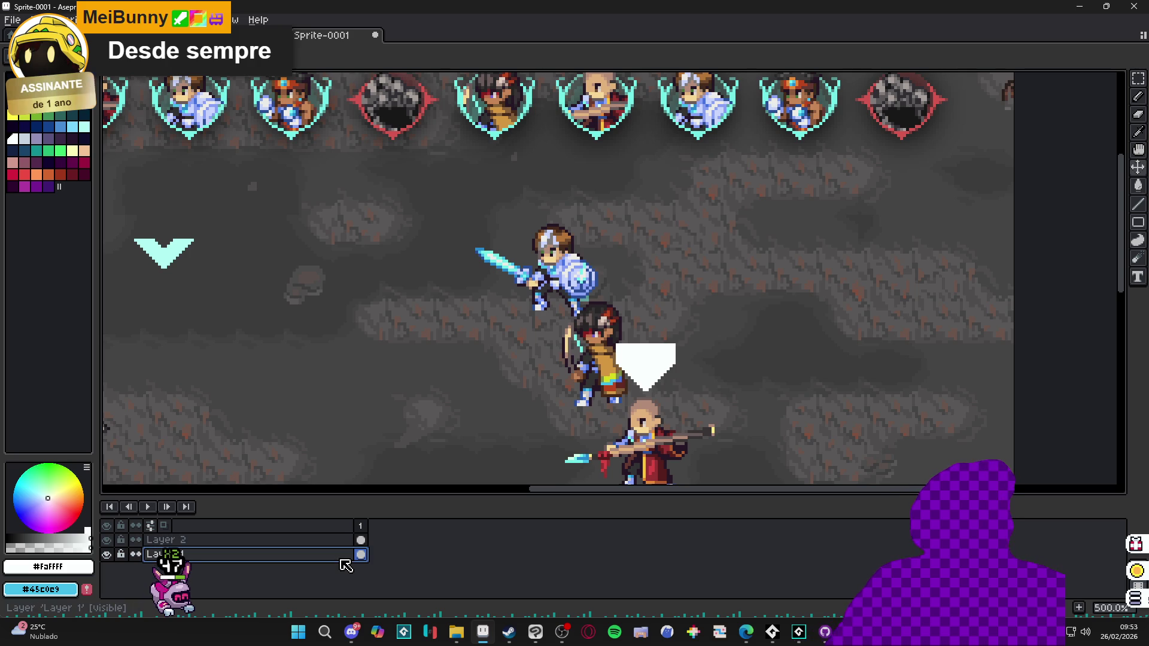
key("shift+n")
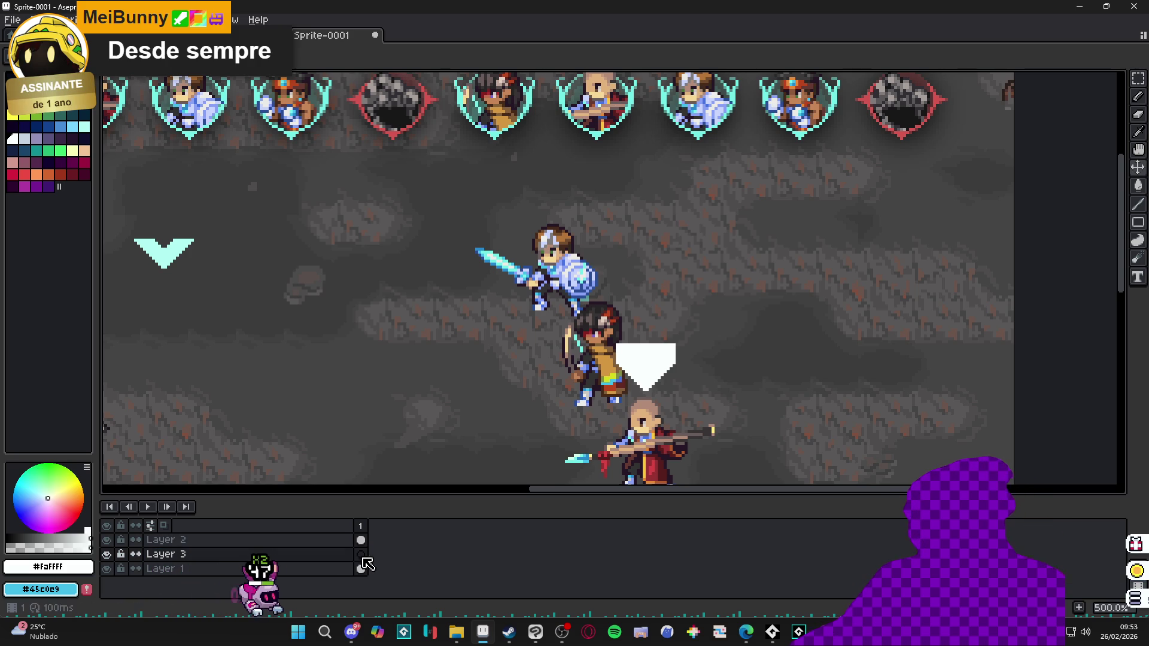
key("ctrl+v")
mouse_move(195, 260)
left_mouse_down()
mouse_move(640, 361)
mouse_move(680, 385)
mouse_move(672, 379)
left_mouse_up()
key("Return")
key("alt+Up")
key("ctrl+d")
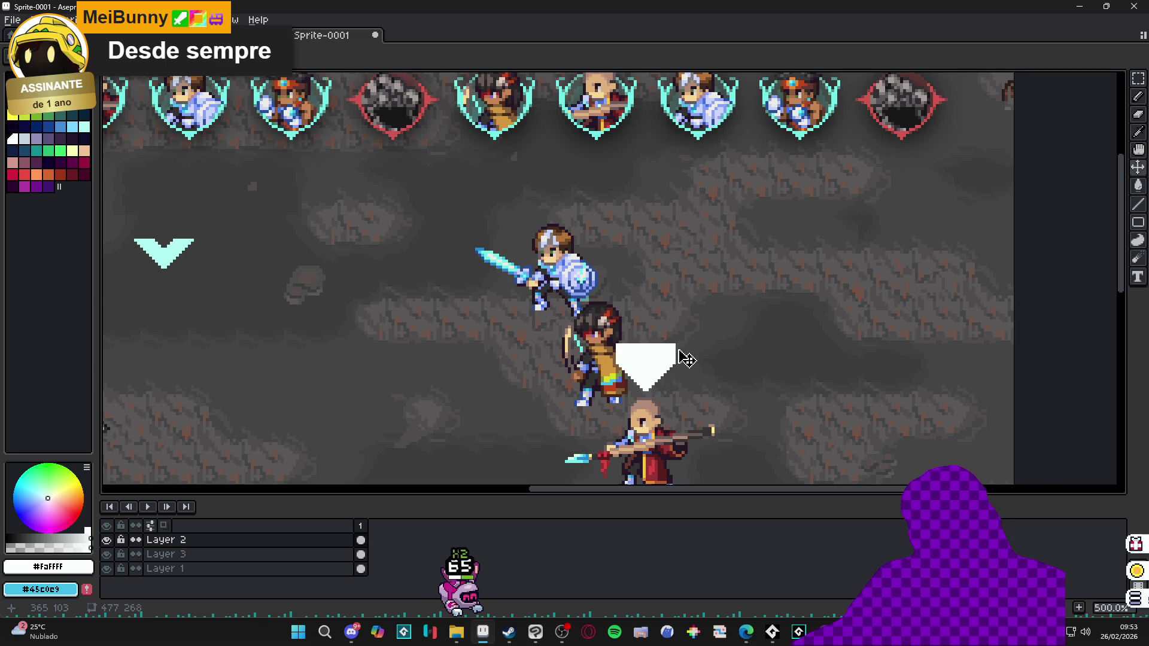
Step: Pencil white pixels across the shape's top and notch to form a solid heart
scroll(691, 362, "up", 2)
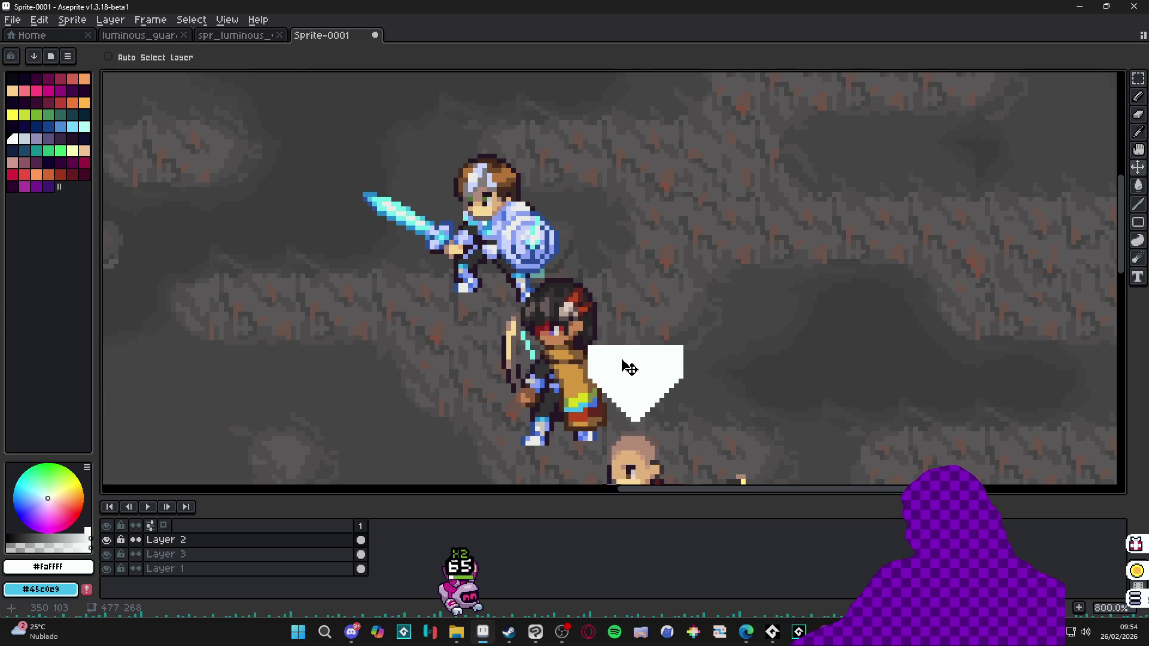
scroll(626, 362, "up", 2)
key("b")
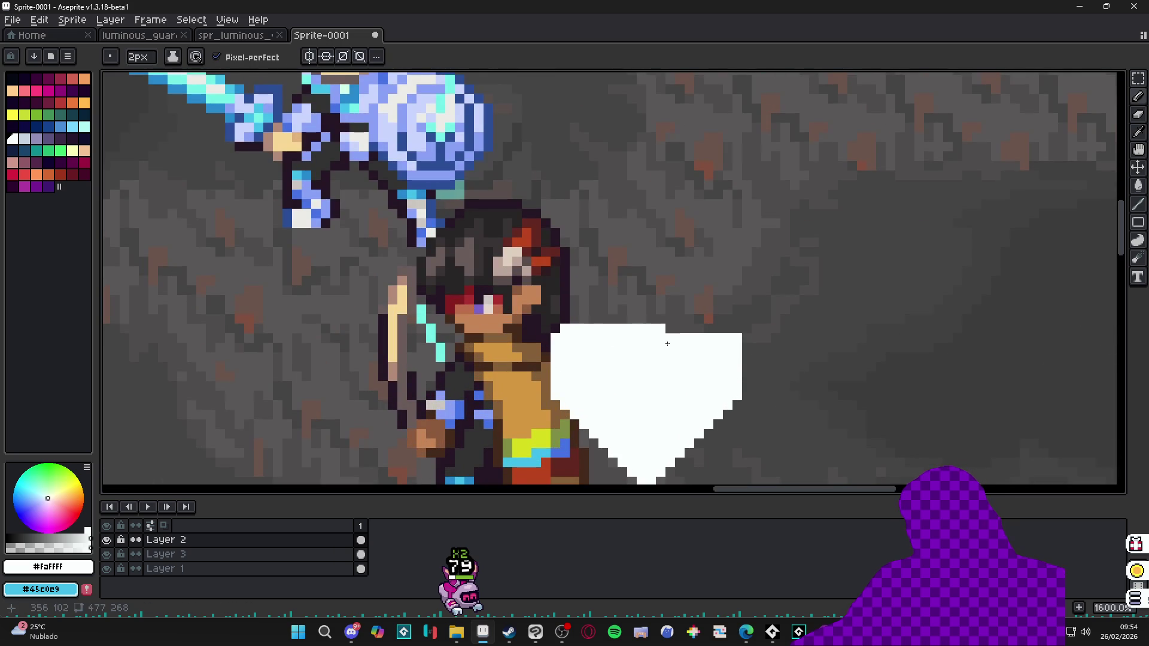
left_click(727, 329)
left_click(610, 311)
left_click_drag(594, 310, 656, 319)
left_click(671, 331)
left_click(680, 331)
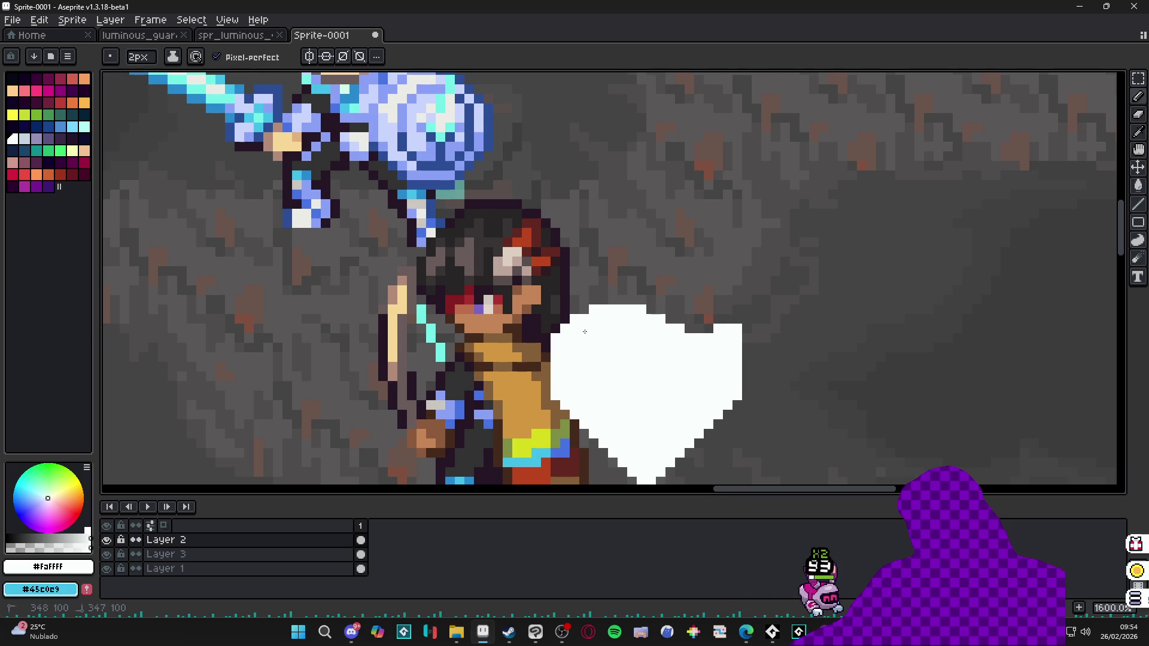
Step: Add a second animation frame with Alt+N
scroll(585, 331, "down", 1)
scroll(695, 336, "down", 5)
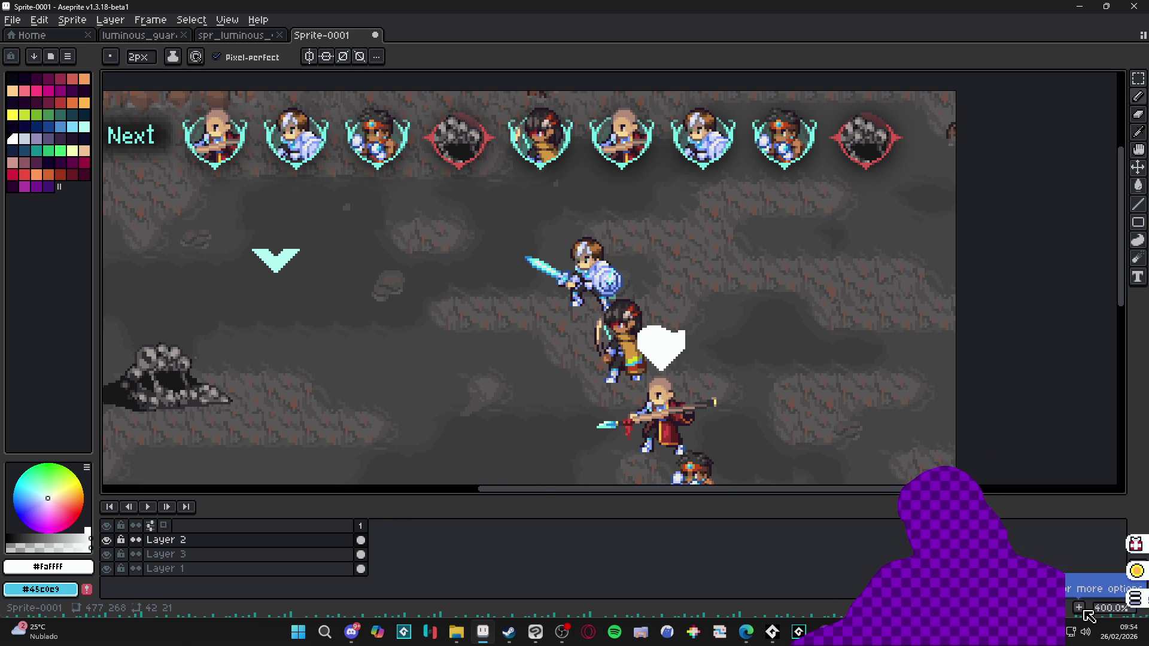
key("alt+n")
scroll(671, 350, "up", 2)
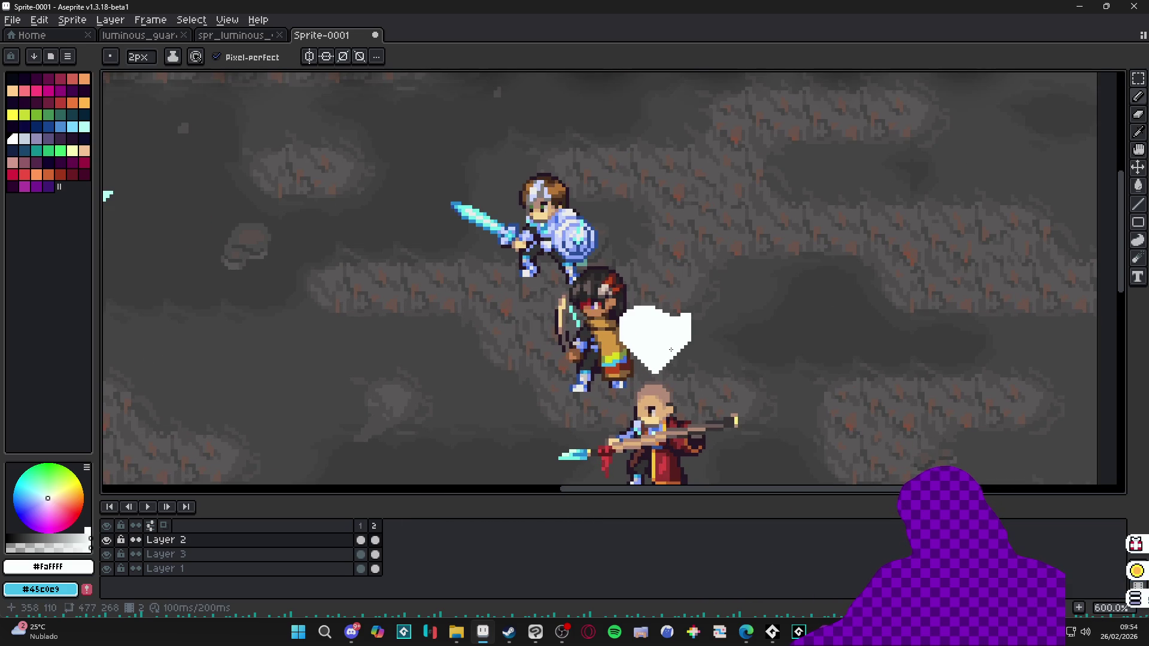
Step: Open the animation preview and pencil white into the shield's top edge and top-right notch
key("F7")
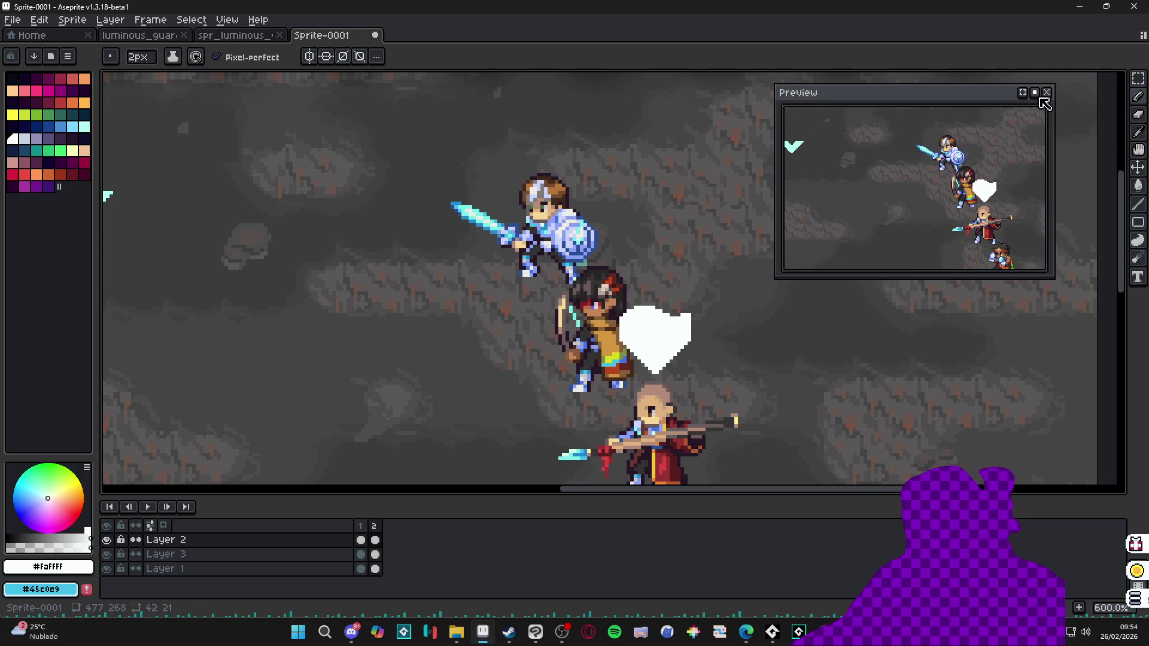
scroll(669, 381, "right", 1)
key("v")
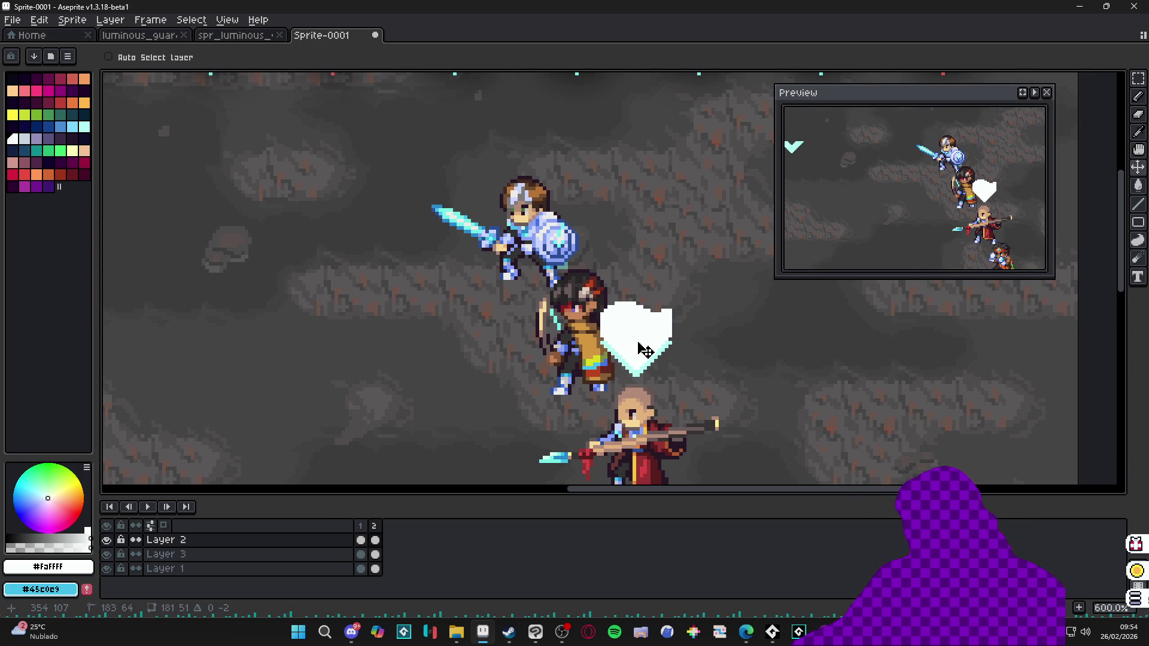
scroll(637, 308, "up", 3)
key("b")
mouse_move(611, 297)
left_mouse_down()
mouse_move(635, 295)
mouse_move(625, 286)
mouse_move(658, 303)
mouse_move(639, 344)
mouse_move(599, 347)
mouse_move(645, 350)
left_mouse_up()
key("e")
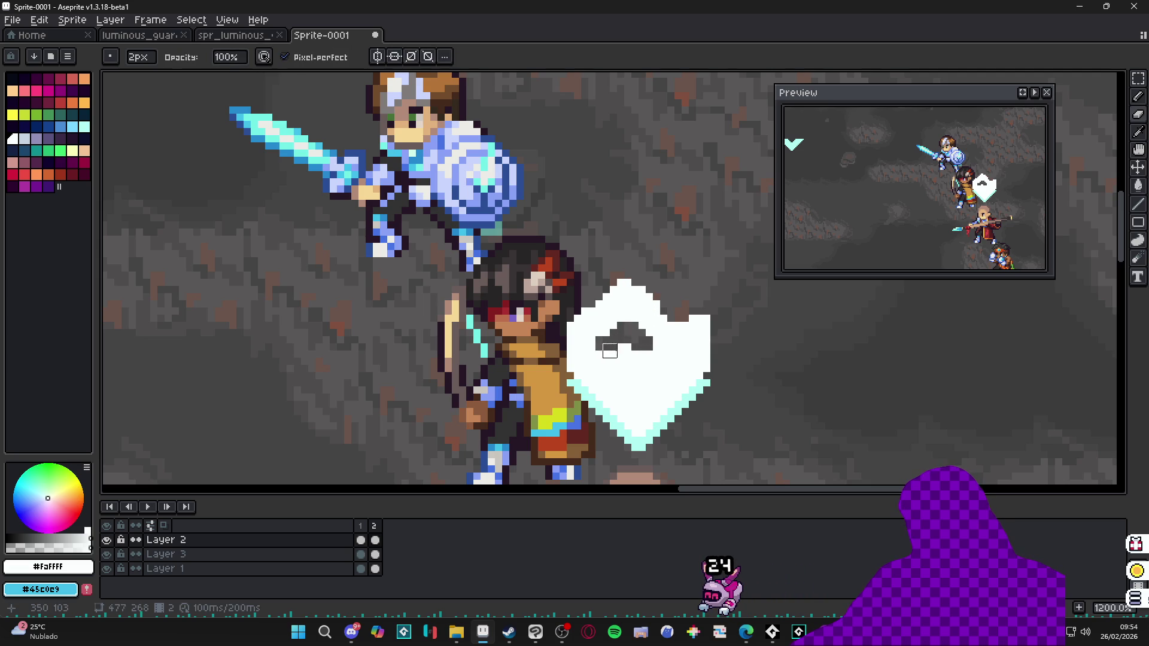
key("b")
left_click(685, 314)
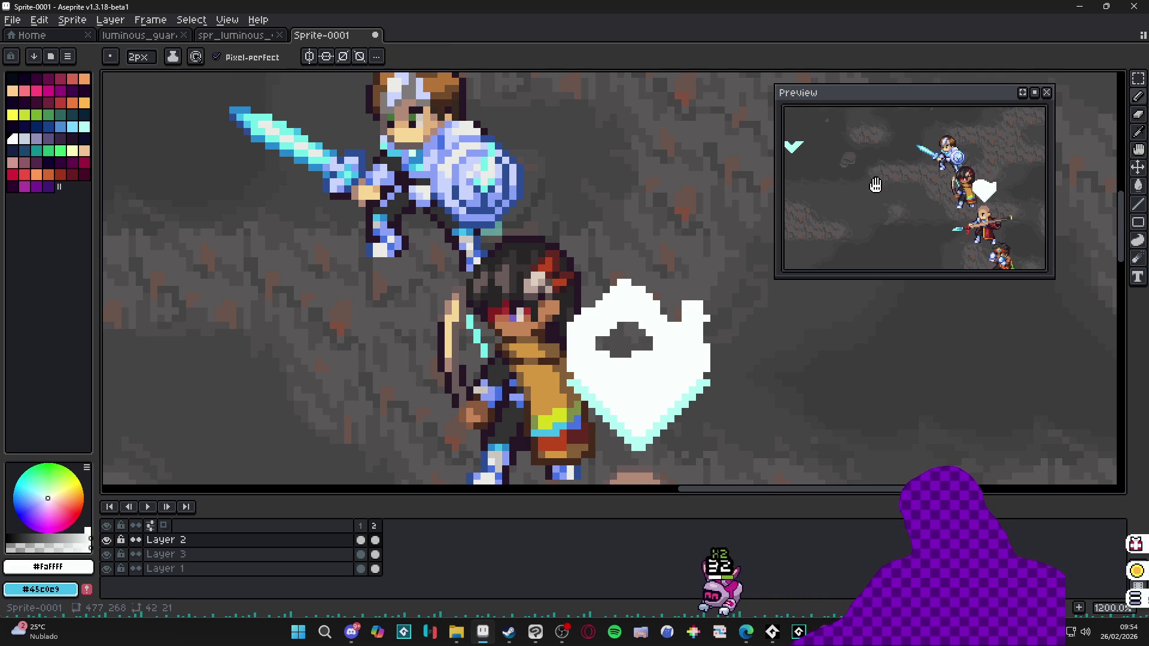
Step: Erase white from the shield's lower-left edge to reveal the cyan beneath
scroll(719, 269, "down", 1)
key("e")
left_click_drag(583, 360, 609, 374)
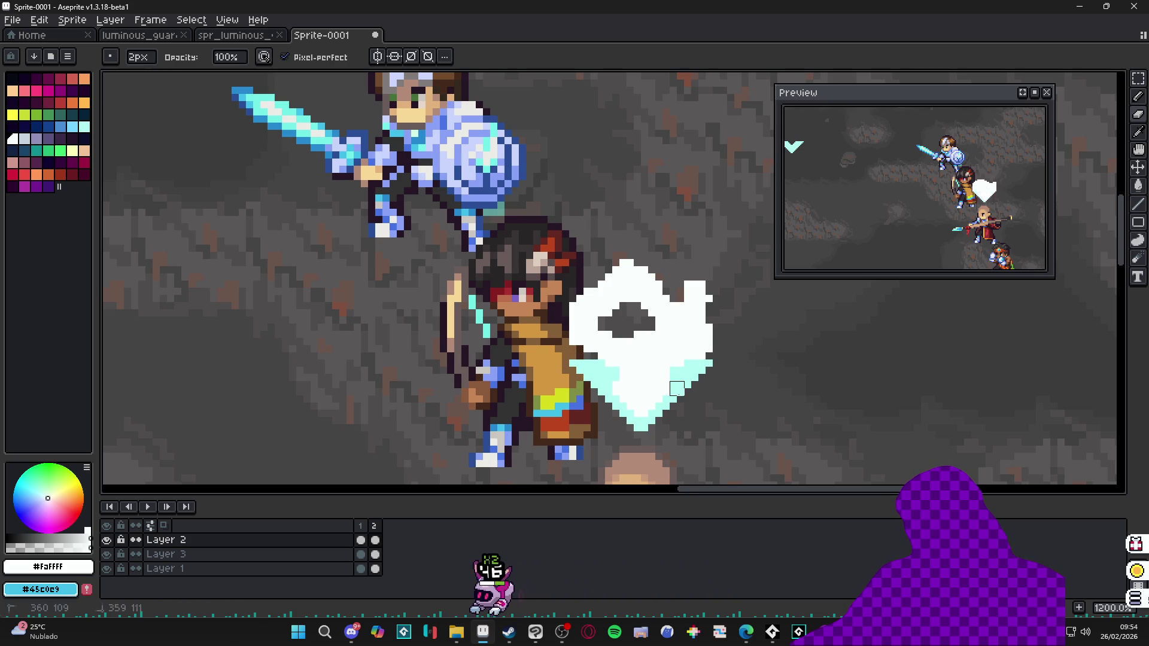
key("e")
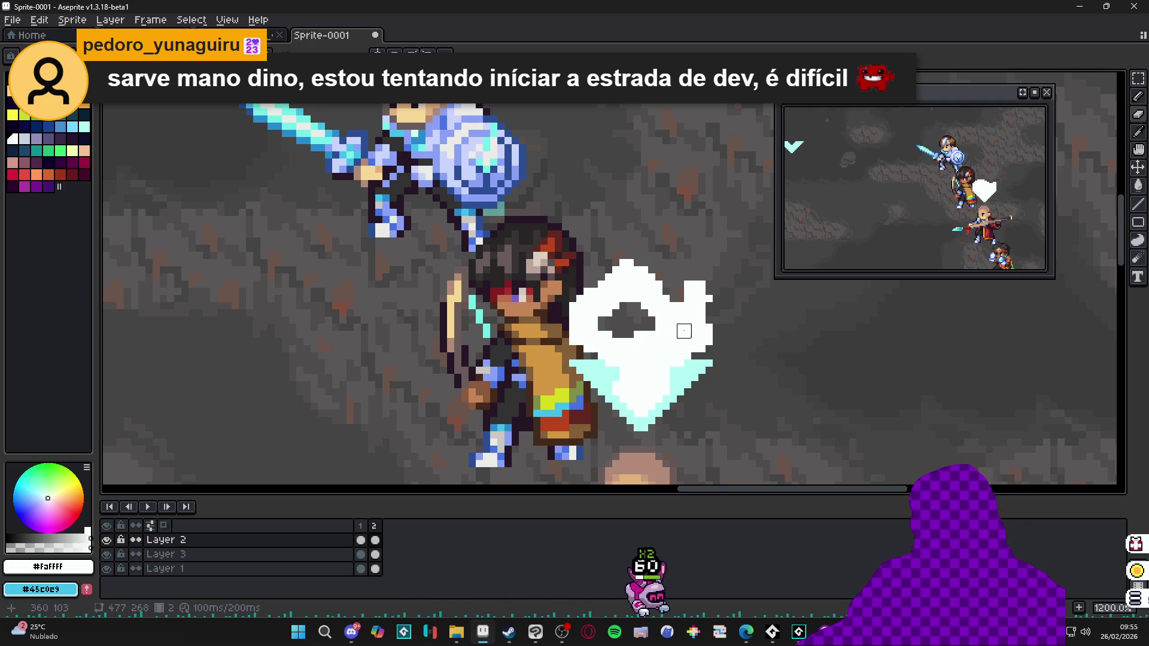
scroll(685, 284, "up", 1)
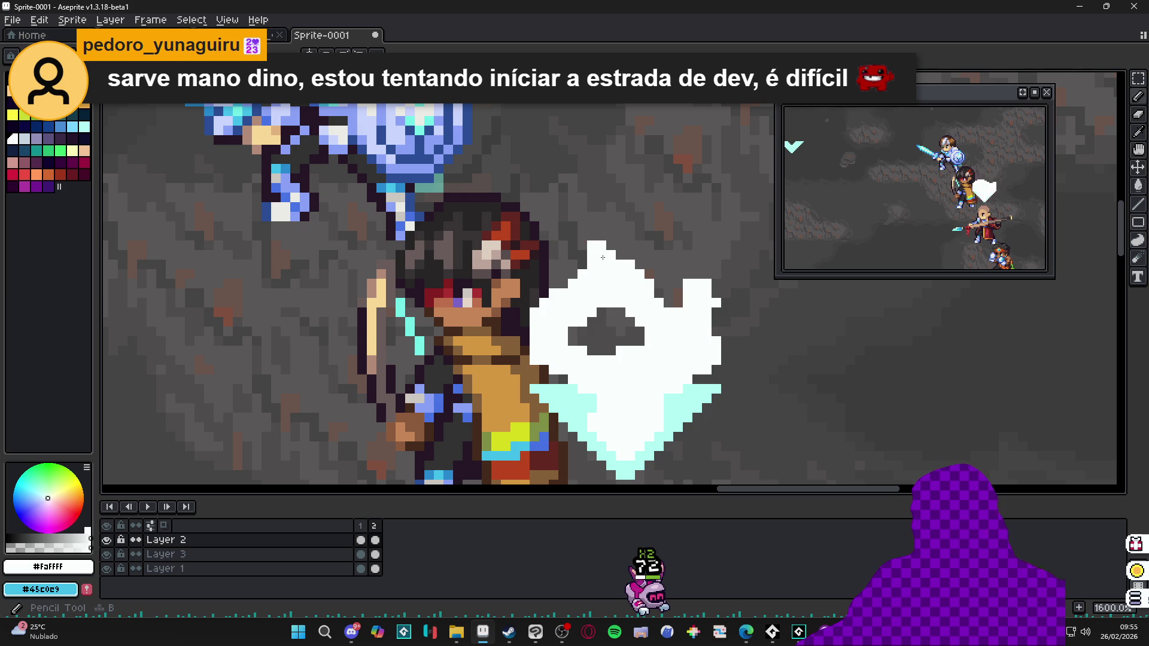
scroll(625, 286, "down", 1)
scroll(625, 287, "up", 3)
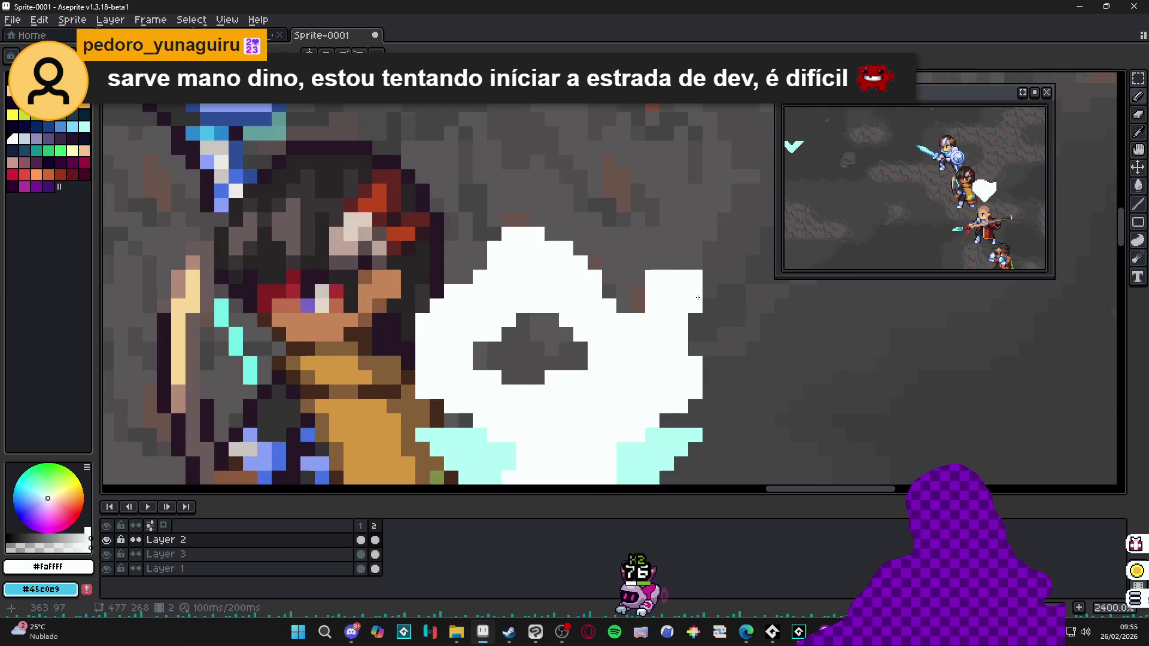
scroll(645, 284, "down", 5)
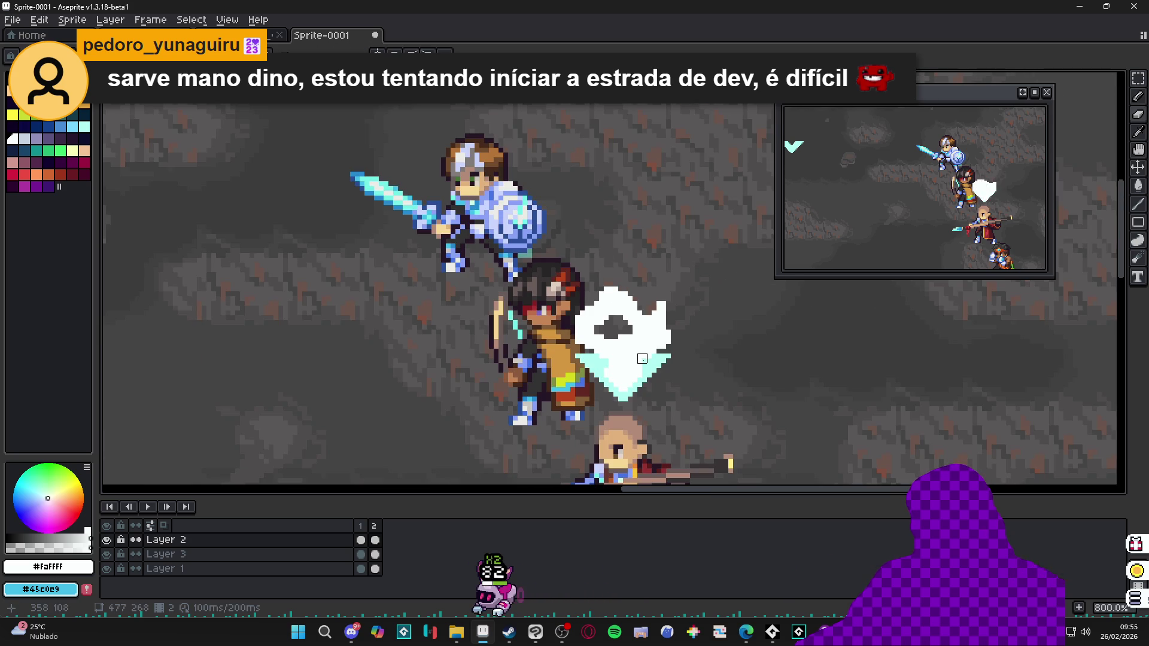
scroll(627, 383, "up", 1)
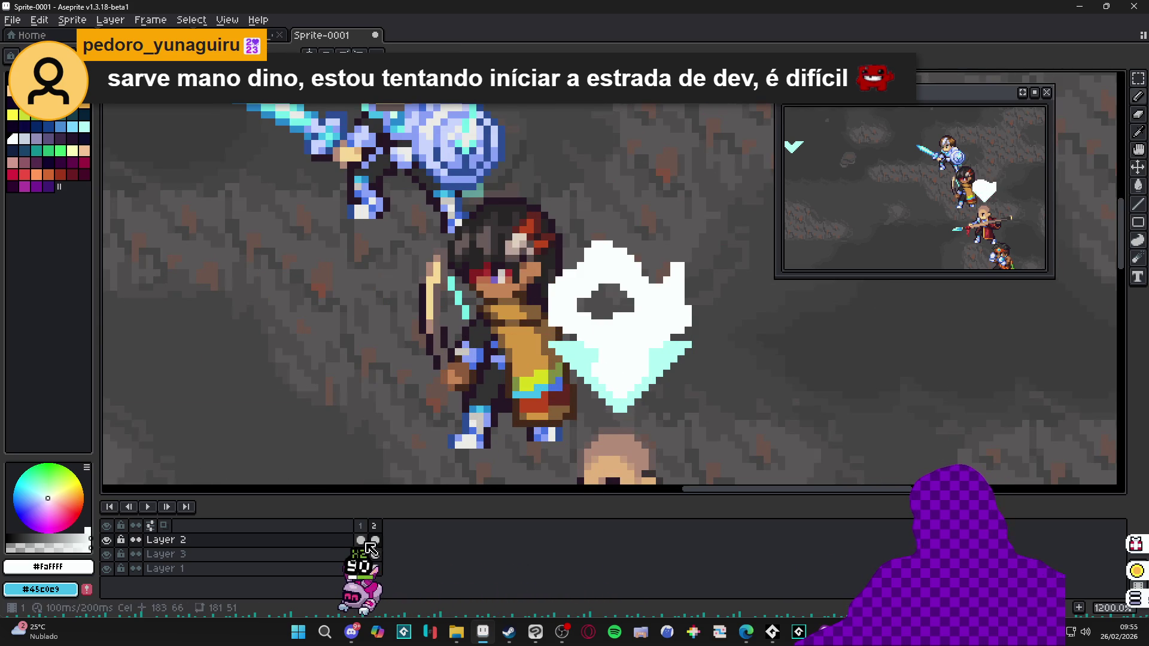
Step: From frame 2, add a third animation frame
left_click(375, 540)
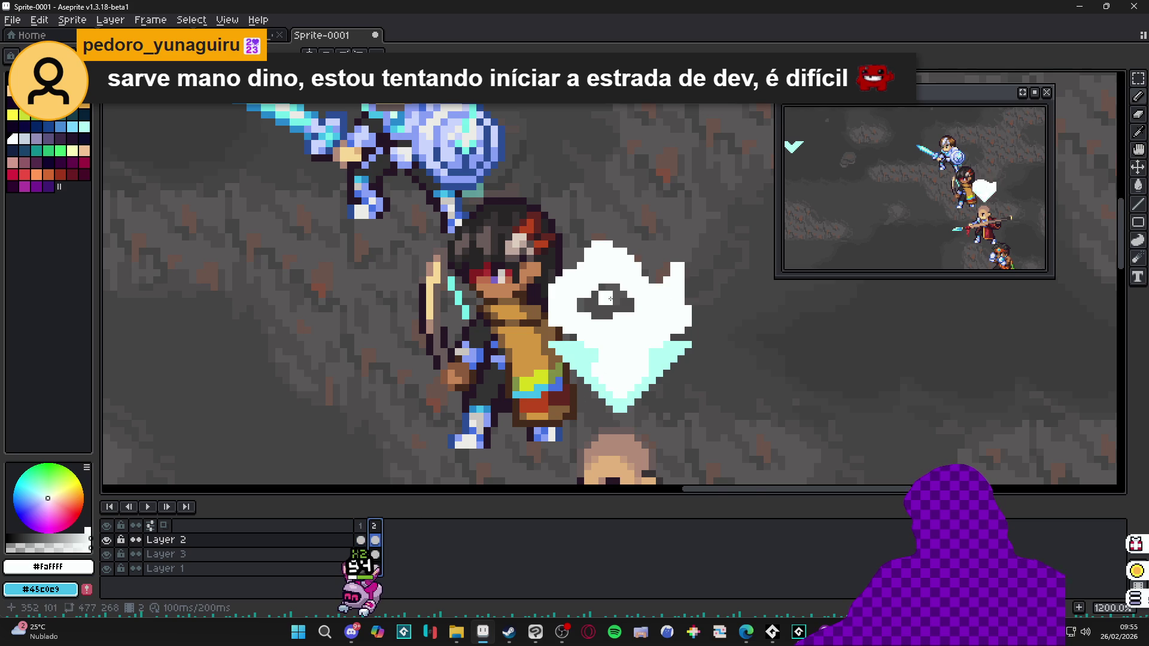
scroll(609, 300, "up", 3)
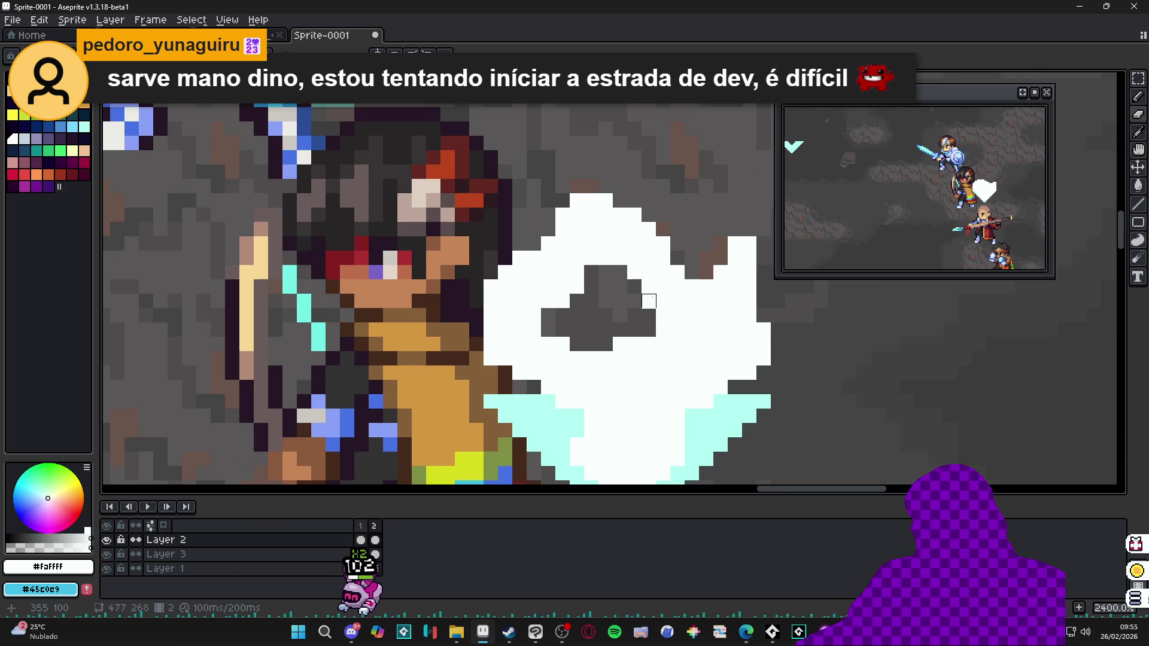
scroll(649, 300, "down", 4)
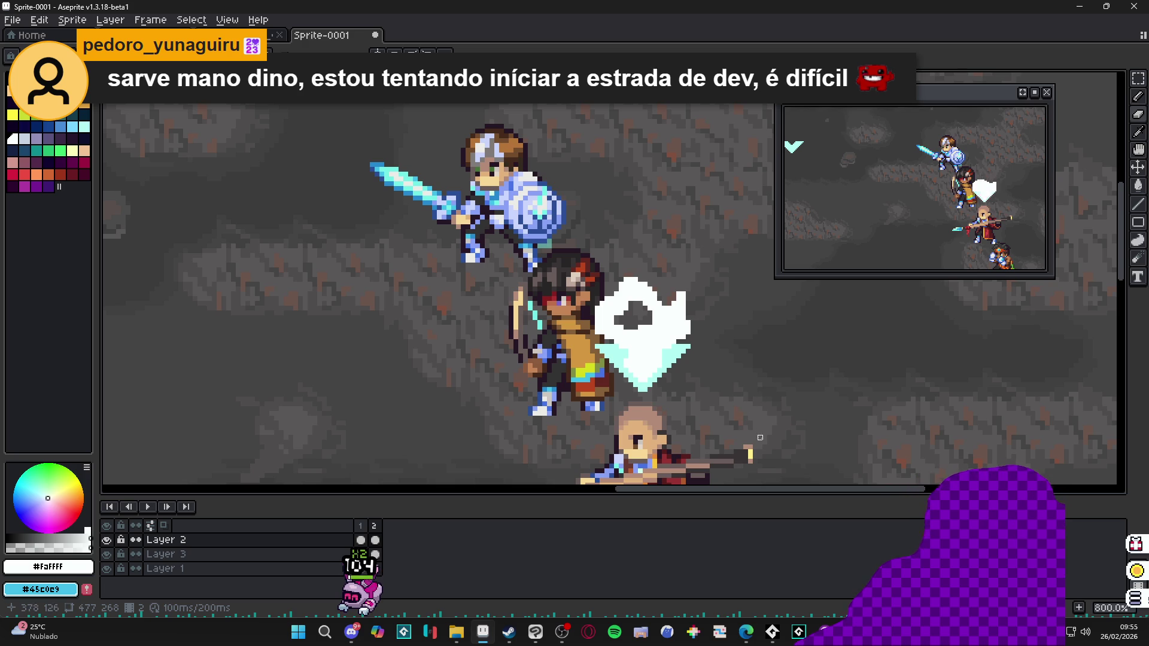
key("alt+n")
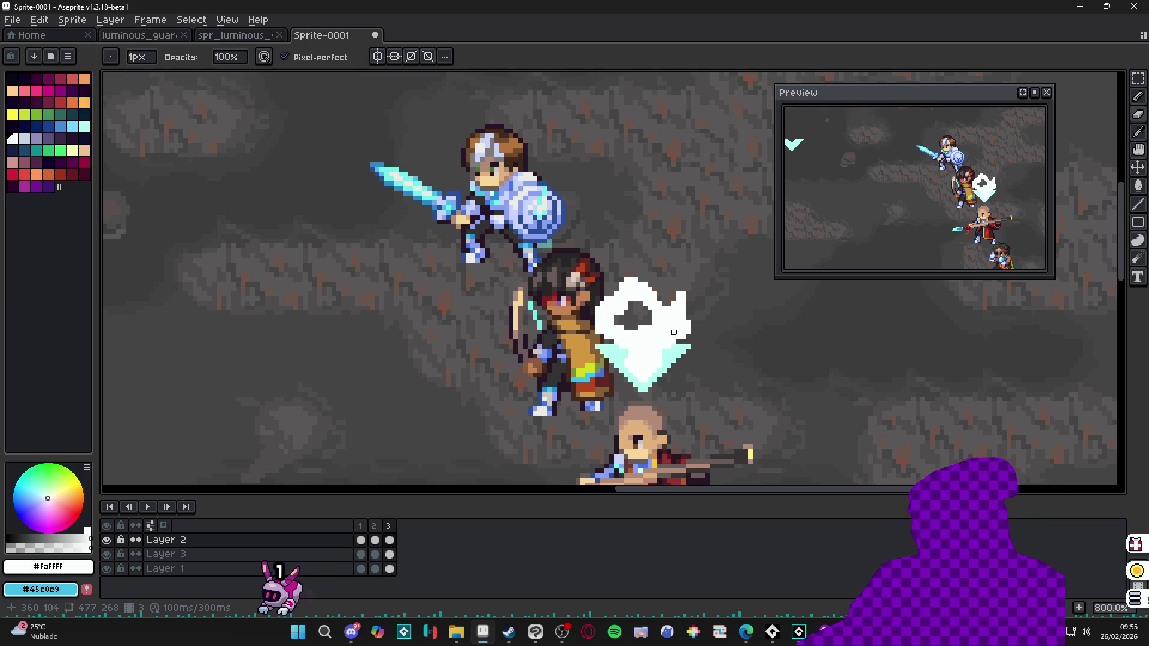
Step: Hide the Layer 1 background, clear the white shield from frame 3, and enable Onion Skin
left_click(109, 573)
scroll(741, 303, "up", 3)
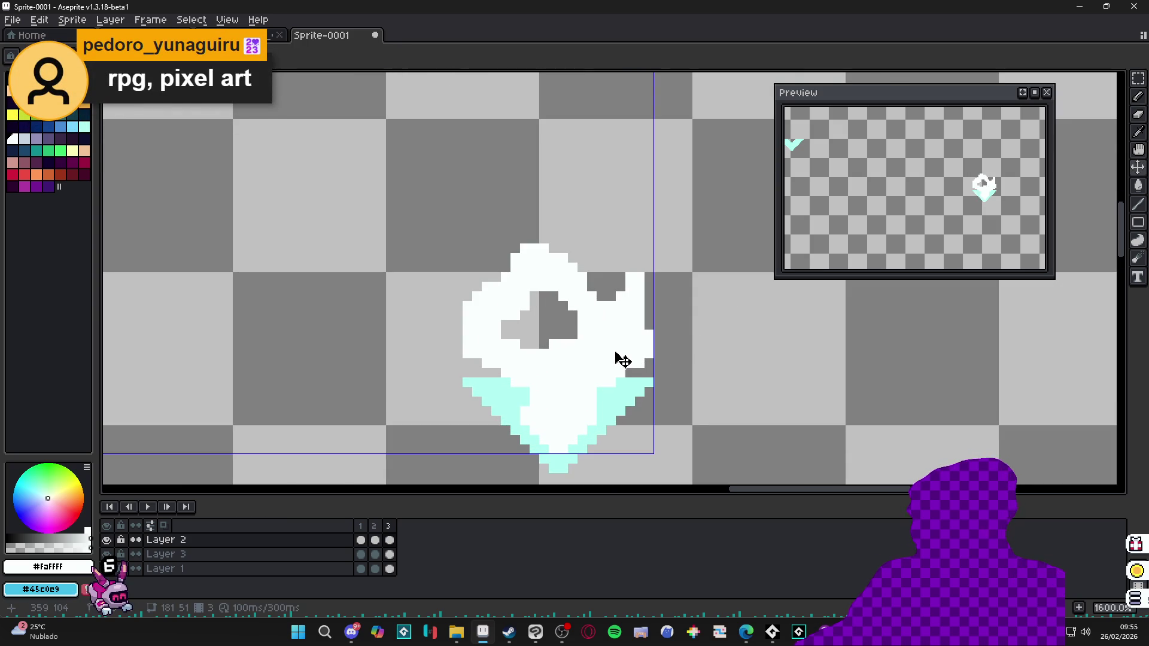
key("b")
mouse_move(615, 347)
left_mouse_down()
mouse_move(628, 321)
mouse_move(559, 288)
mouse_move(476, 323)
left_mouse_up()
left_click(164, 526)
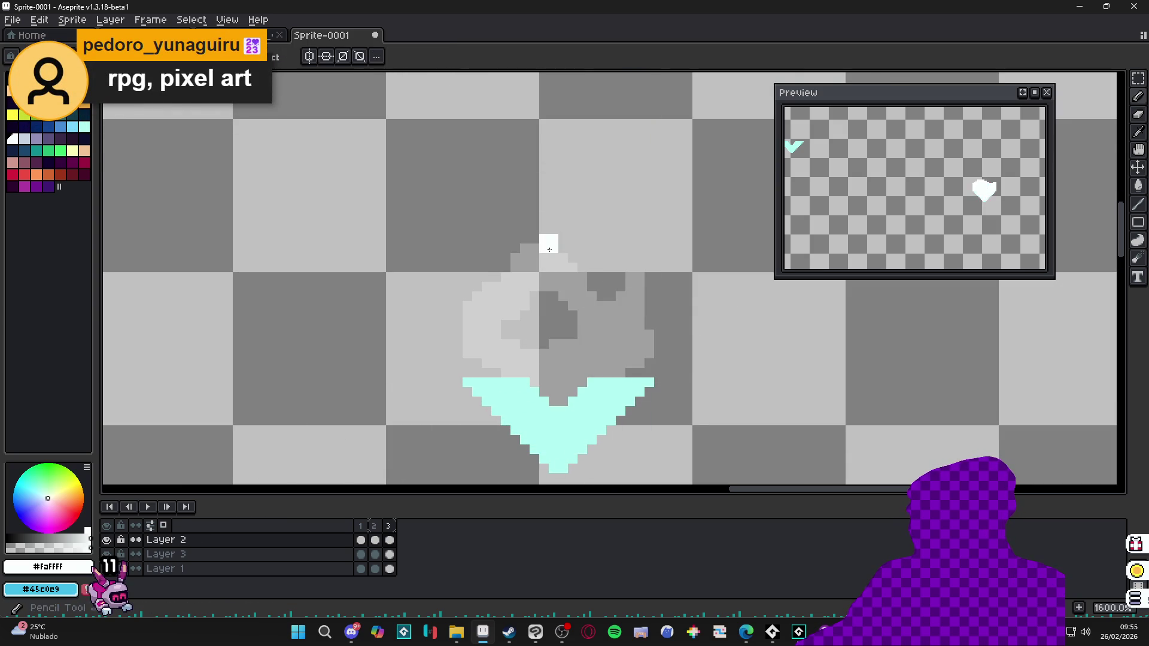
scroll(550, 249, "up", 1)
scroll(543, 250, "down", 2)
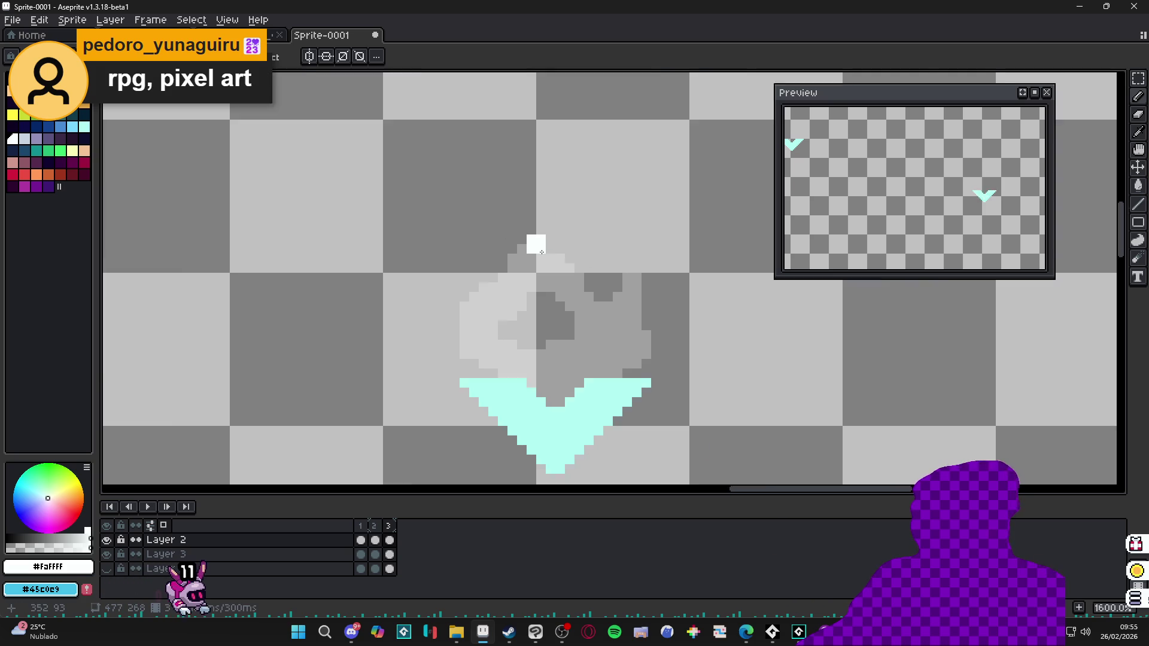
scroll(541, 251, "up", 1)
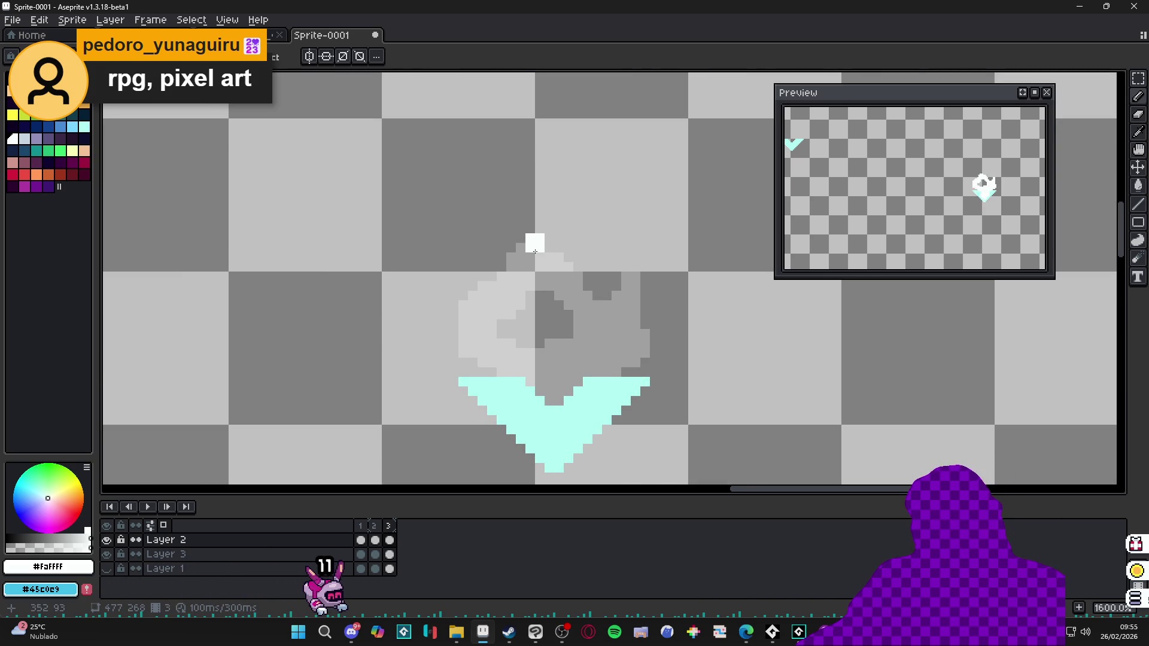
scroll(531, 253, "up", 1)
Step: Pencil the white burst's top arc and right side above the shield ghost
left_click(547, 245)
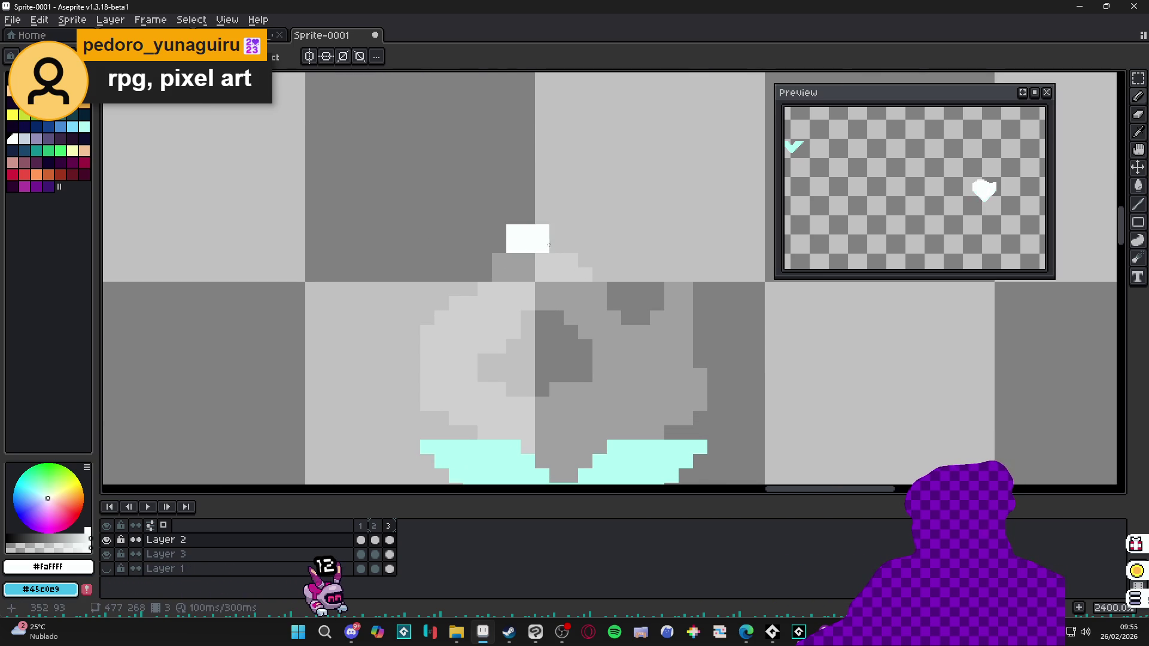
left_click(563, 232)
left_click(583, 272)
left_click_drag(585, 246, 600, 289)
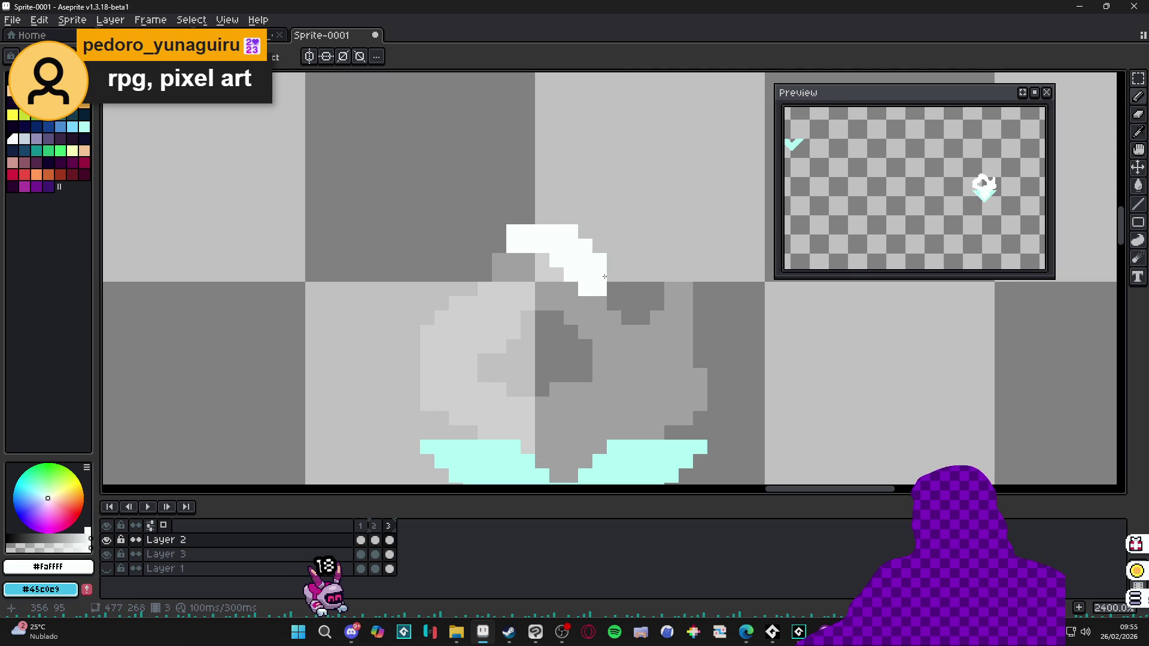
left_click_drag(612, 293, 600, 389)
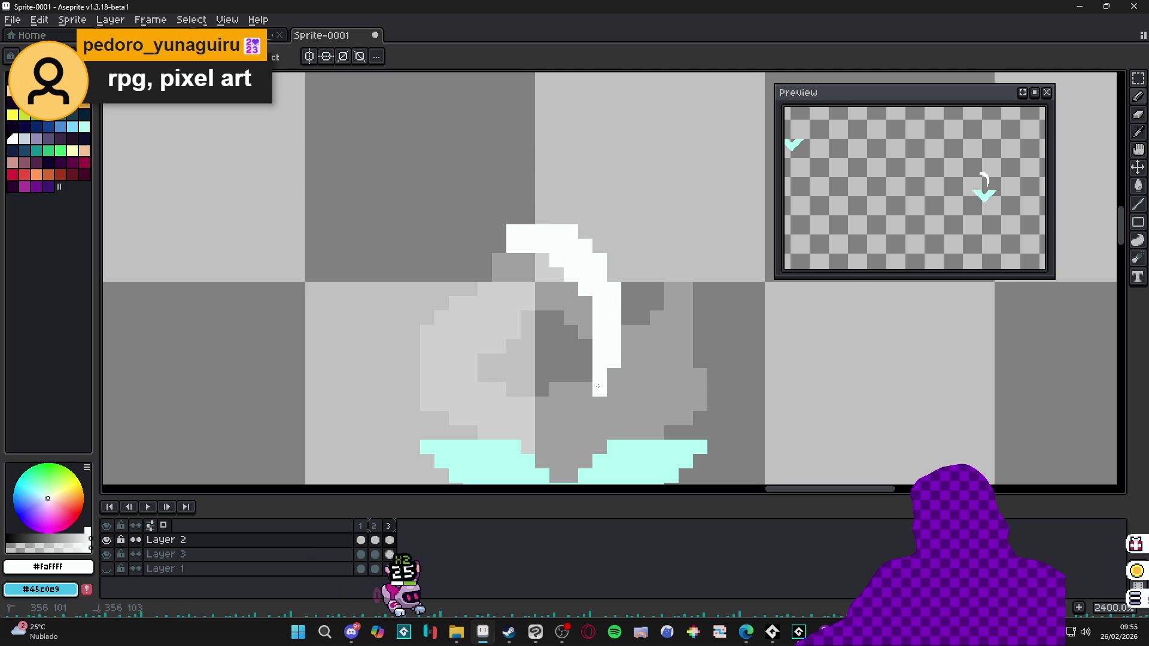
mouse_move(517, 261)
left_mouse_down()
mouse_move(521, 287)
mouse_move(503, 288)
left_mouse_up()
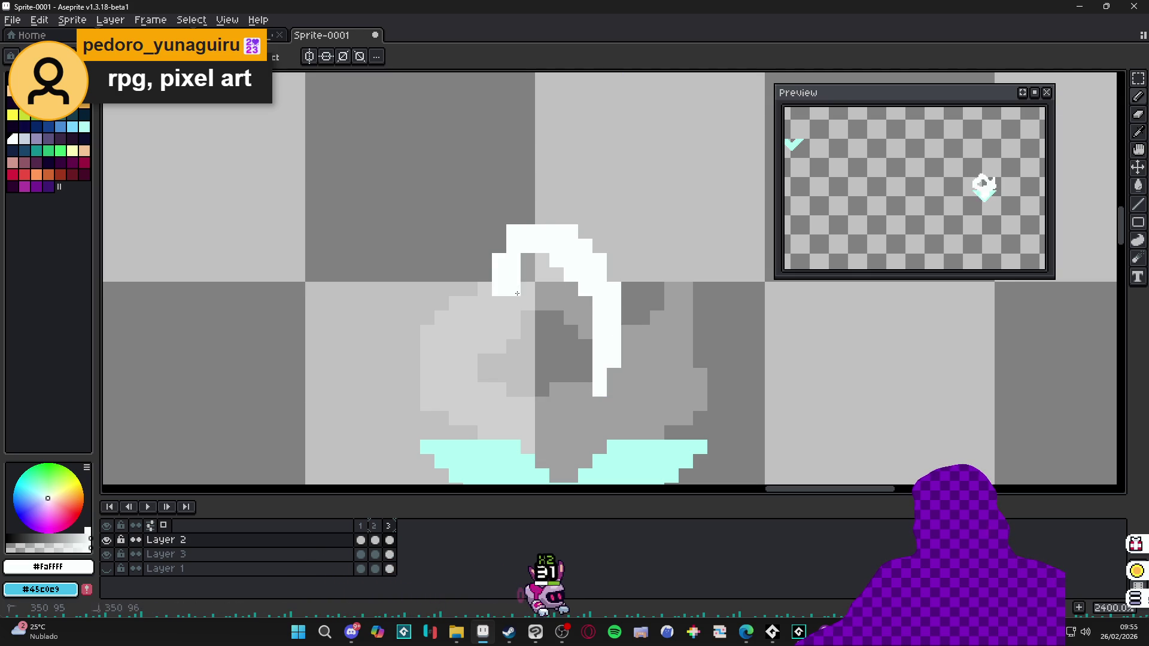
left_click(531, 267)
left_click(495, 314)
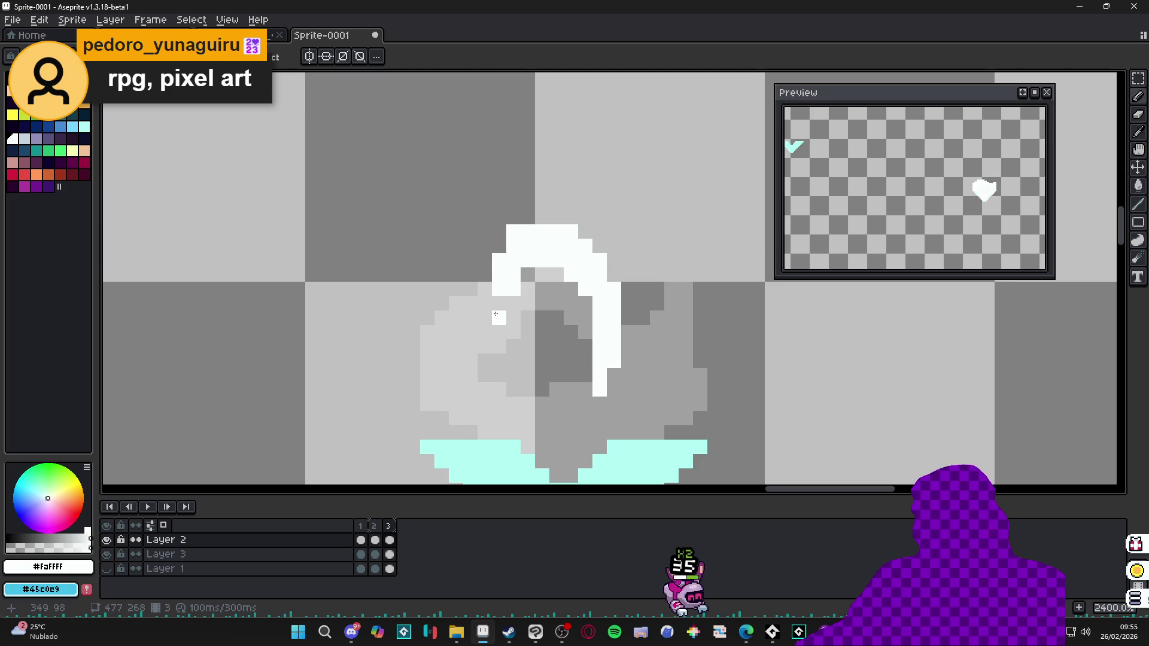
Step: Extend the white burst down the left side and over the light-grey inner area
left_click_drag(511, 308, 497, 311)
left_click(504, 312)
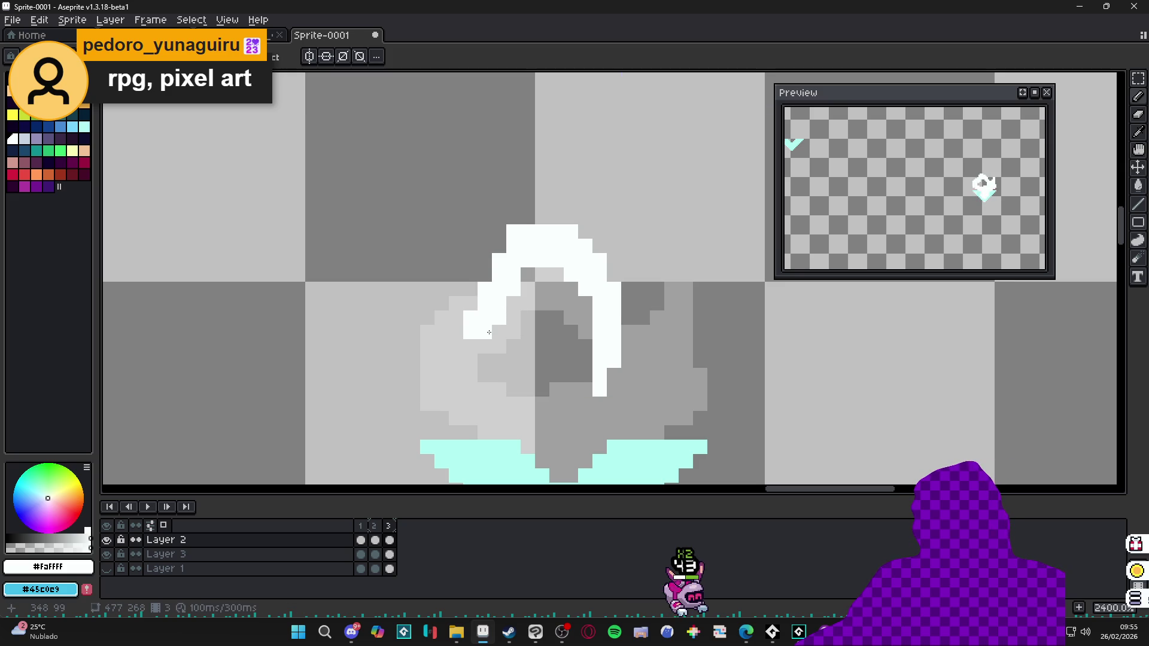
left_click(493, 330)
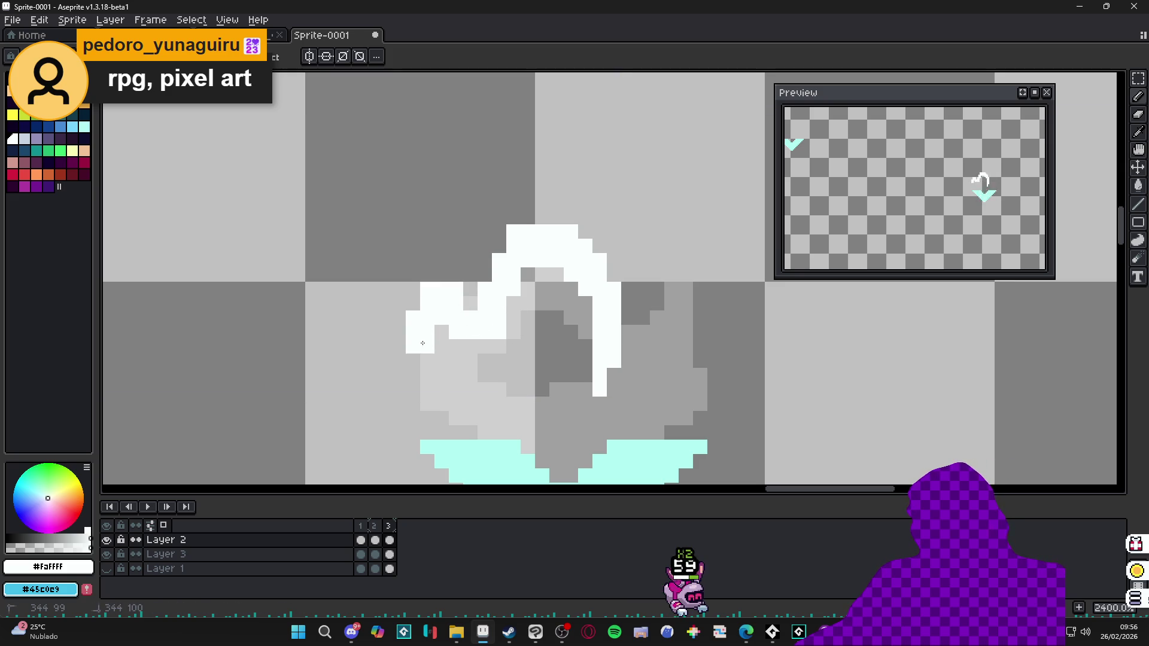
left_click(436, 356)
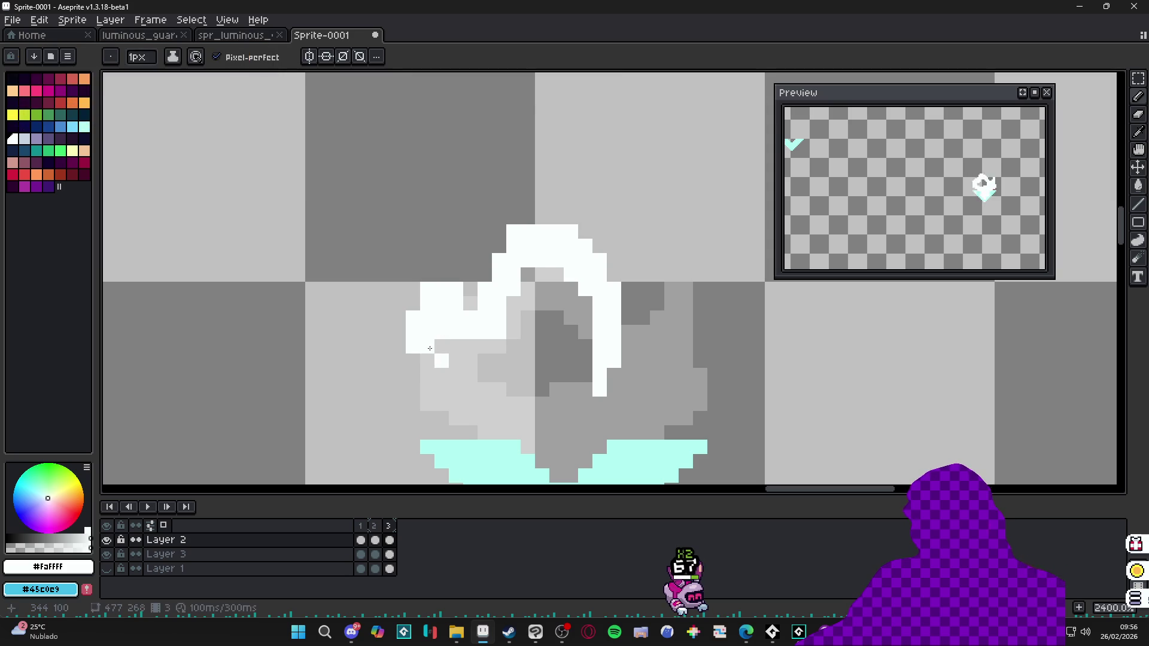
mouse_move(413, 375)
left_mouse_down()
mouse_move(456, 376)
mouse_move(456, 404)
left_mouse_up()
left_click(499, 375)
mouse_move(505, 374)
left_mouse_down()
mouse_move(469, 376)
mouse_move(518, 370)
mouse_move(528, 405)
left_mouse_up()
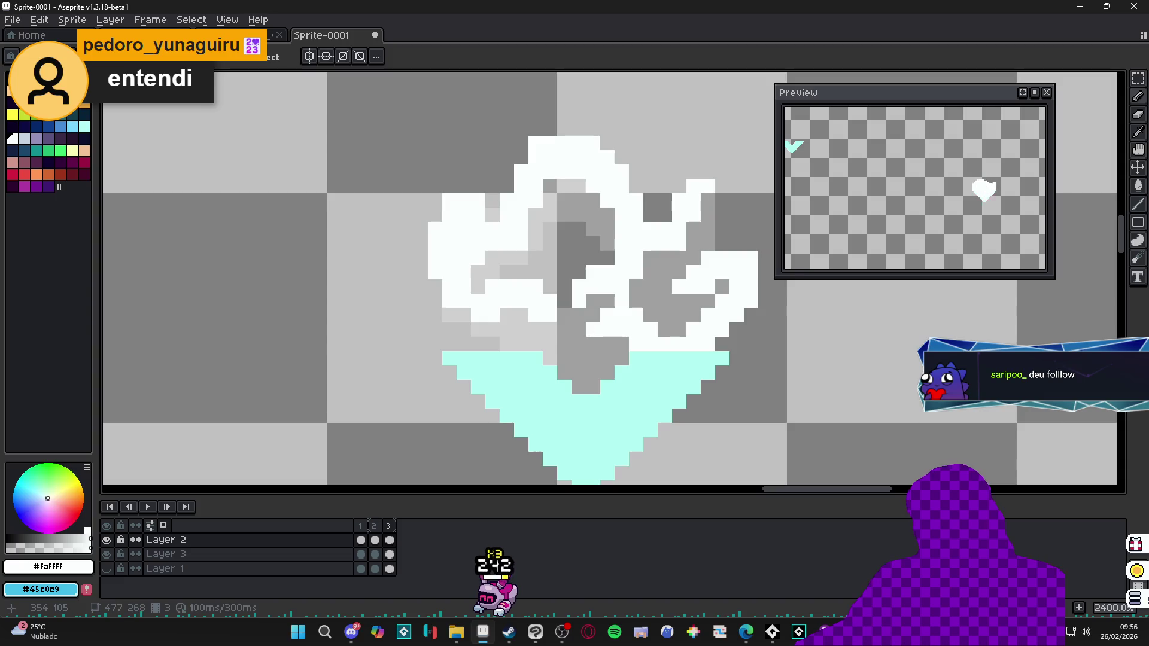
Step: Add #B0FFF1 cyan pixels along the burst's lower edge near the chevron
scroll(580, 335, "down", 3)
scroll(578, 341, "up", 4)
mouse_move(572, 318)
left_mouse_down()
mouse_move(572, 335)
mouse_move(591, 335)
left_mouse_up()
left_click(649, 335)
left_click_drag(739, 337, 597, 373)
left_click(621, 353)
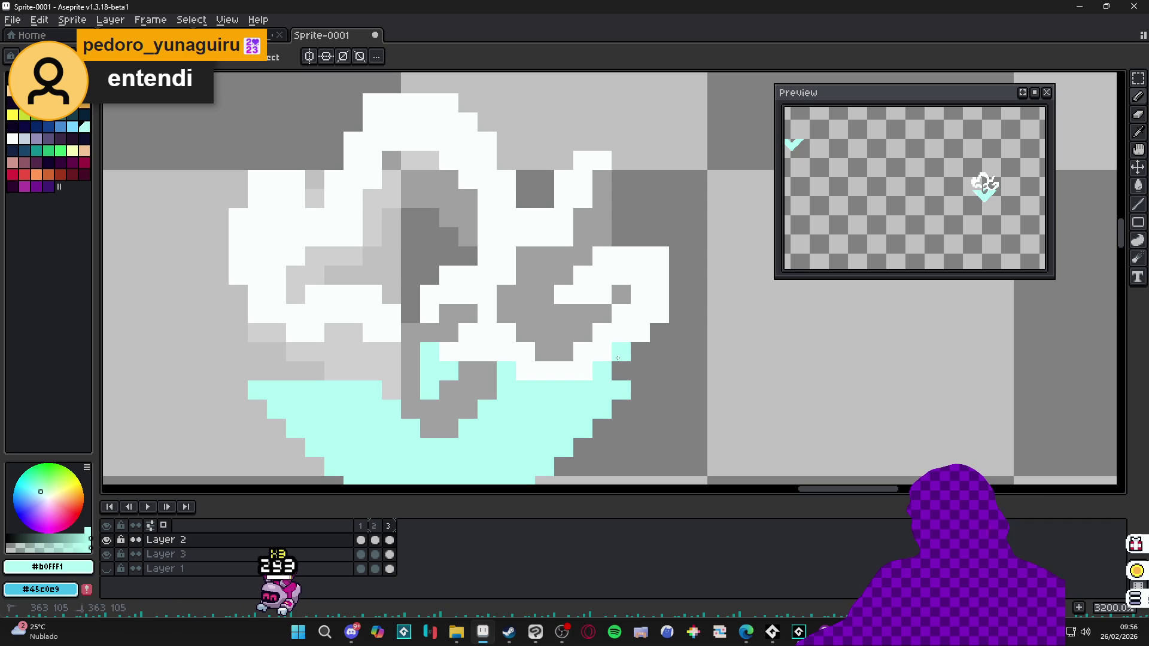
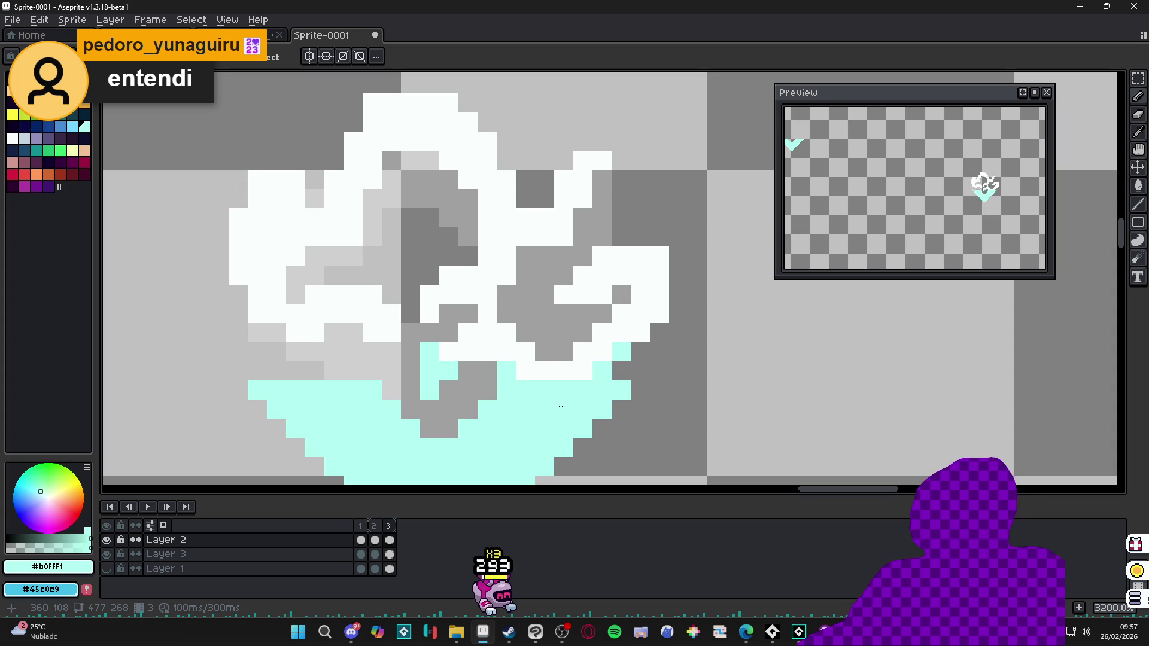
Step: Paint #b0fff1 cyan pixels along the white swirl's upper edge, undoing one misplaced pixel
left_click(658, 314)
mouse_move(564, 294)
left_mouse_down()
mouse_move(602, 295)
mouse_move(600, 255)
mouse_move(565, 237)
mouse_move(587, 170)
left_mouse_up()
key("ctrl+z")
left_click(575, 223)
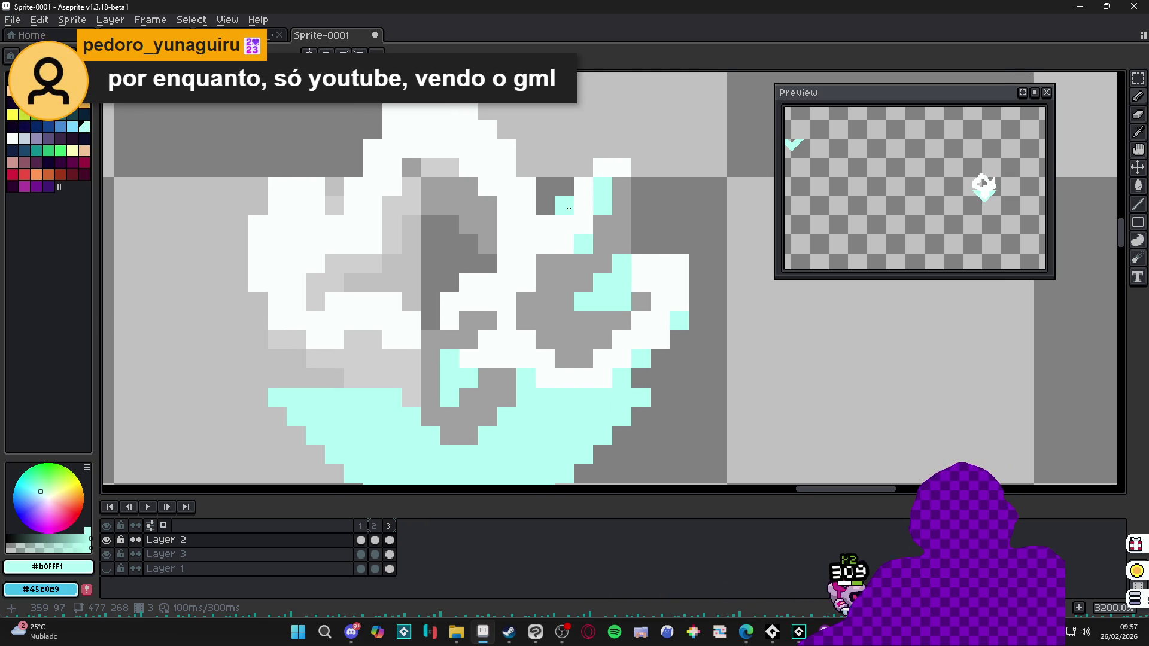
mouse_move(604, 168)
left_mouse_down()
mouse_move(617, 163)
mouse_move(583, 212)
left_mouse_up()
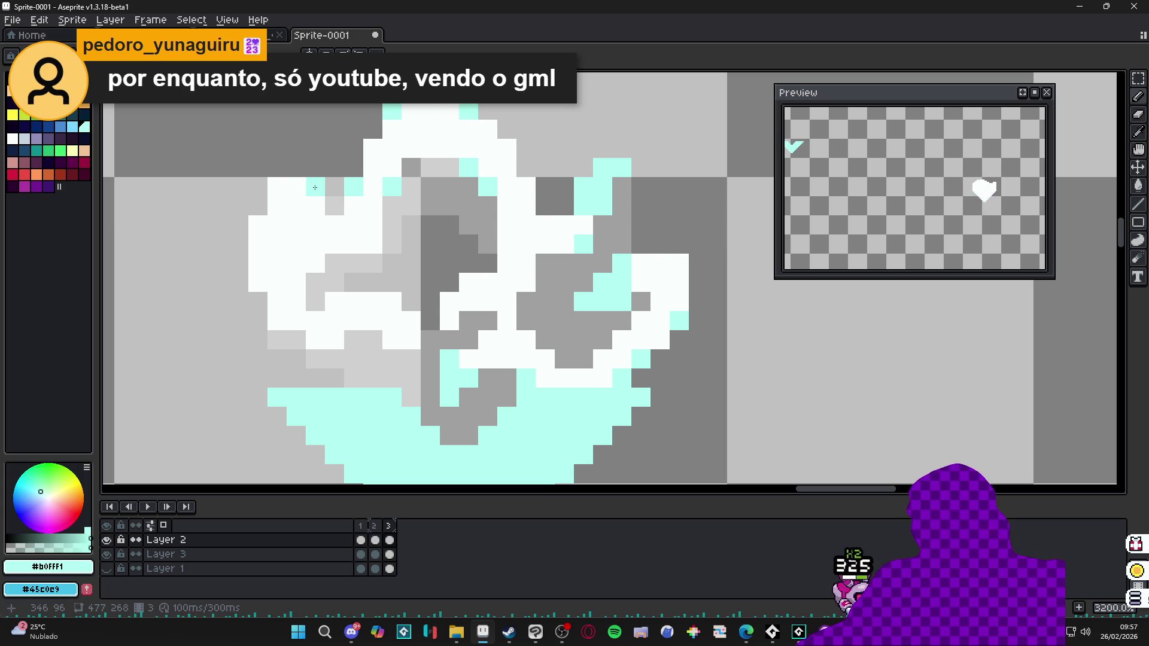
Step: Turn more white swirl pixels cyan across its left curls, including a short diagonal run
left_click(277, 186)
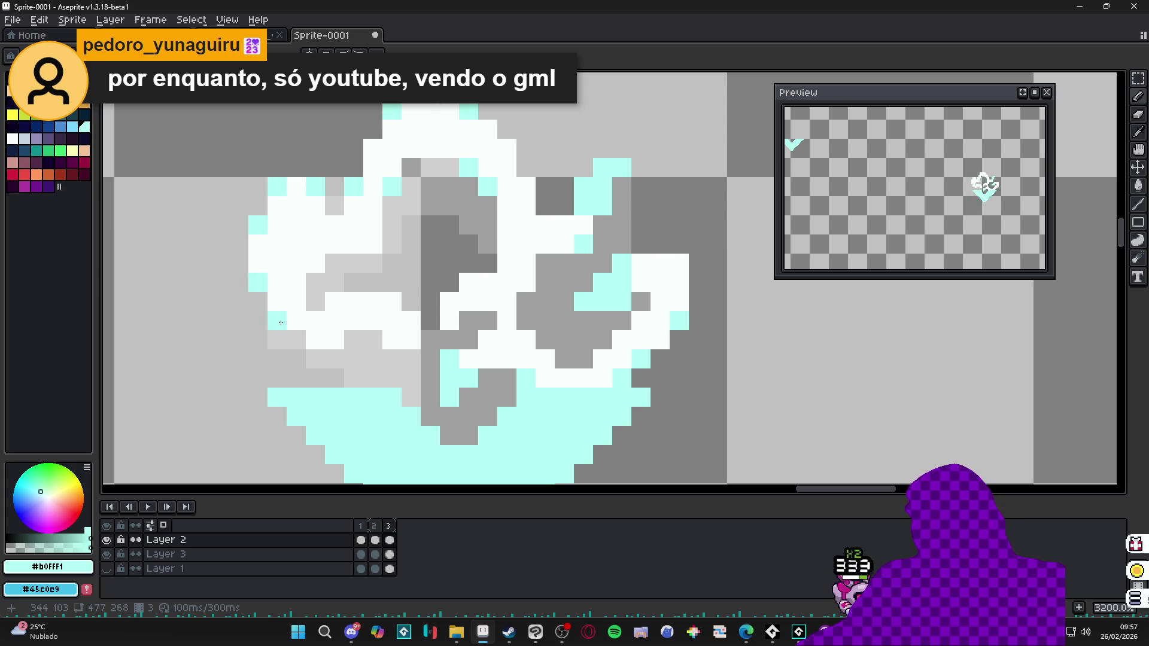
left_click(334, 340)
left_click(392, 340)
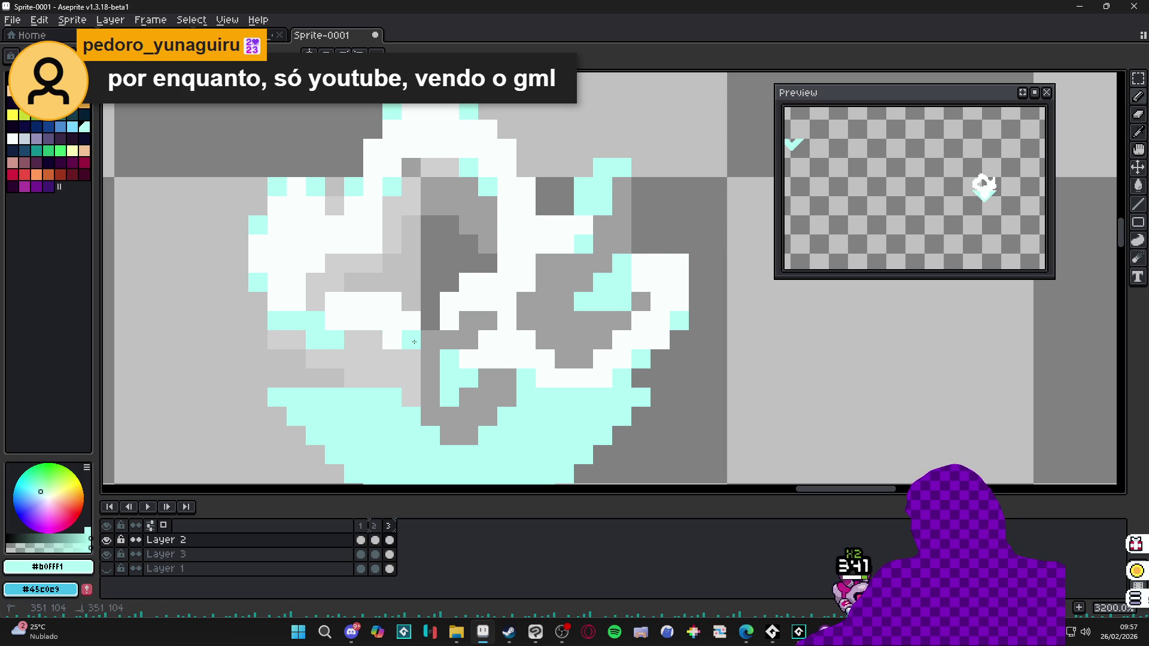
left_click(450, 321)
left_click(450, 302)
left_click(469, 283)
left_click(507, 302)
left_click(507, 321)
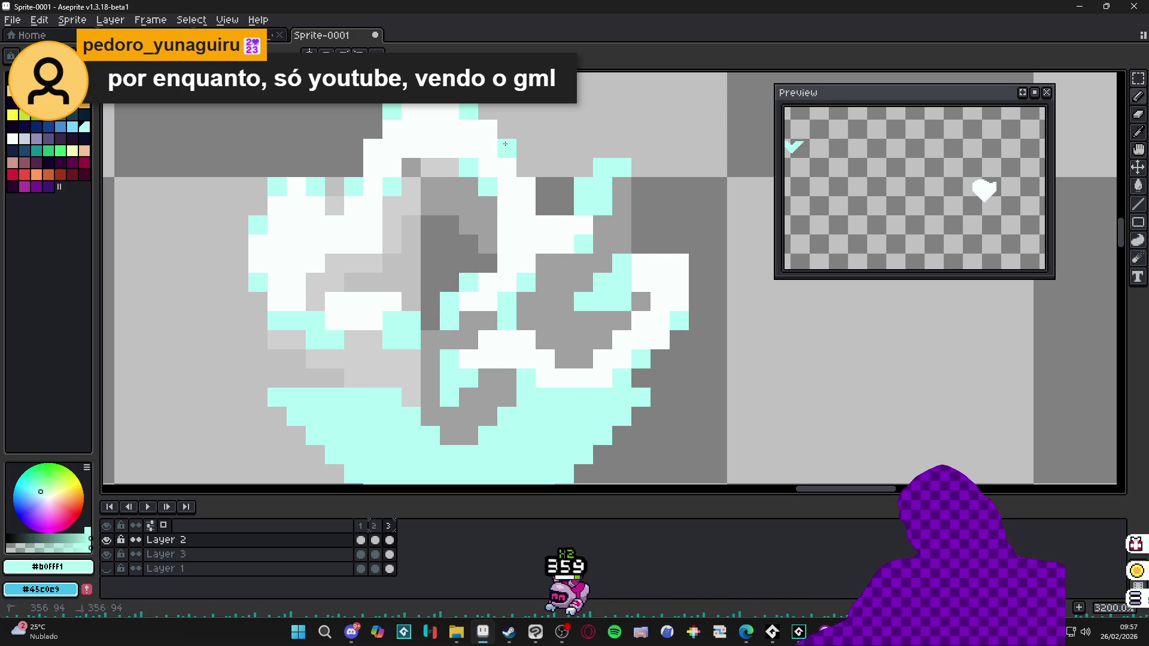
scroll(522, 190, "down", 4)
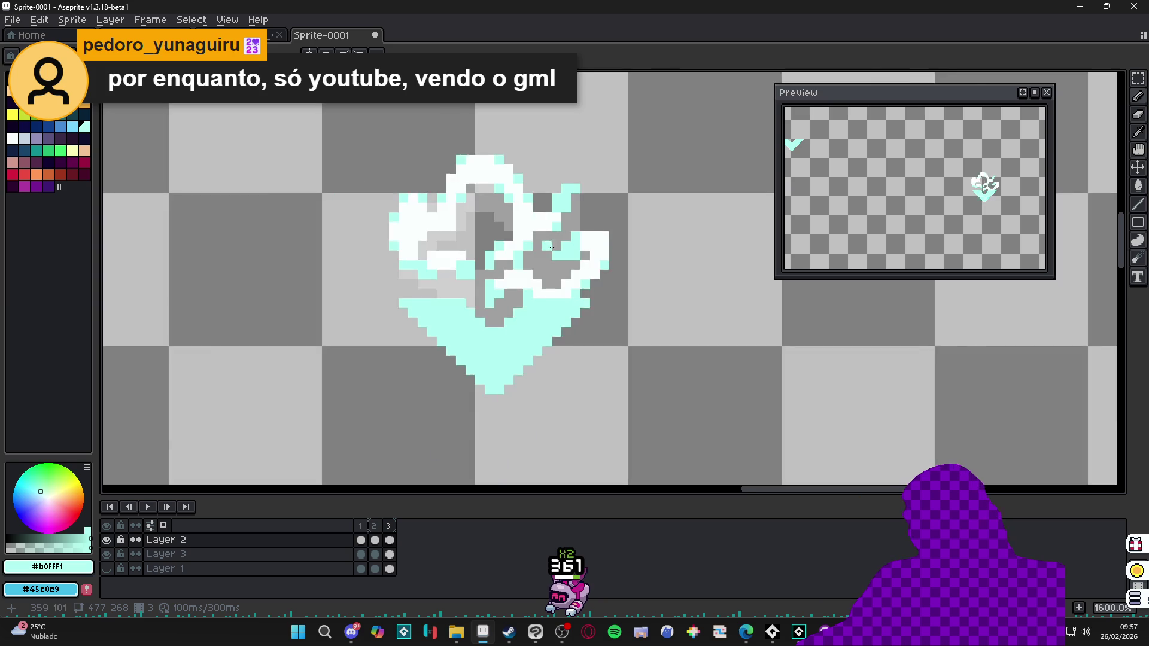
Step: Add a fourth frame copied from frame 3, erase its swirl, and select white as the colour
left_click(377, 533)
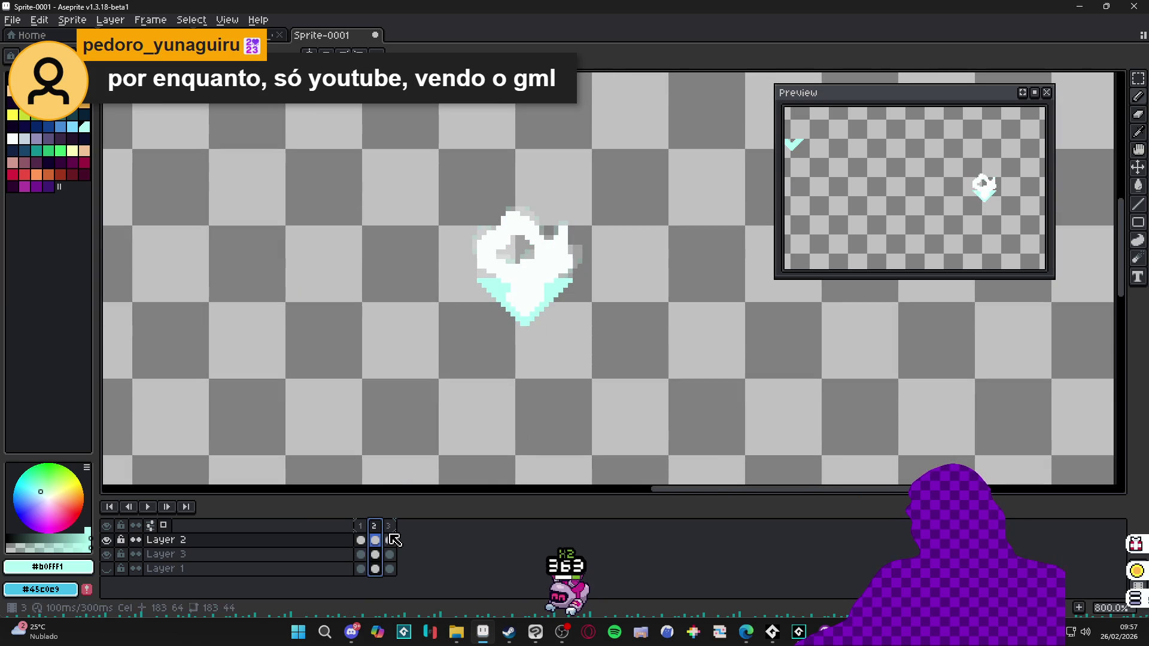
left_click(391, 540)
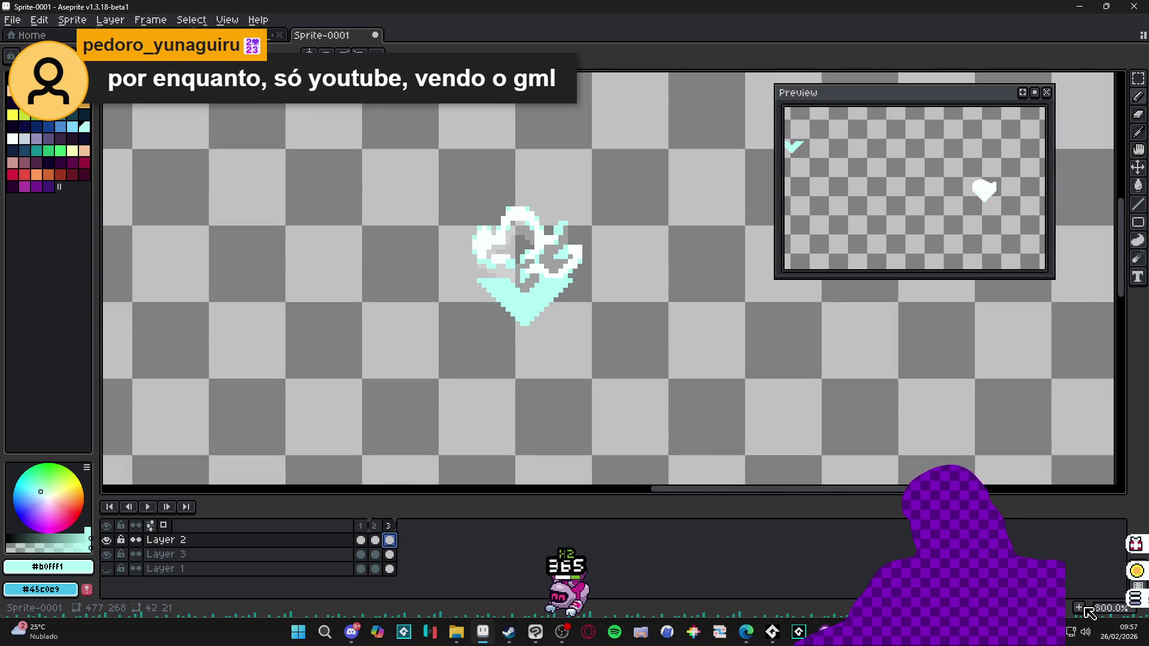
key("alt+n")
scroll(496, 285, "up", 3)
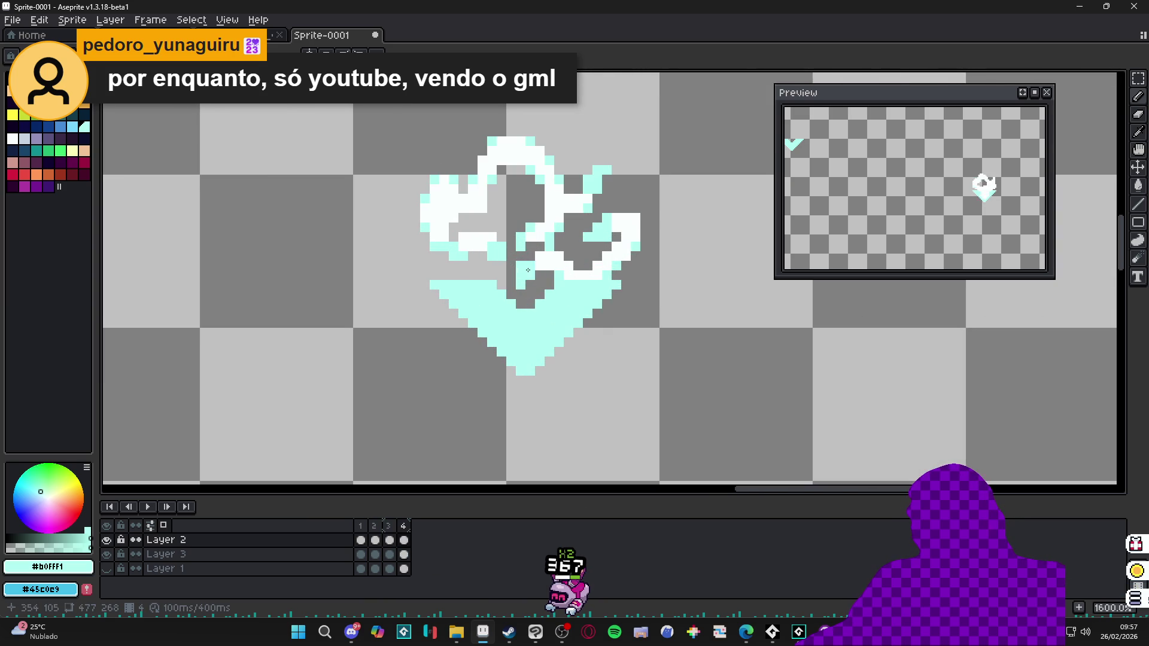
mouse_move(618, 263)
left_mouse_down()
mouse_move(578, 266)
mouse_move(558, 199)
mouse_move(489, 157)
left_mouse_up()
key("b")
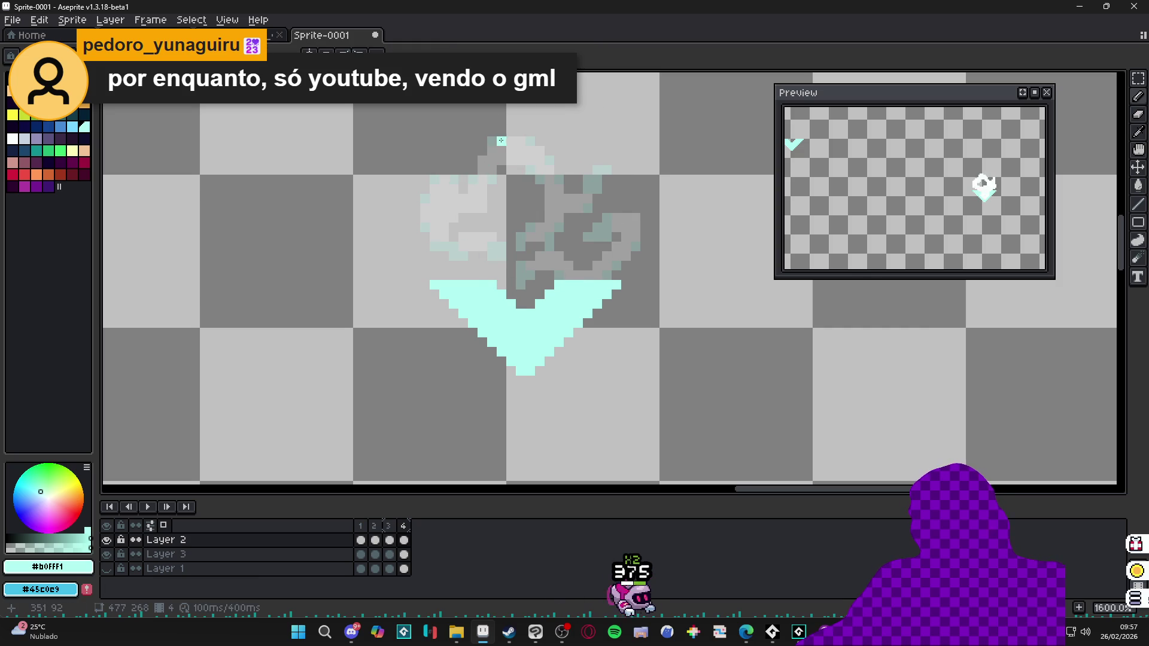
left_click(12, 138)
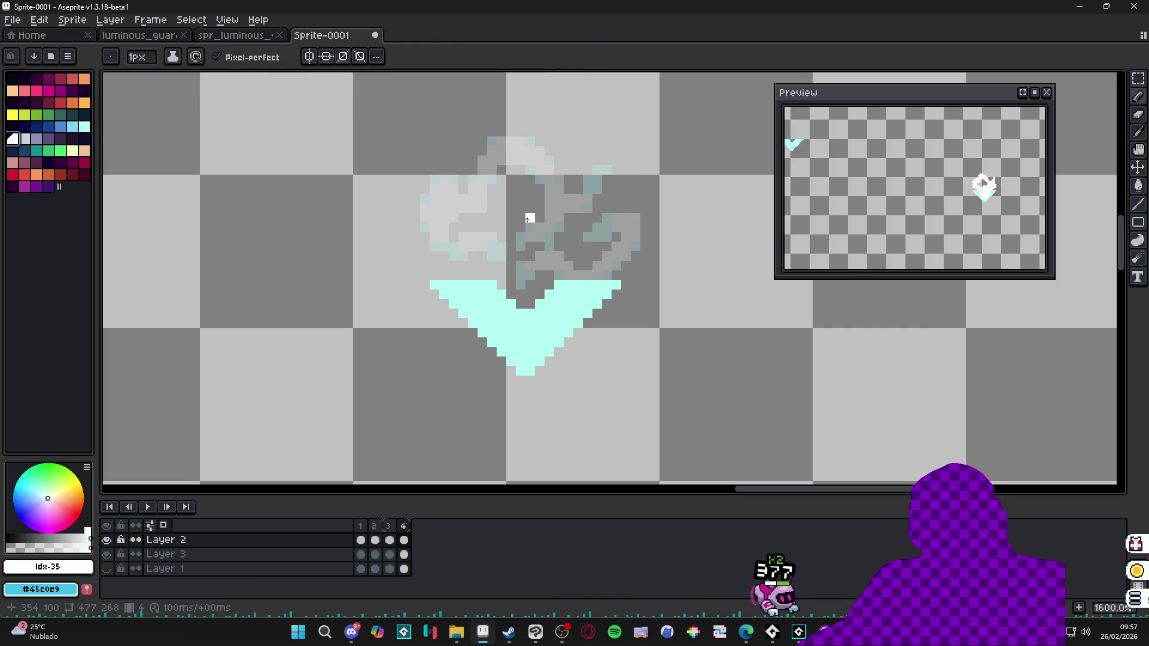
Step: Trace a thin white line over the faded swirl's top and upper-right curl on frame 4
scroll(510, 147, "up", 1)
mouse_move(495, 131)
left_mouse_down()
mouse_move(509, 145)
mouse_move(474, 163)
mouse_move(477, 180)
left_mouse_up()
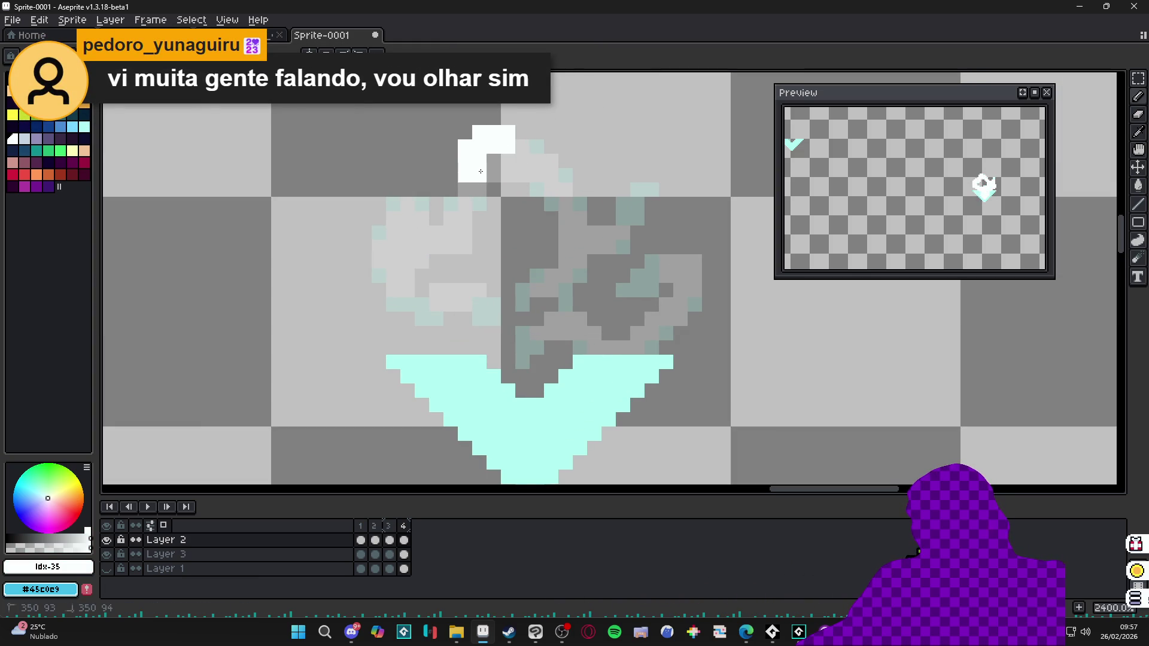
left_click_drag(531, 135, 522, 147)
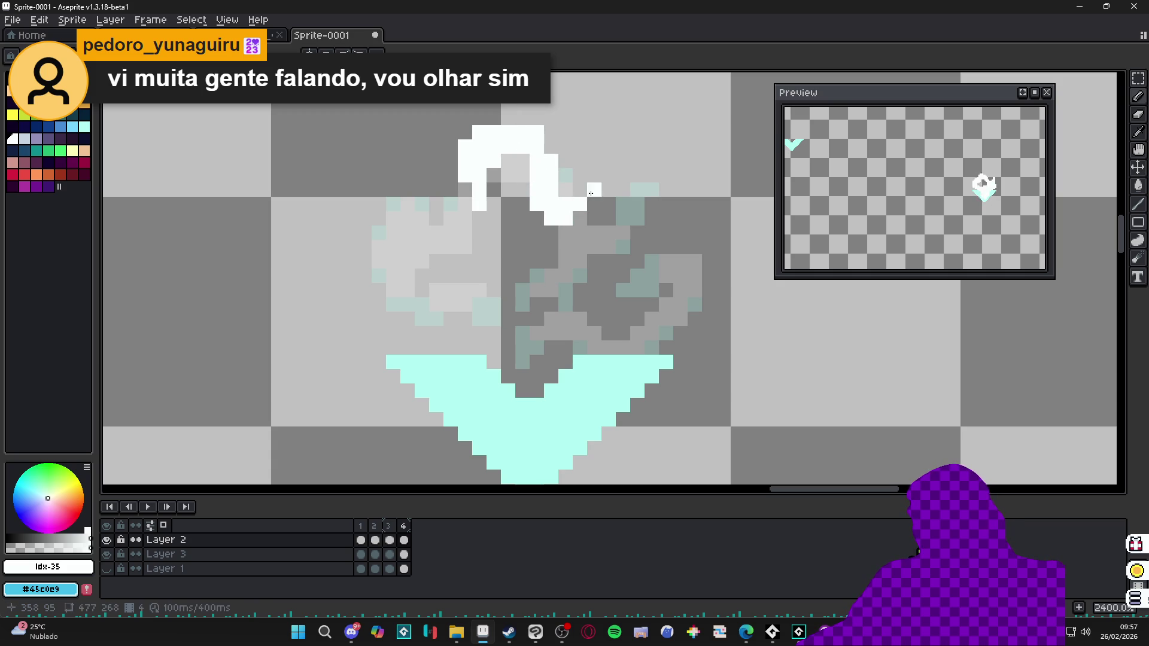
key("e")
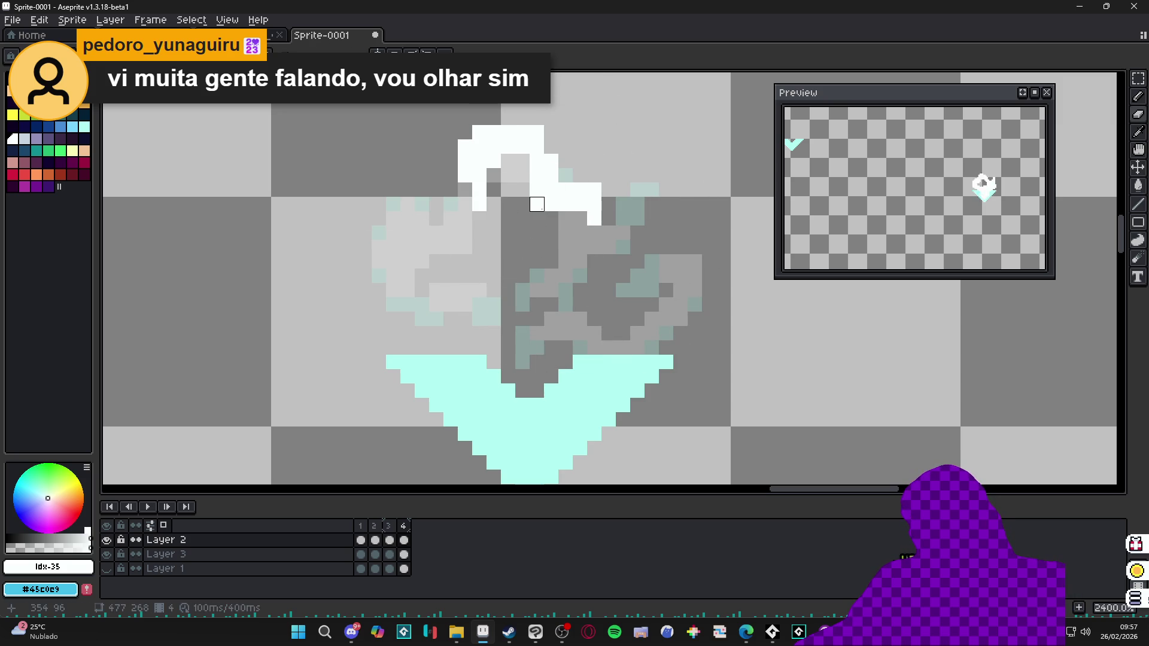
left_click_drag(609, 218, 537, 262)
left_click(632, 190)
left_click(623, 175)
left_click(652, 190)
left_click(652, 175)
left_click(609, 190)
left_click(608, 203)
left_click_drag(538, 255, 541, 249)
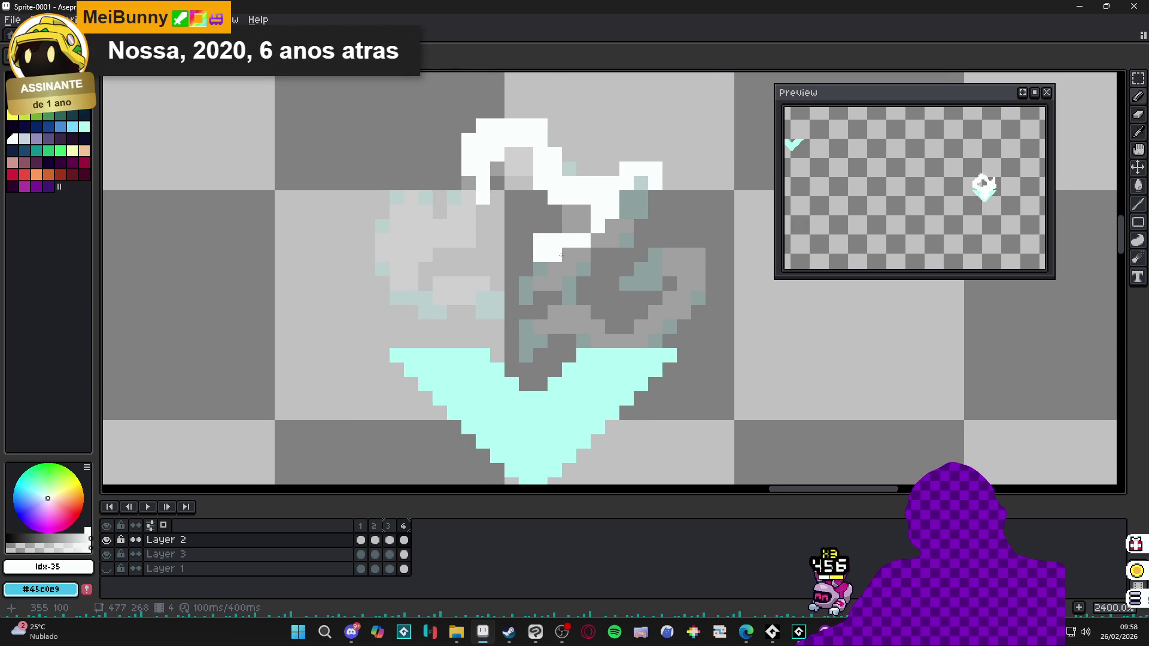
Step: Extend the white line across the swirl's top left and down its left side
left_click(581, 280)
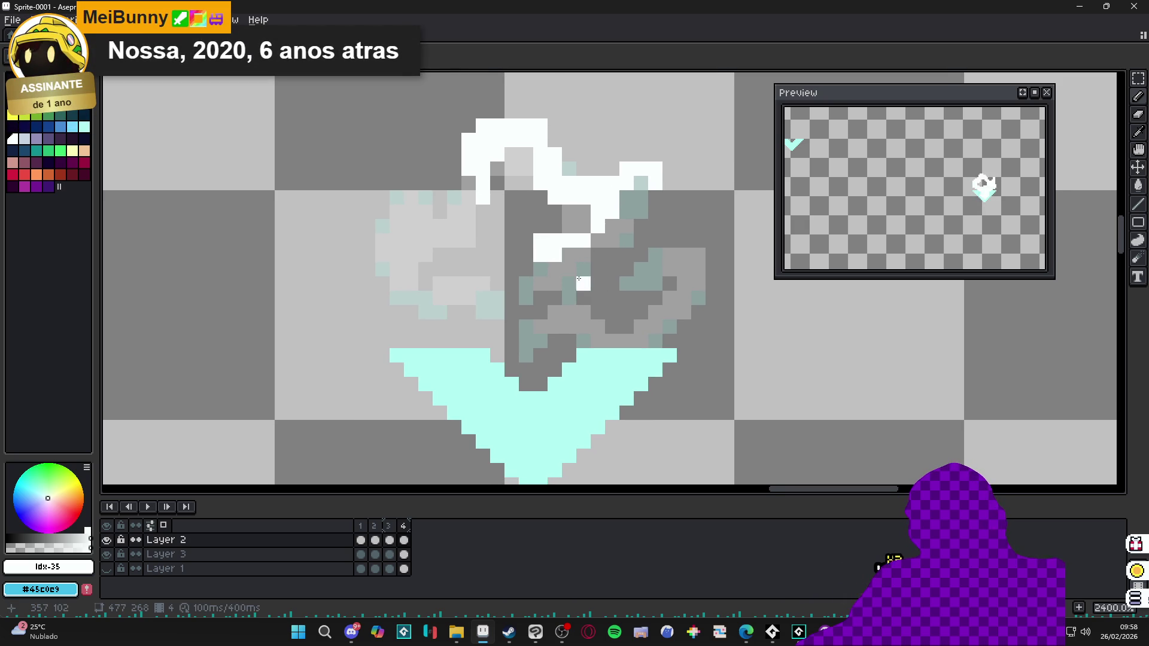
mouse_move(411, 184)
left_mouse_down()
mouse_move(397, 183)
mouse_move(425, 183)
mouse_move(389, 193)
left_mouse_up()
left_click(411, 168)
left_click(397, 198)
mouse_move(359, 225)
left_mouse_down()
mouse_move(355, 257)
mouse_move(442, 312)
left_mouse_up()
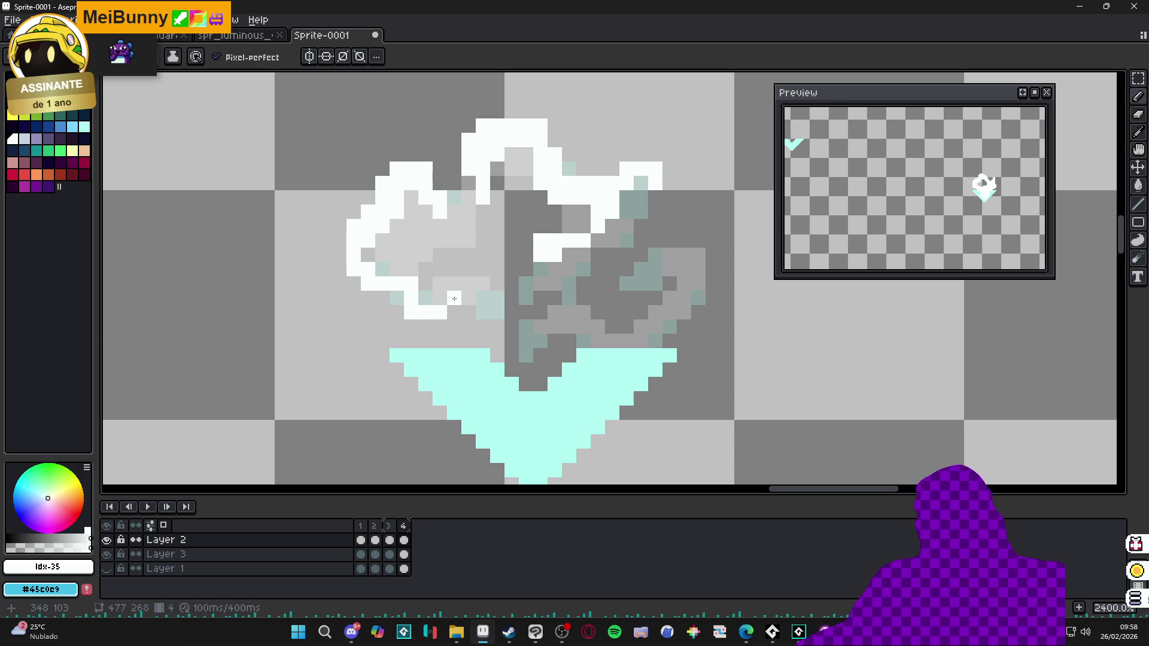
Step: Continue the white line along the lower left, fixing stray pixels with the Eraser
left_click(463, 293)
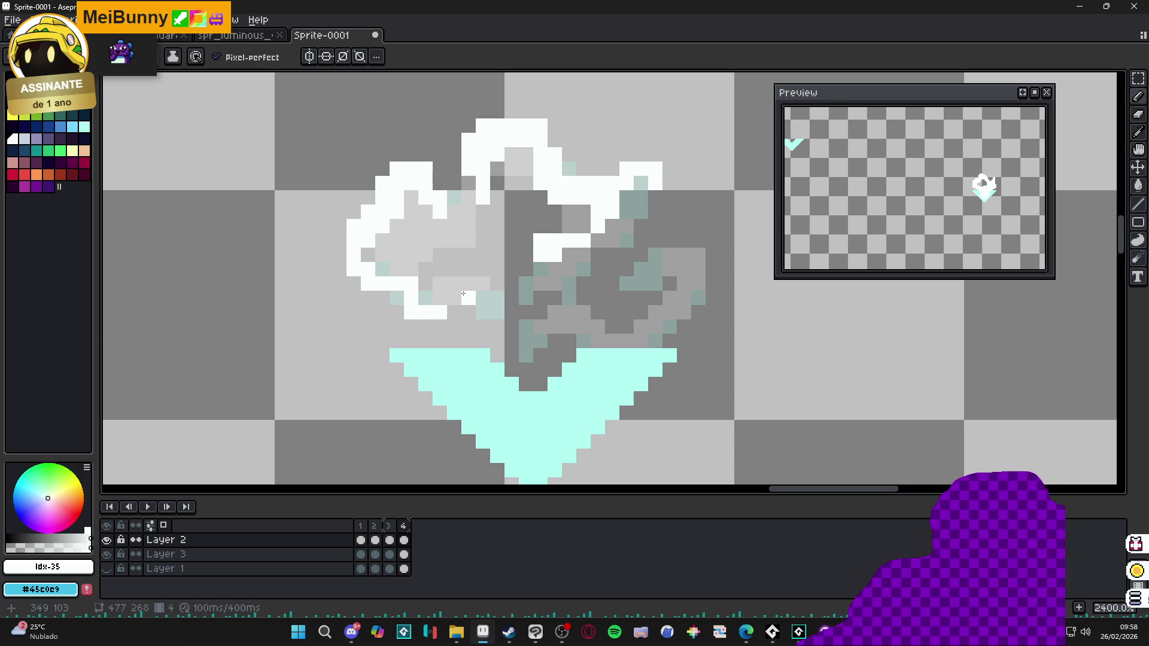
left_click_drag(464, 294, 455, 289)
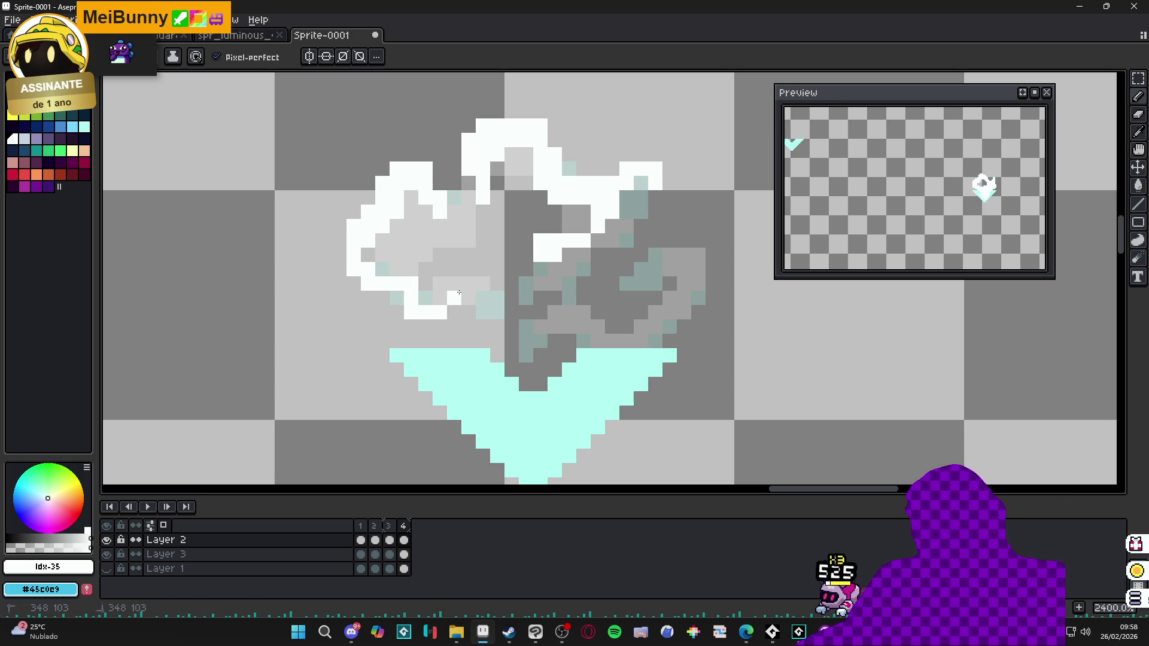
mouse_move(454, 289)
left_mouse_down()
mouse_move(447, 283)
mouse_move(483, 308)
mouse_move(454, 298)
left_mouse_up()
key("e")
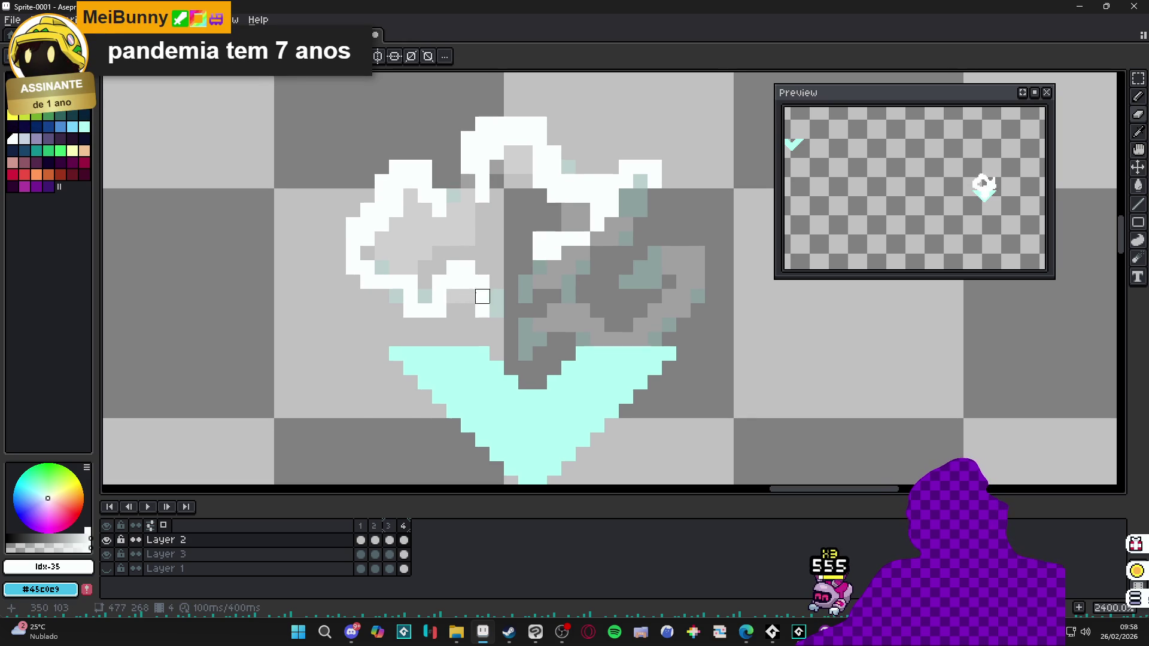
key("b")
left_click(496, 310)
left_click(497, 296)
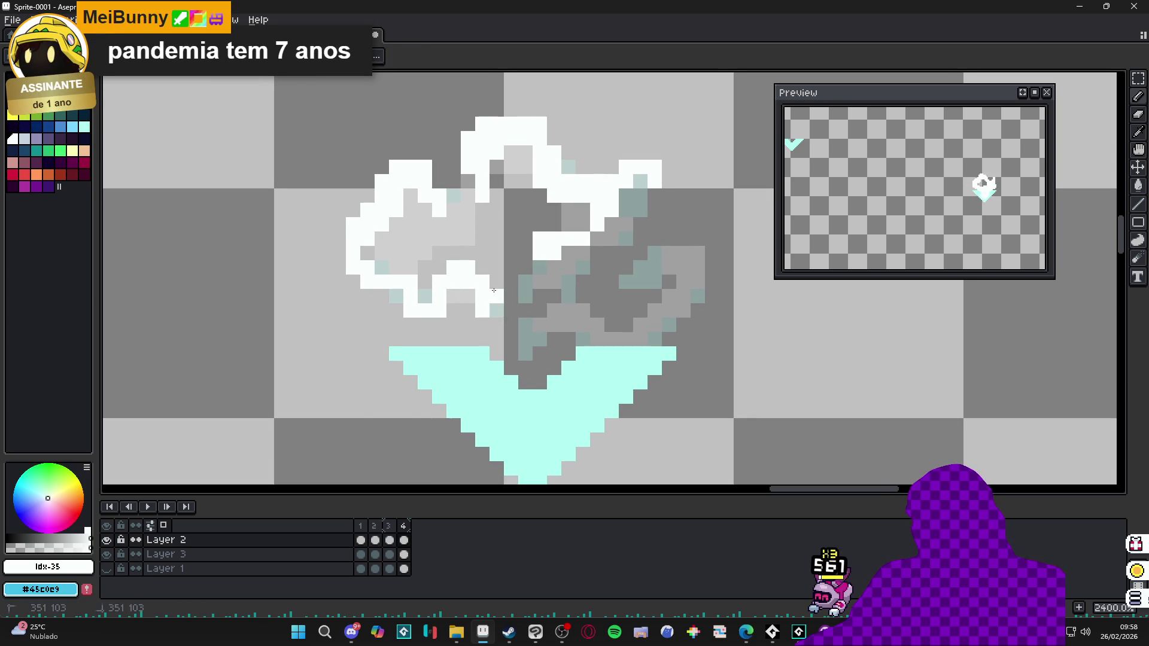
scroll(465, 306, "up", 2)
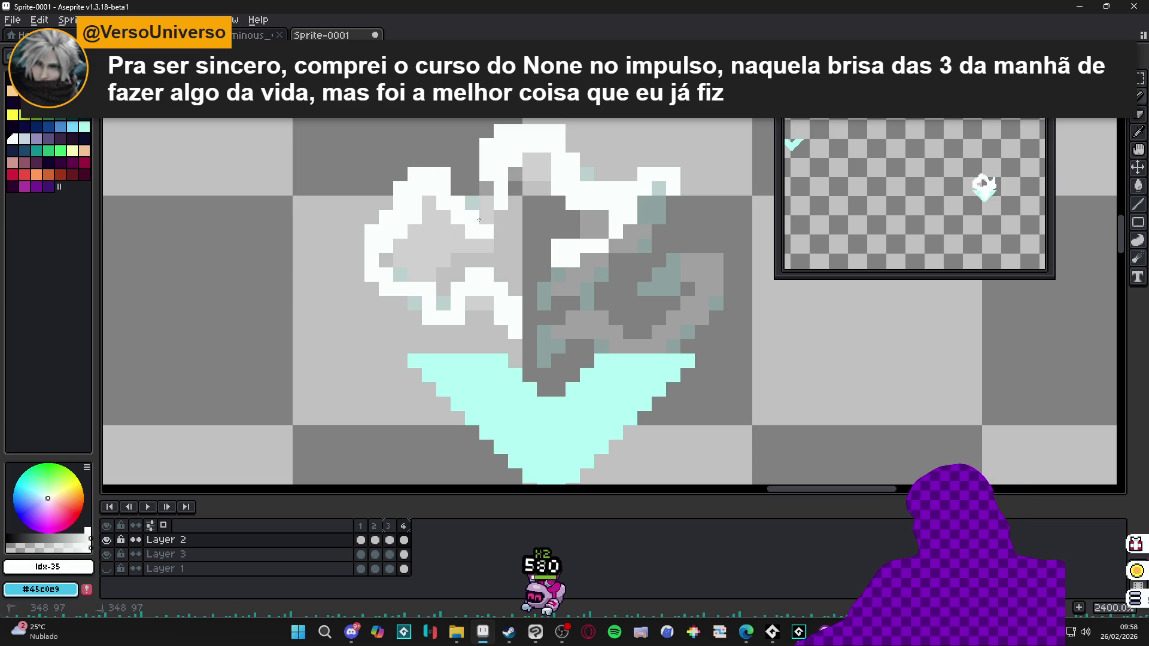
Step: Close the white outline around the swirl's right side and lower inner curls
key("e")
left_click_drag(702, 246, 701, 237)
mouse_move(658, 274)
left_mouse_down()
mouse_move(731, 246)
mouse_move(731, 293)
mouse_move(665, 304)
mouse_move(659, 319)
mouse_move(595, 300)
mouse_move(644, 332)
left_mouse_up()
left_click(616, 332)
left_click(631, 332)
left_click(616, 317)
left_click(587, 289)
left_click_drag(588, 289, 587, 303)
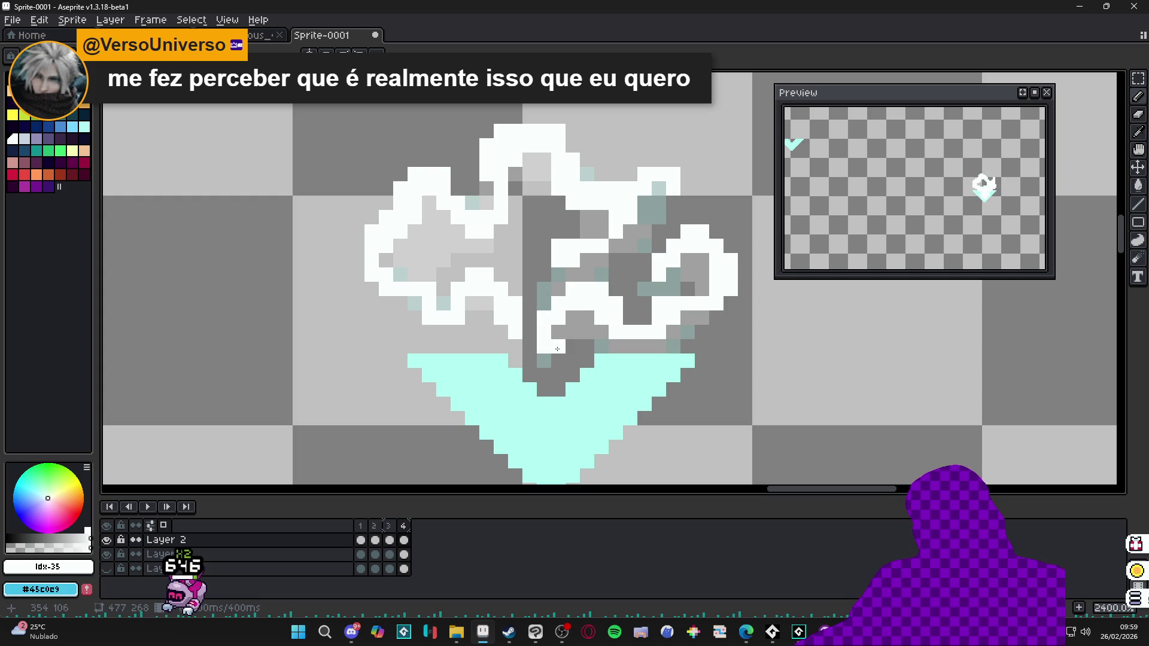
left_click(588, 318)
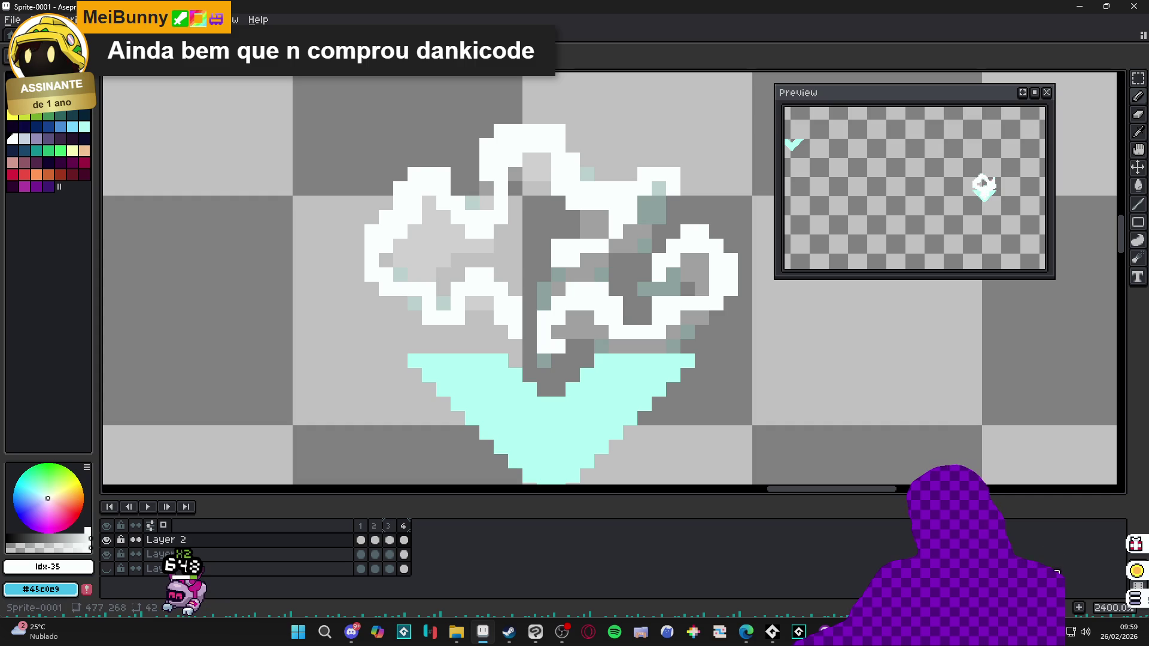
left_click(1085, 611)
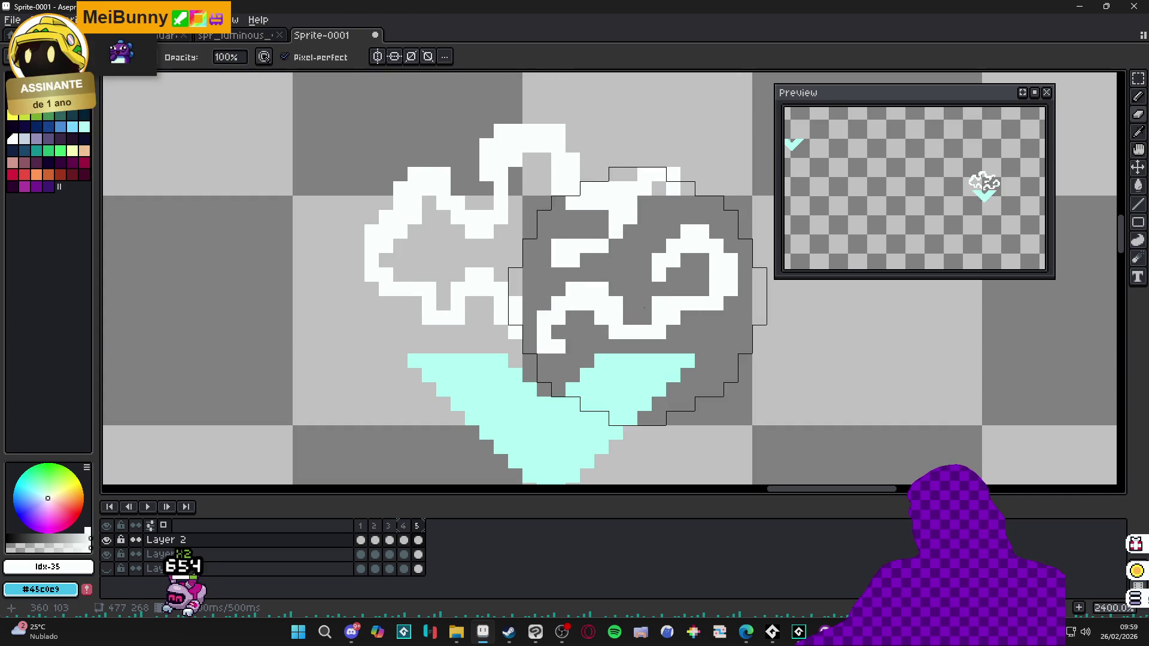
Step: Clear frame 5's copied drawing and draw a white hooked stroke across the swirl's upper left
key("Delete")
key("ctrl+d")
left_click(480, 168)
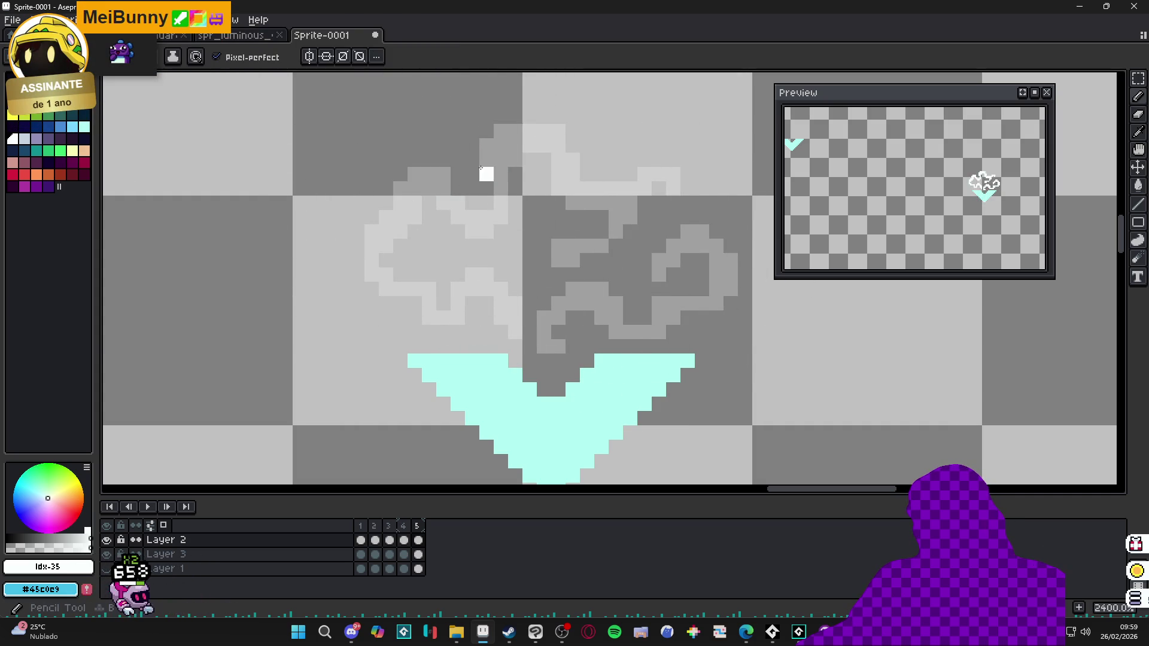
key("ctrl+z")
mouse_move(516, 131)
left_mouse_down()
mouse_move(515, 117)
mouse_move(550, 116)
mouse_move(572, 131)
mouse_move(570, 170)
left_mouse_up()
mouse_move(515, 131)
left_mouse_down()
mouse_move(501, 145)
mouse_move(501, 118)
mouse_move(487, 175)
mouse_move(520, 213)
left_mouse_up()
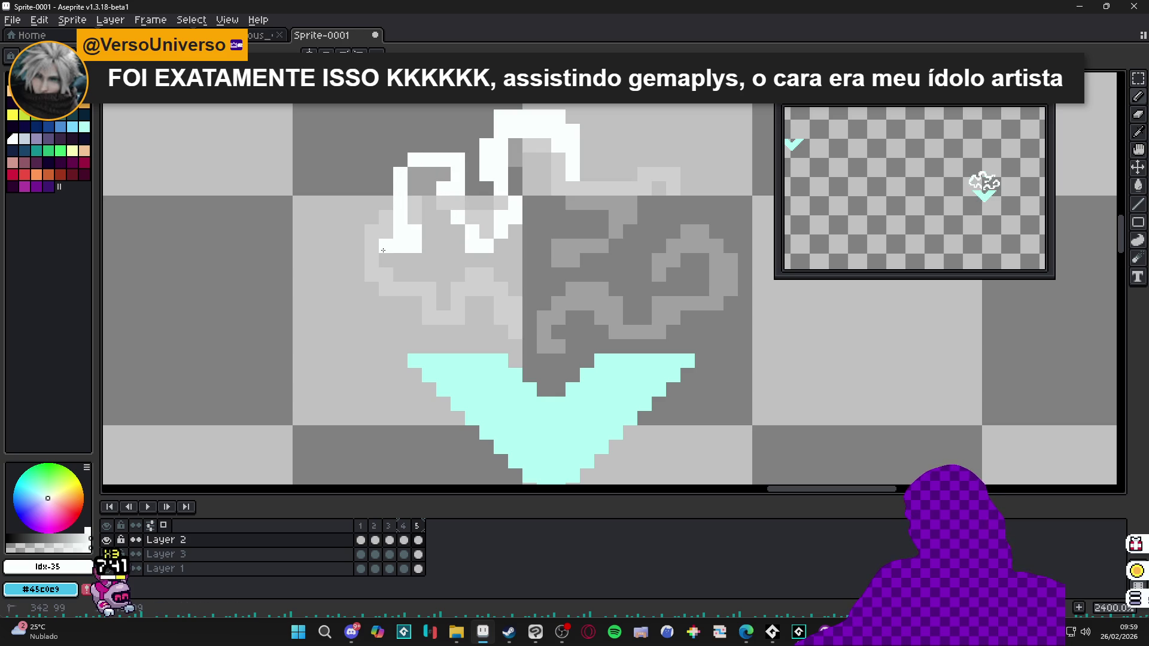
left_click_drag(383, 229, 383, 228)
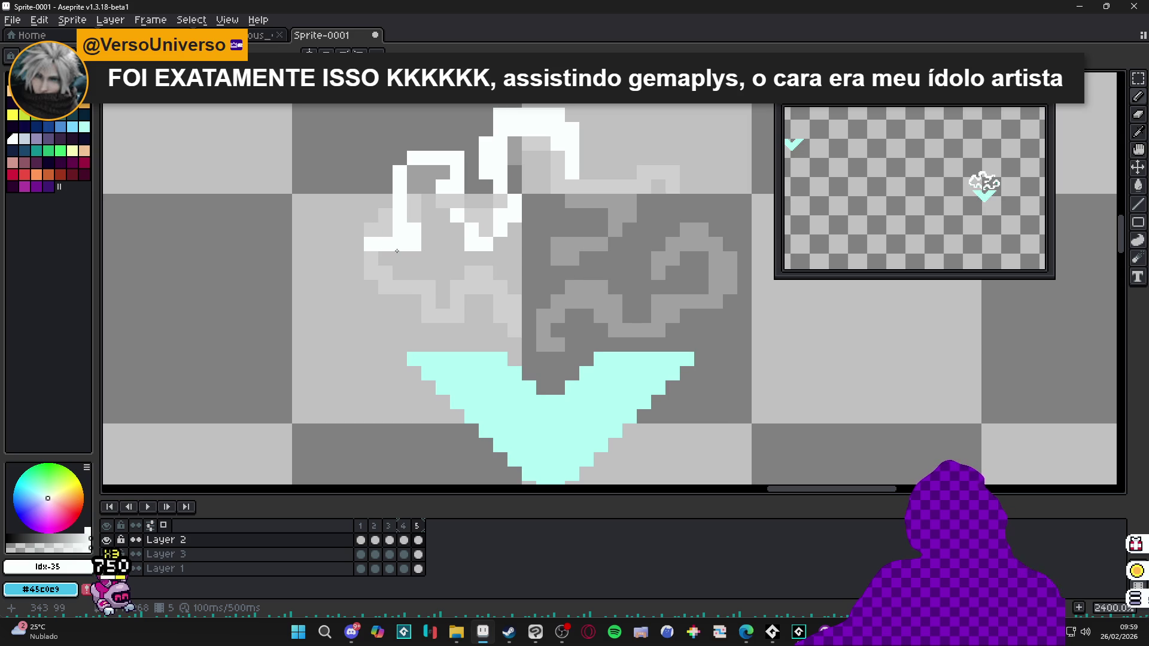
Step: With a 1 px pencil, trace white outline pixels down the smoke shape's left side
key("minus")
key("minus")
key("minus")
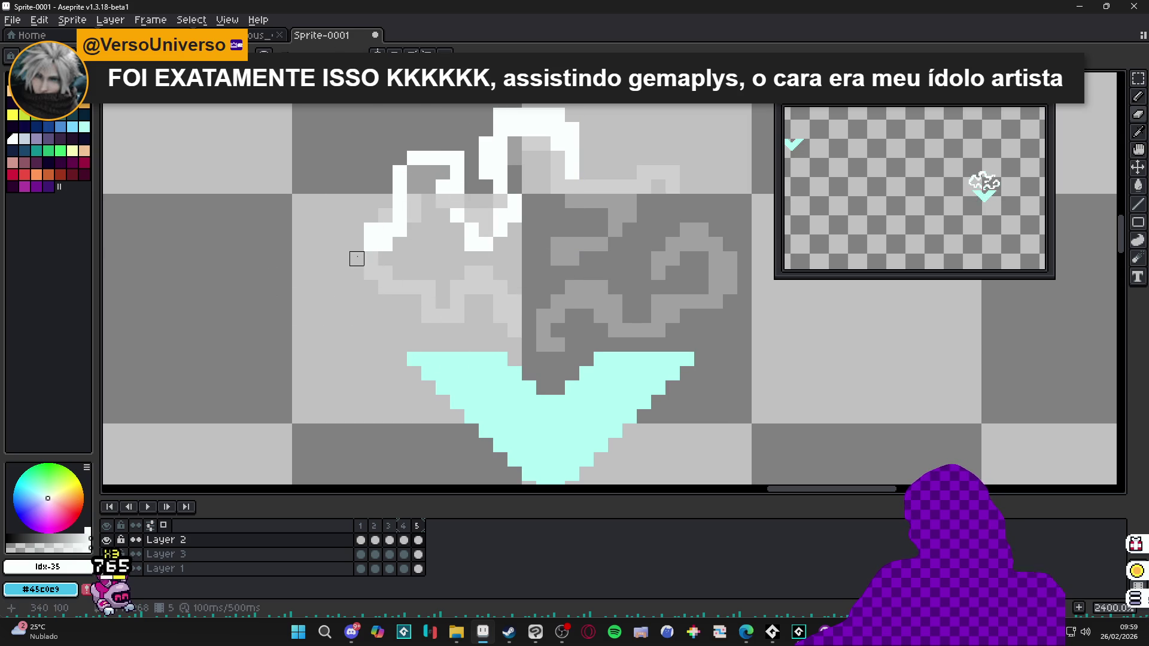
mouse_move(357, 244)
left_mouse_down()
mouse_move(357, 287)
mouse_move(386, 287)
mouse_move(368, 270)
mouse_move(429, 273)
mouse_move(413, 259)
mouse_move(400, 273)
mouse_move(436, 286)
mouse_move(471, 273)
mouse_move(479, 254)
left_mouse_up()
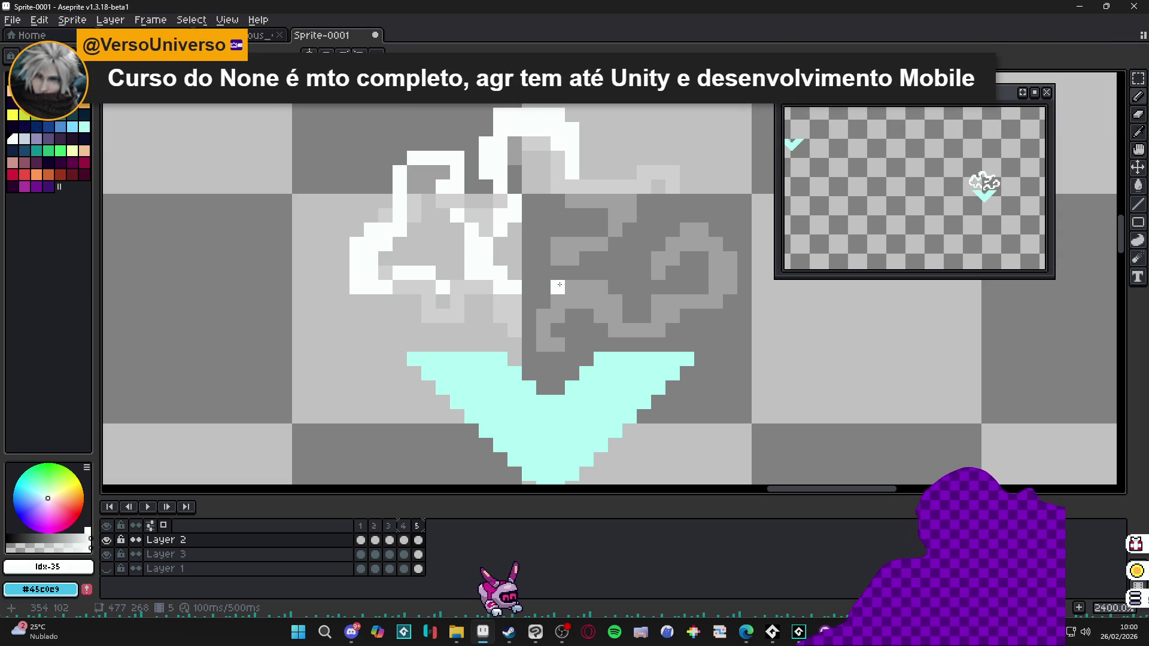
left_click_drag(997, 200, 973, 200)
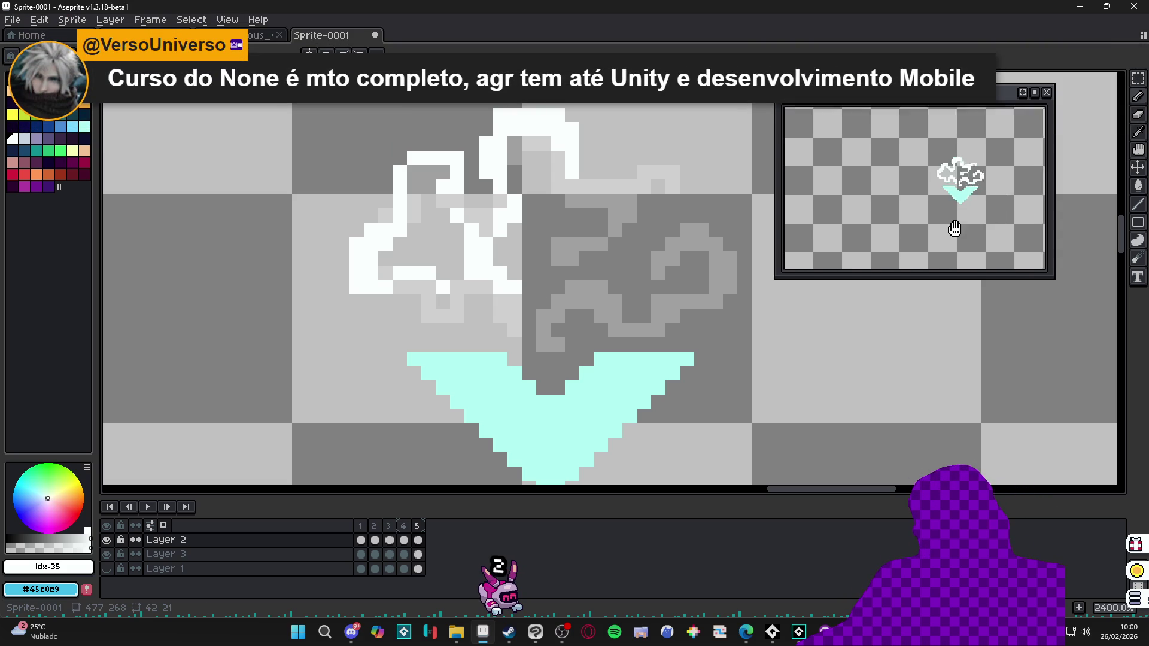
Step: Wrap the white outline around the right-hand swirls and make Layer 1's battle scene visible
mouse_move(658, 221)
left_mouse_down()
mouse_move(689, 221)
mouse_move(704, 245)
mouse_move(617, 260)
left_mouse_up()
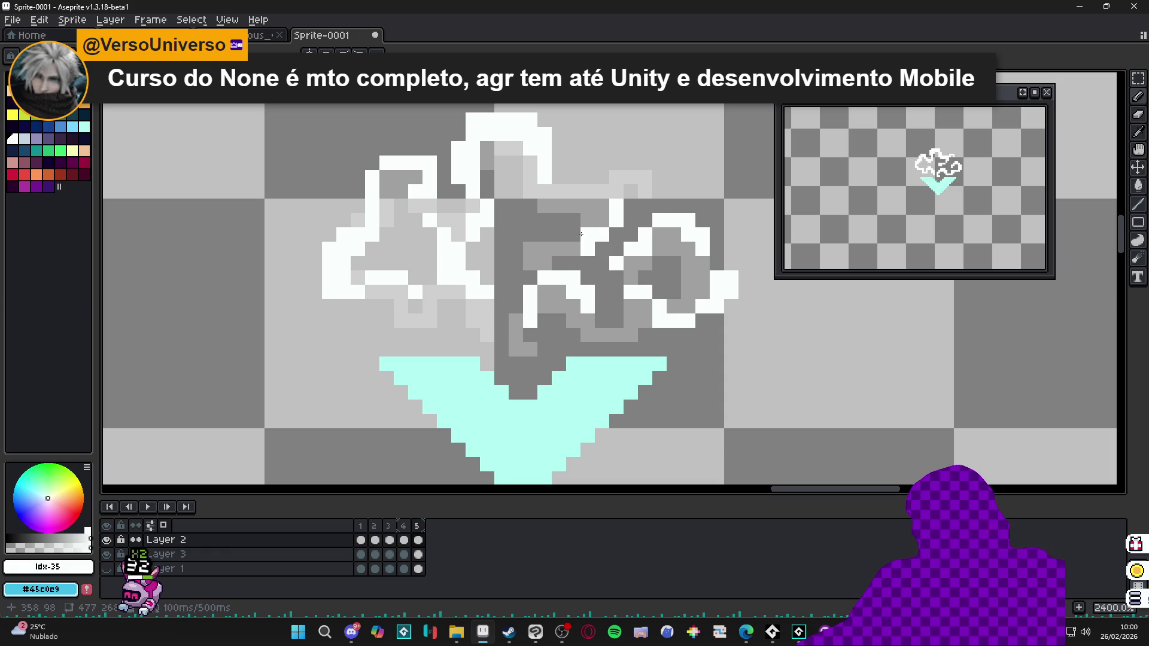
left_click(506, 271)
key("ctrl+z")
left_click(625, 163)
left_click(632, 165)
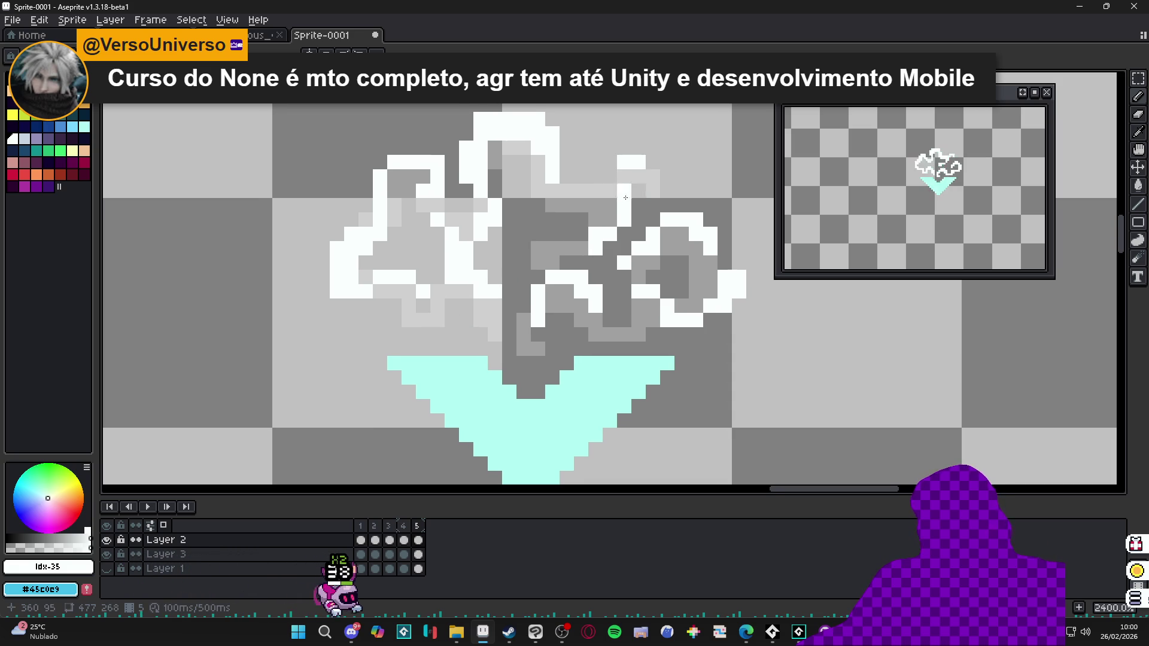
scroll(641, 182, "down", 5)
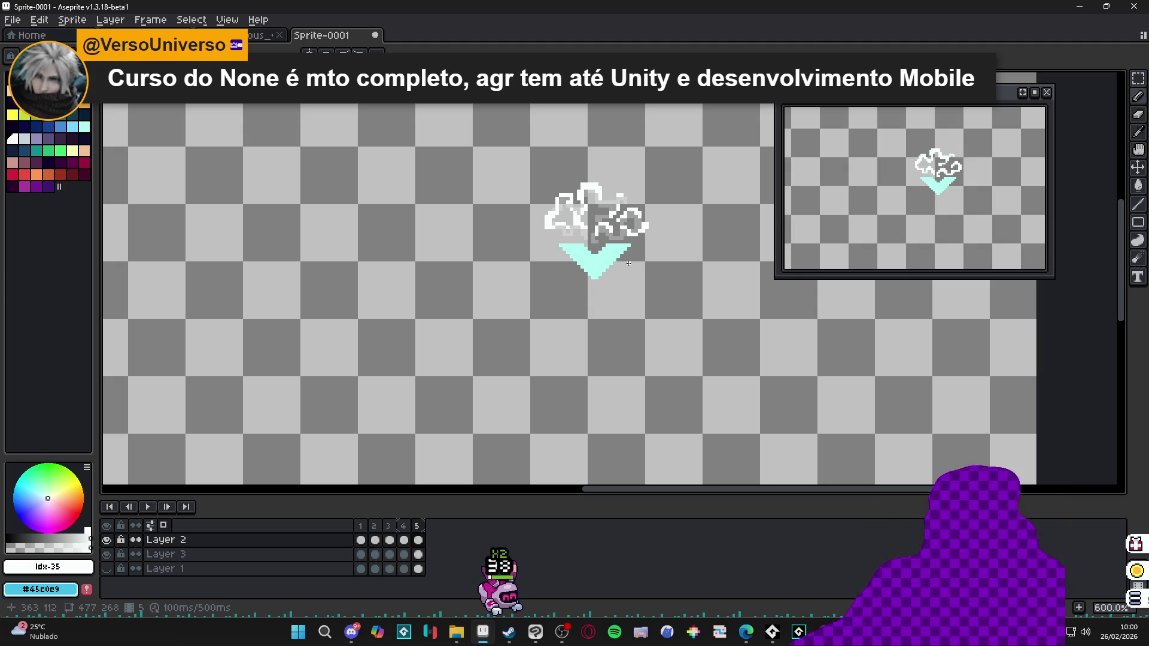
left_click(106, 568)
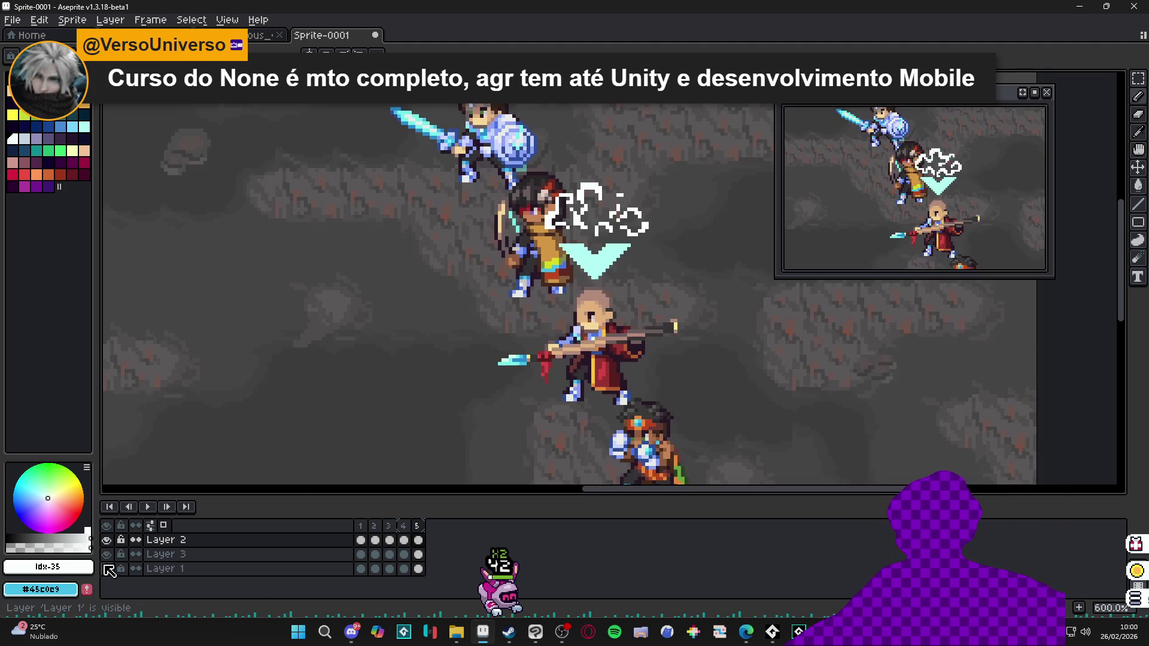
scroll(474, 275, "down", 3)
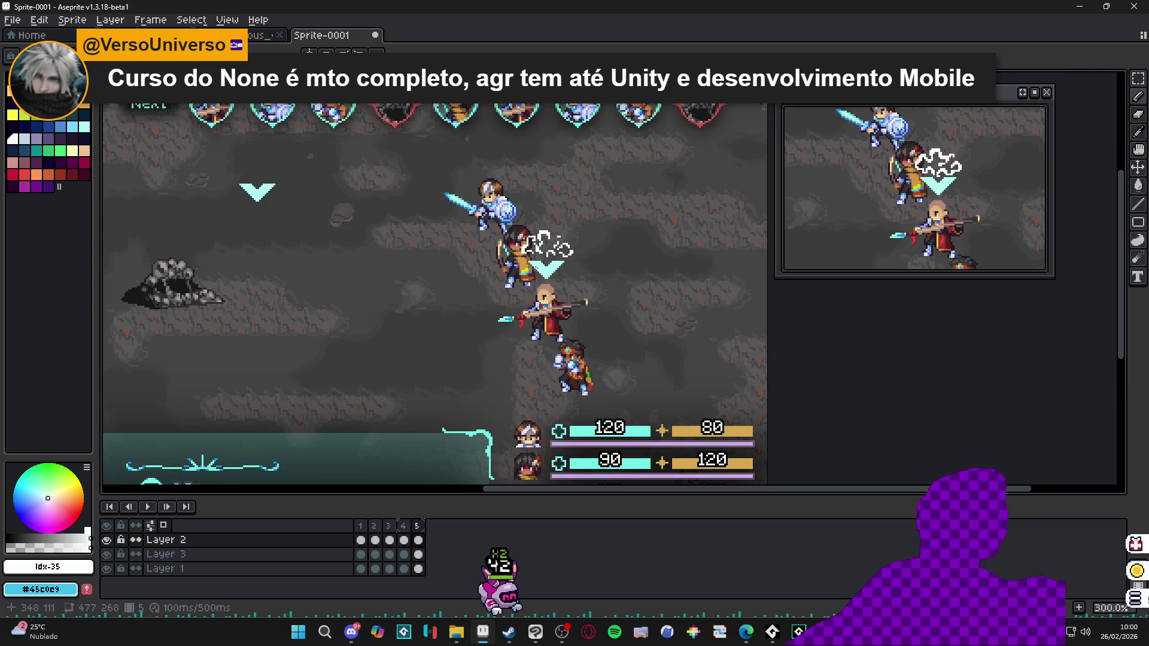
scroll(536, 267, "down", 2)
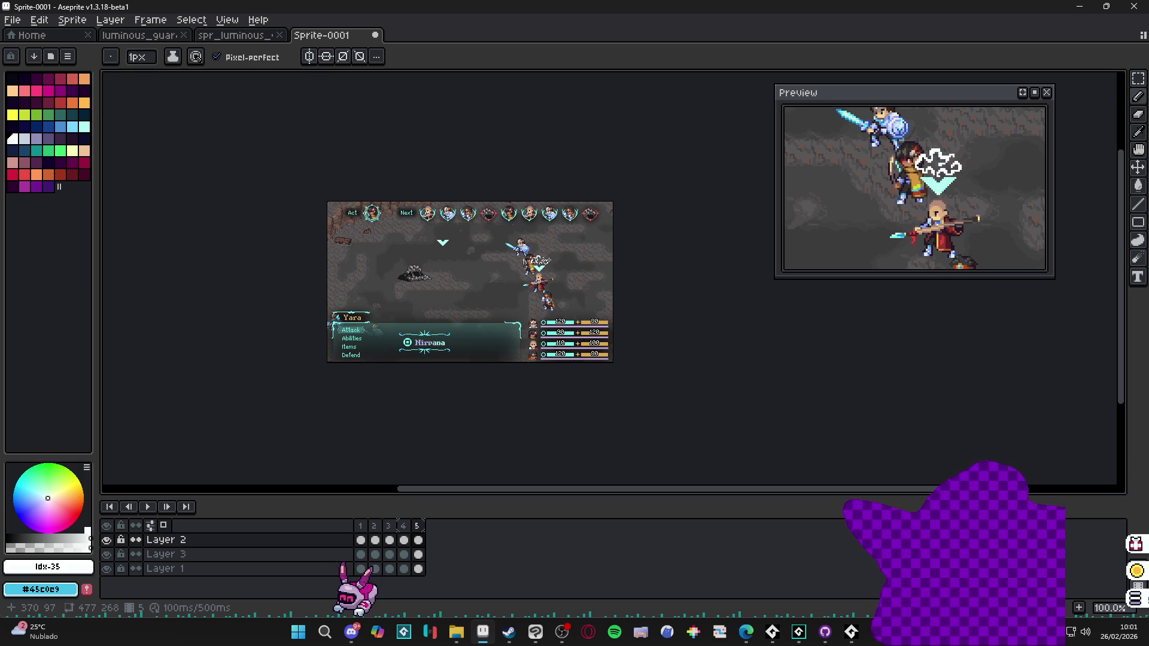
scroll(576, 277, "up", 2)
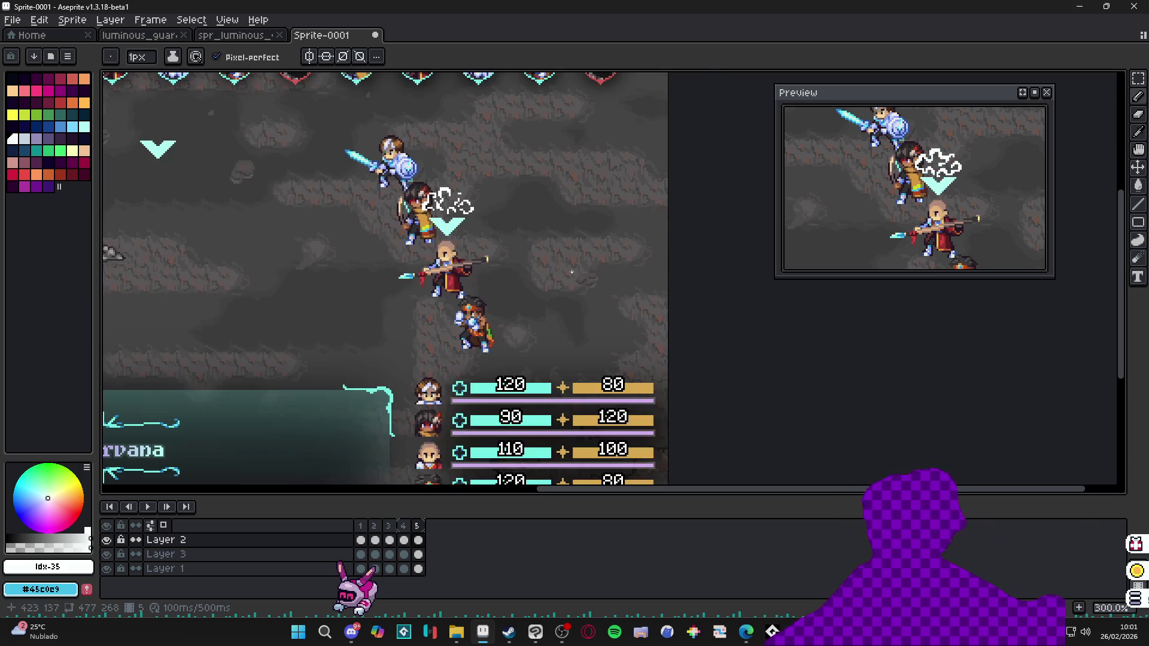
left_click_drag(422, 220, 546, 214)
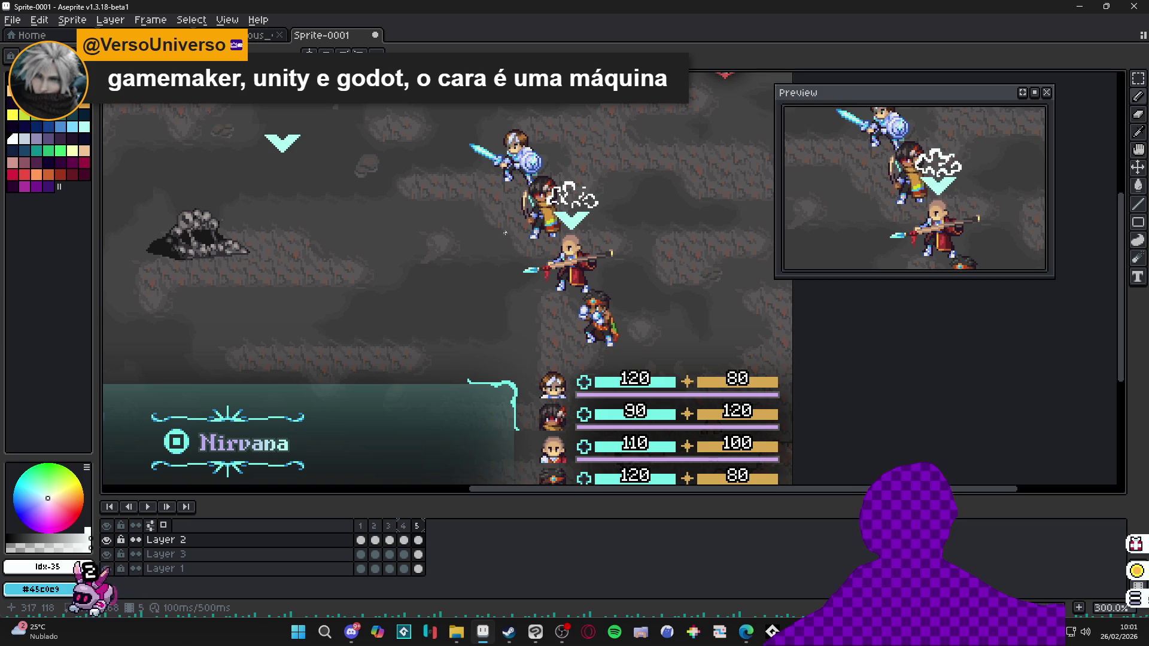
scroll(529, 230, "up", 1)
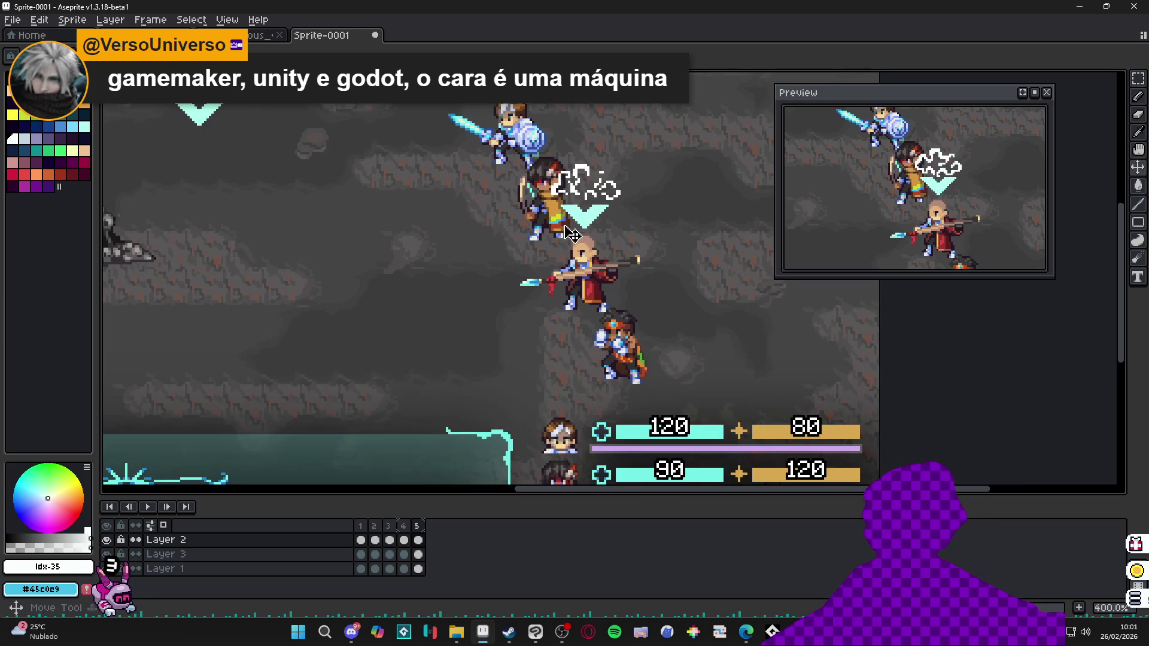
left_click(179, 554)
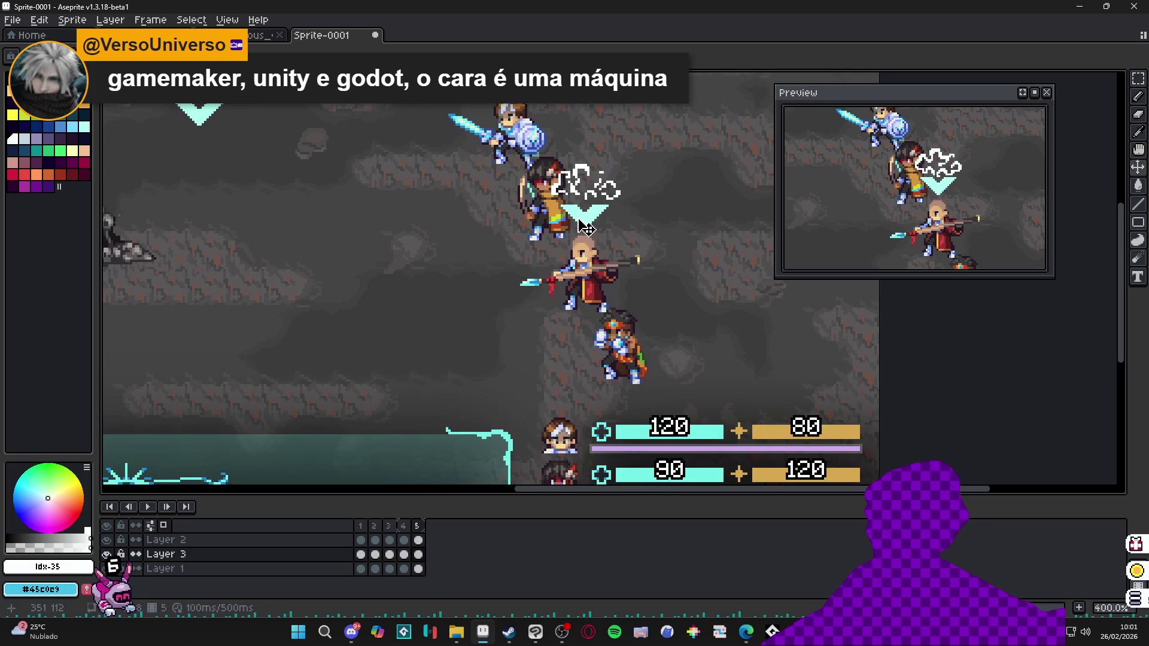
Step: Delete frames 2 through 5, leaving only frame 1 in the animation
left_click(361, 525)
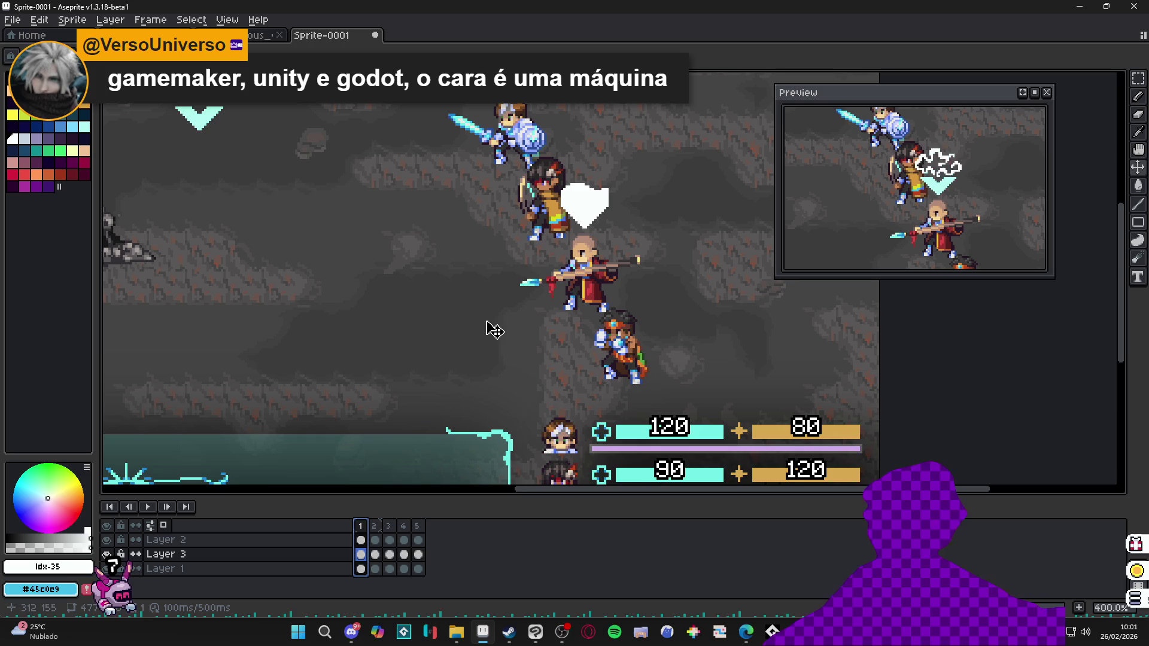
double_click(374, 525)
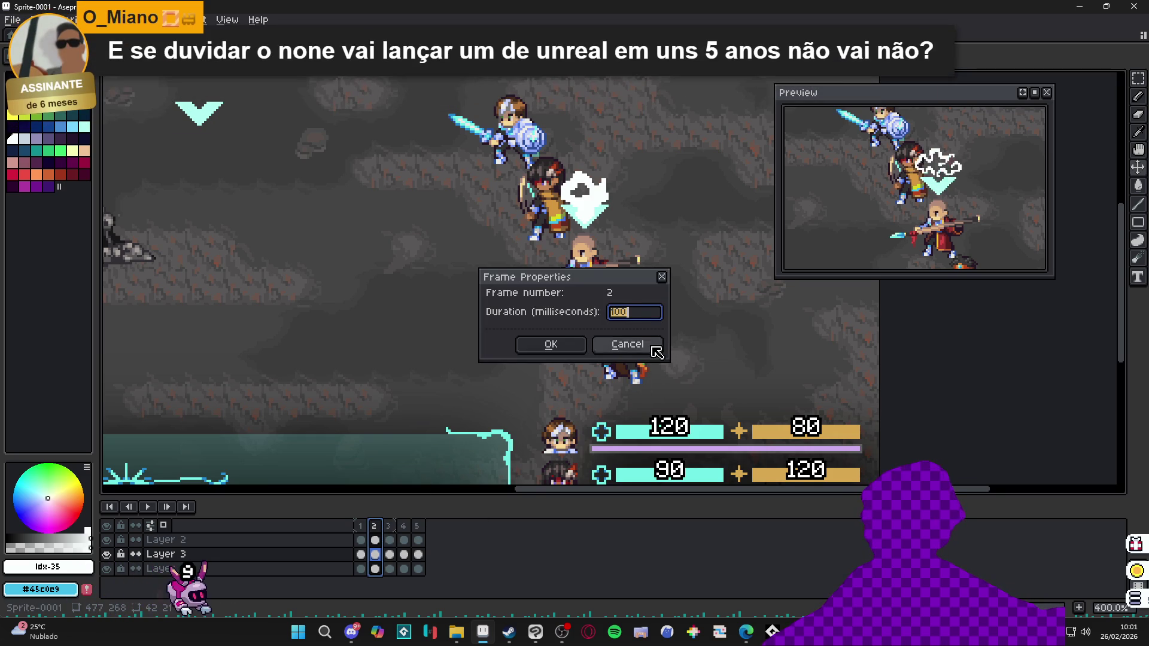
left_click(653, 347)
left_click_drag(417, 526, 378, 530)
key("Delete")
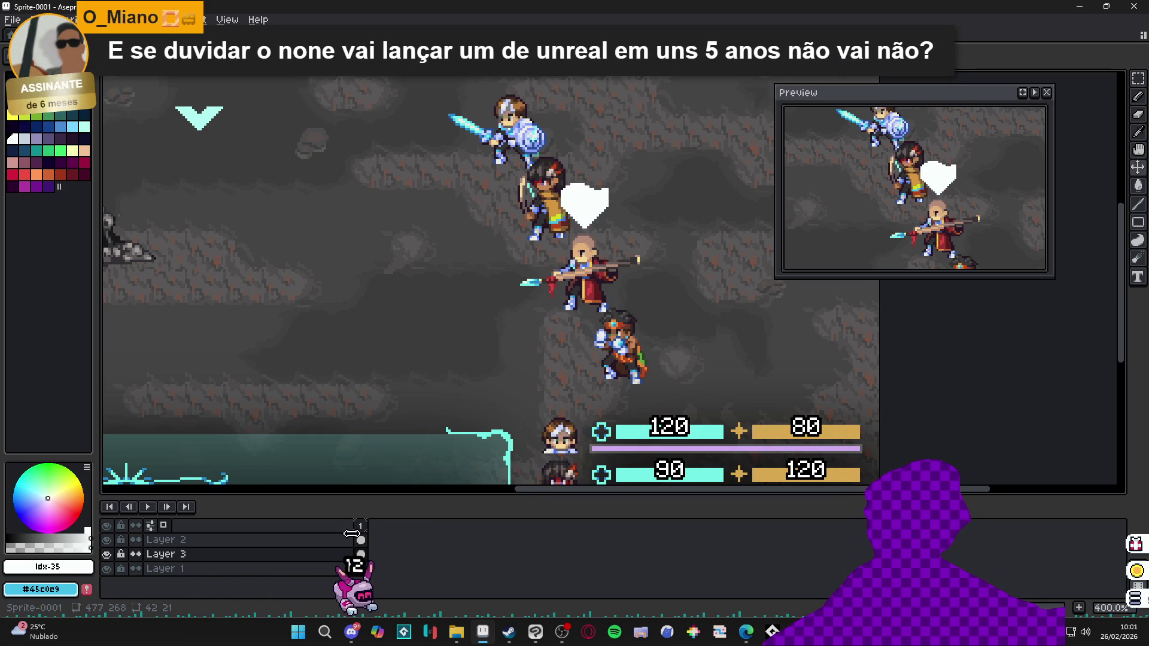
Step: Start saving the sprite, then cancel the save dialog
scroll(560, 180, "up", 2)
scroll(559, 180, "up", 1)
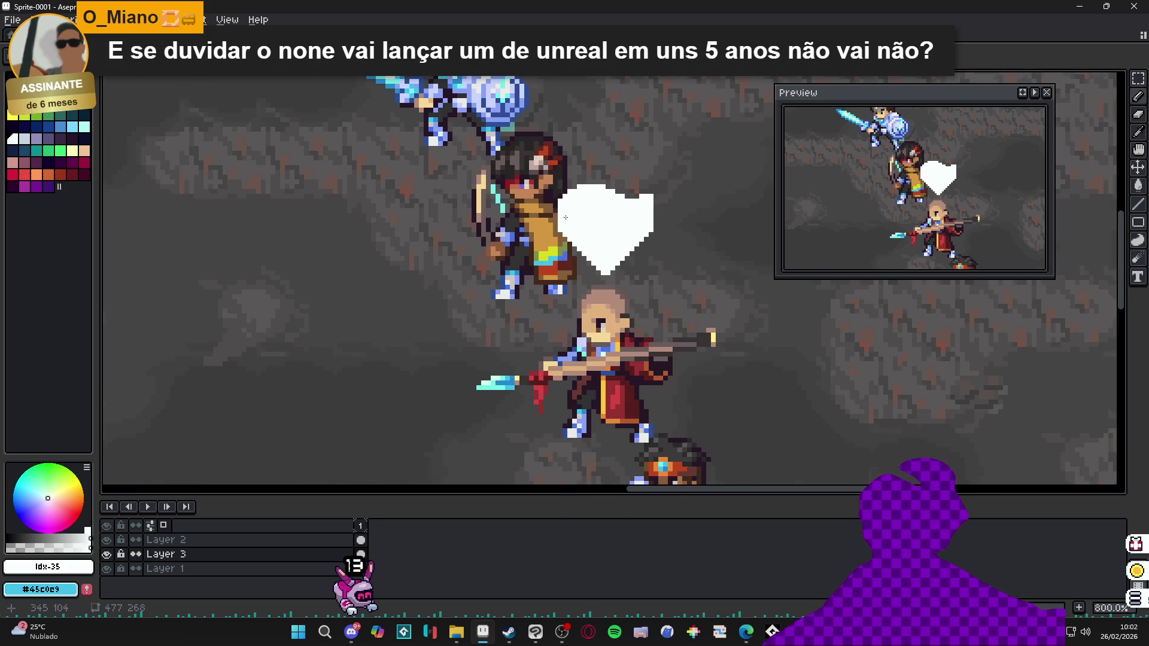
scroll(565, 215, "up", 1)
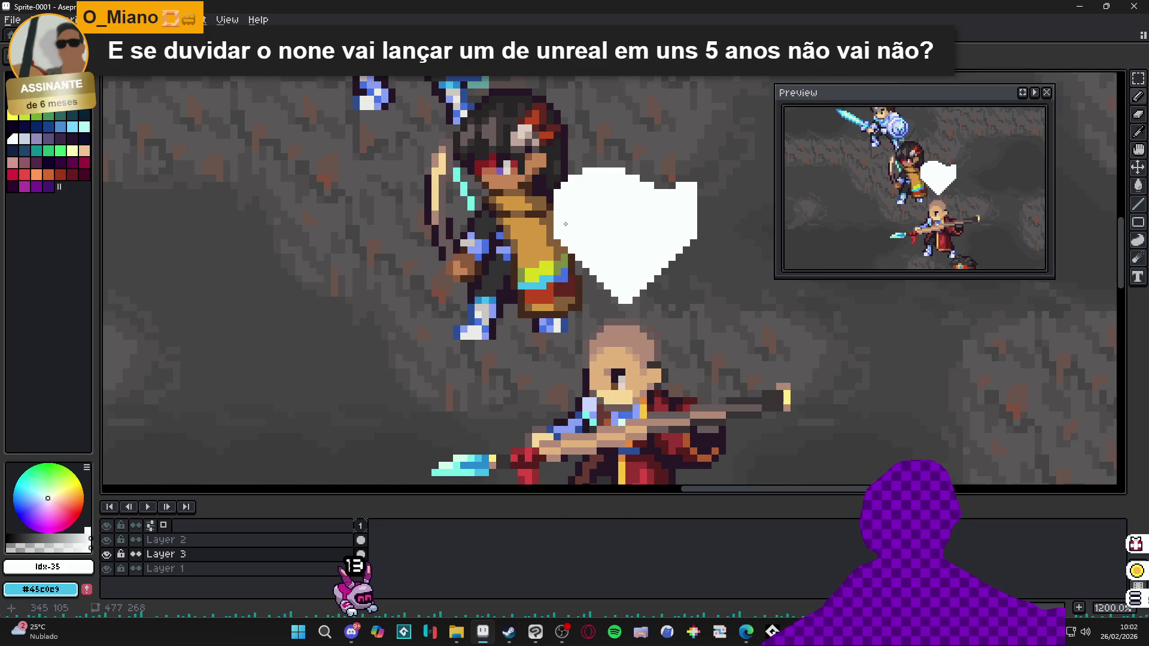
scroll(566, 224, "down", 1)
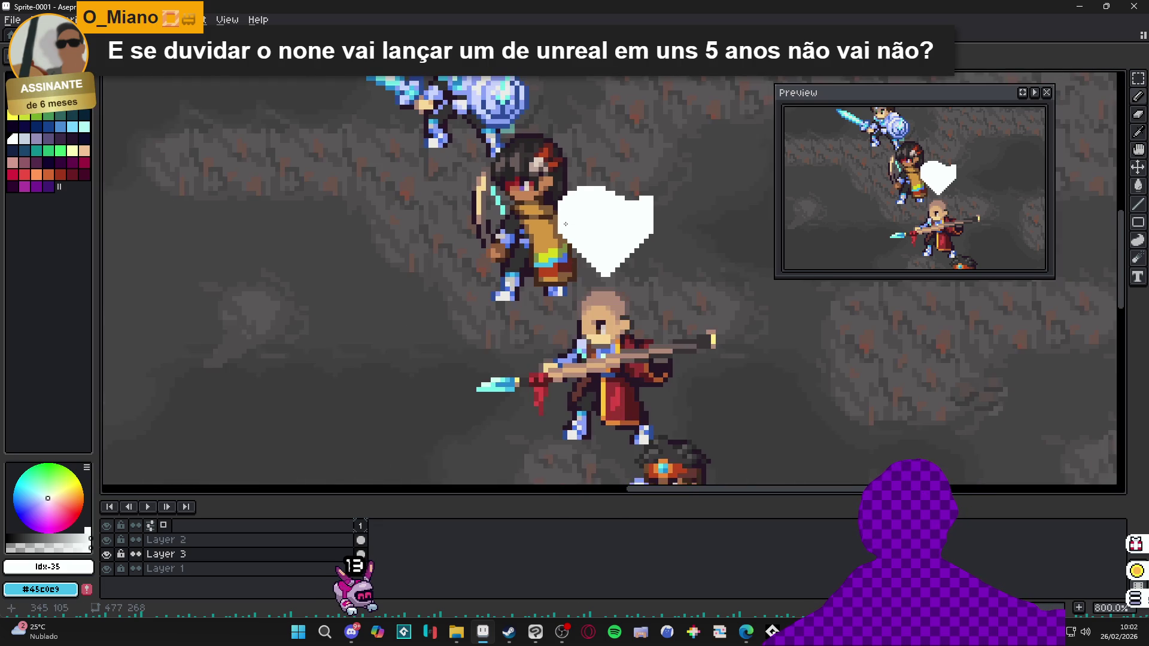
key("ctrl+s")
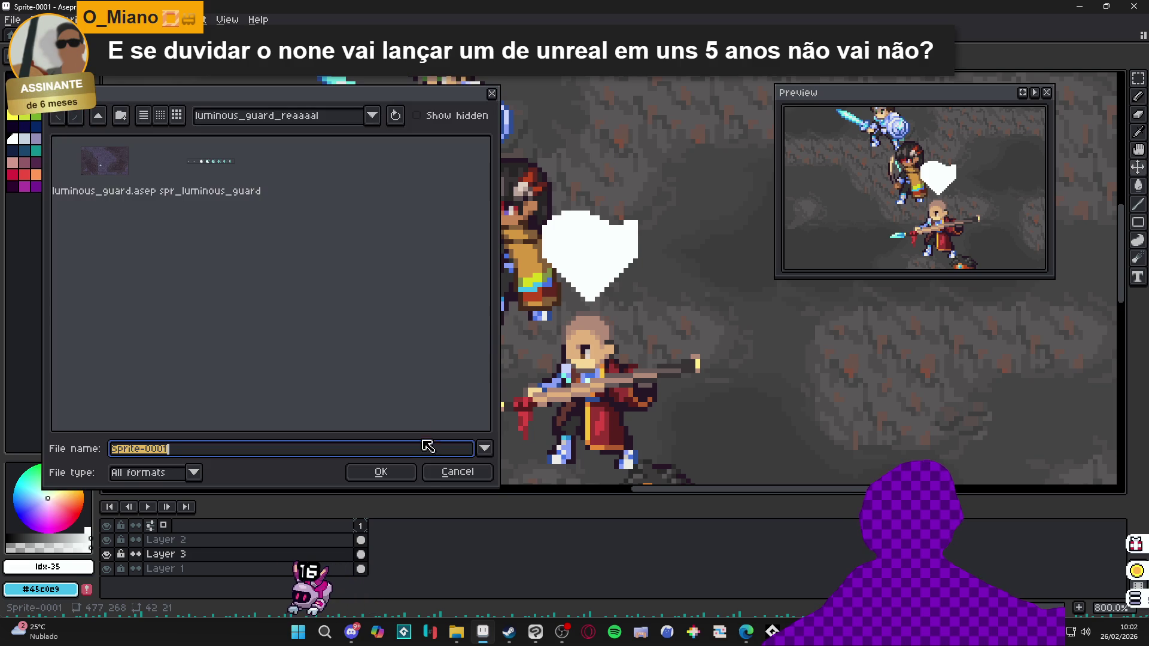
left_click(455, 472)
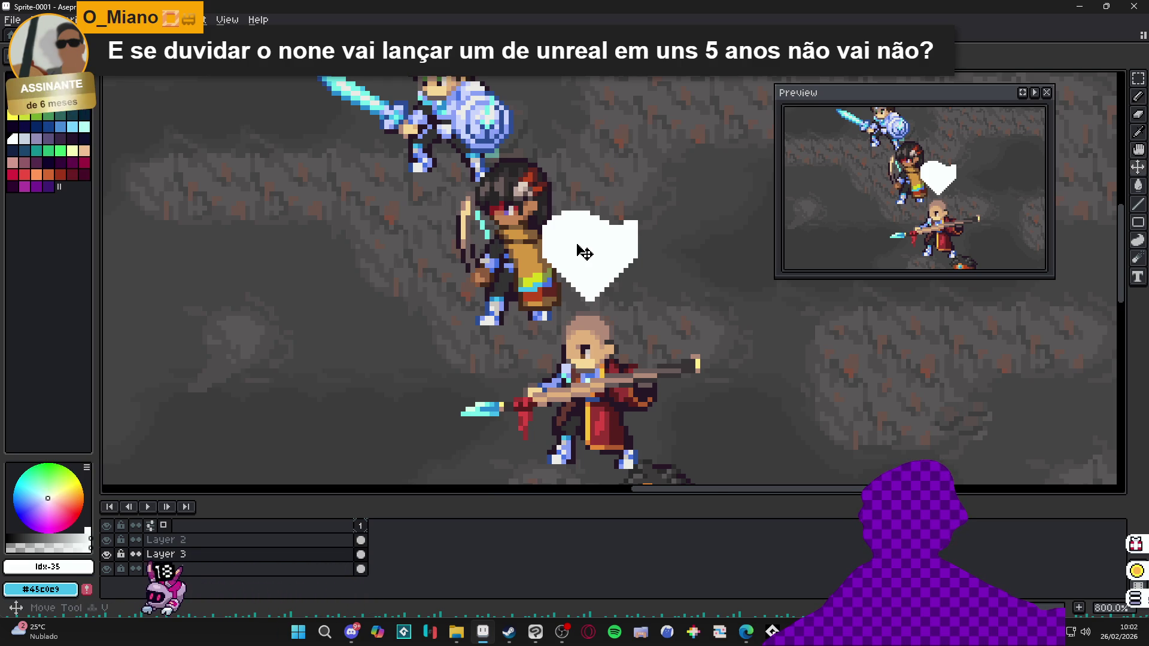
Step: Pick the heart's white and draw two vertical lines up from its left and right edges
left_click(558, 246, "alt")
scroll(558, 246, "up", 3)
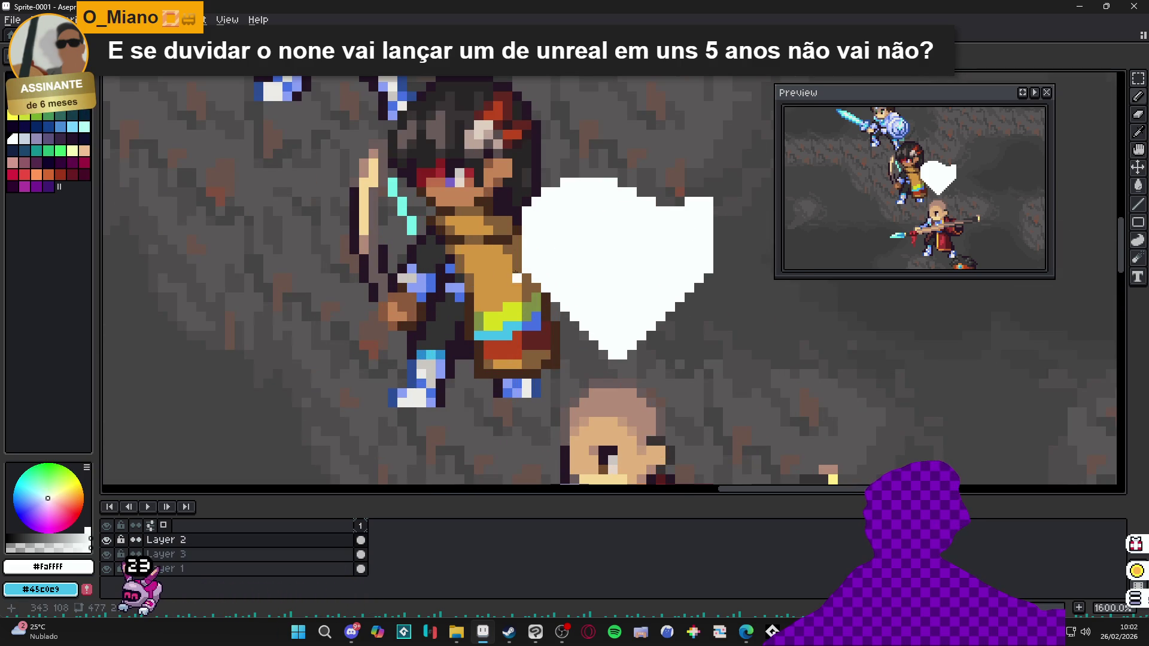
scroll(525, 270, "down", 2)
left_click_drag(524, 267, 523, 45)
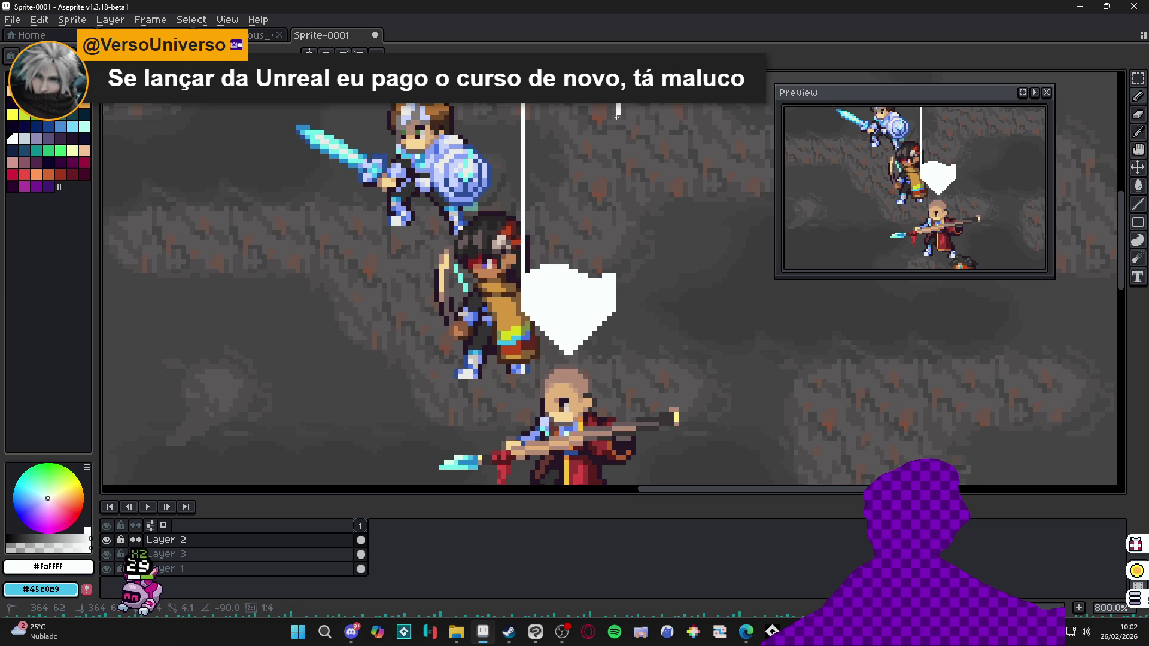
left_click_drag(615, 272, 616, 102)
Step: Bucket-fill the strip between the lines with white and enlarge the preview
key("g")
left_click(587, 116)
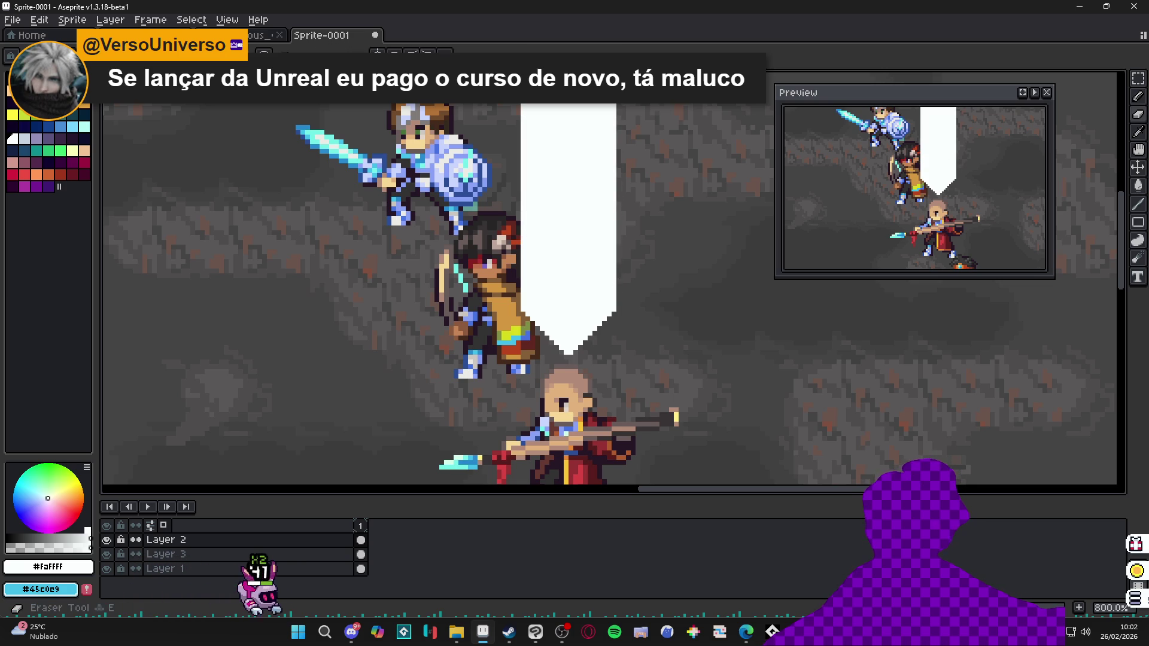
scroll(617, 186, "down", 2)
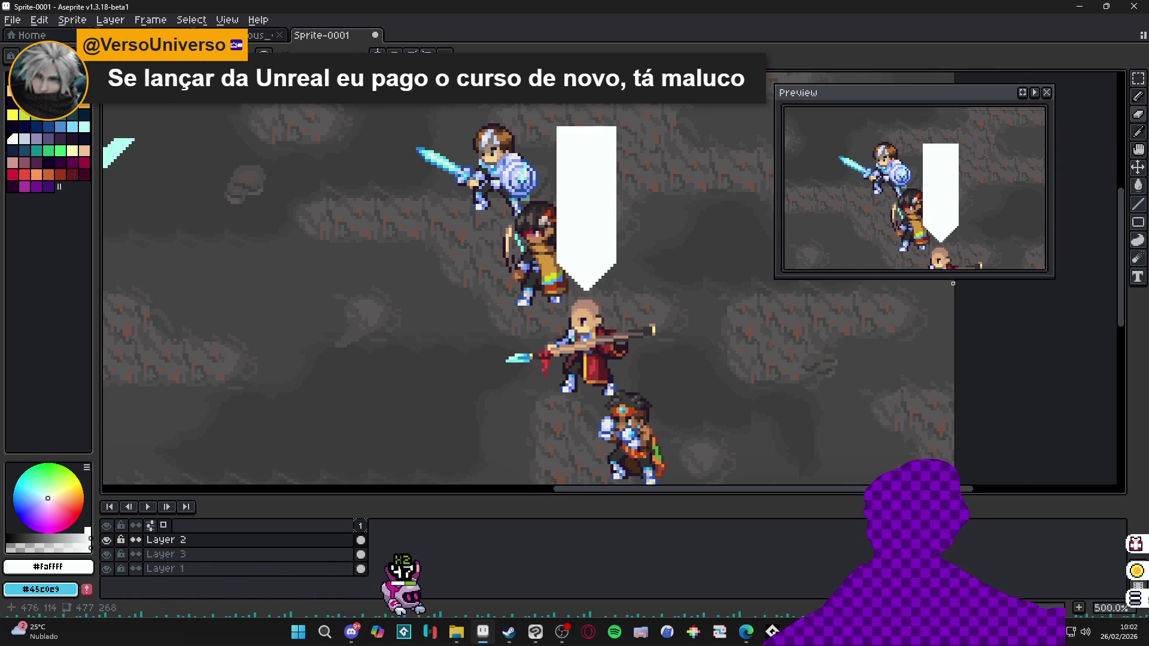
left_click_drag(962, 279, 953, 356)
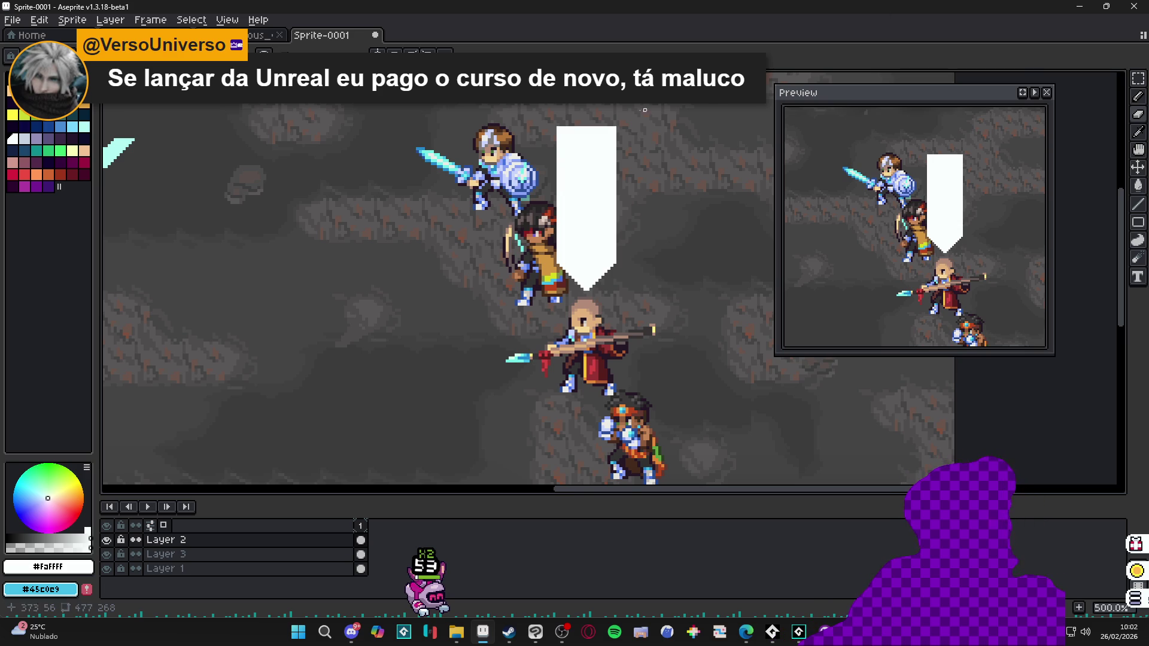
scroll(572, 125, "up", 2)
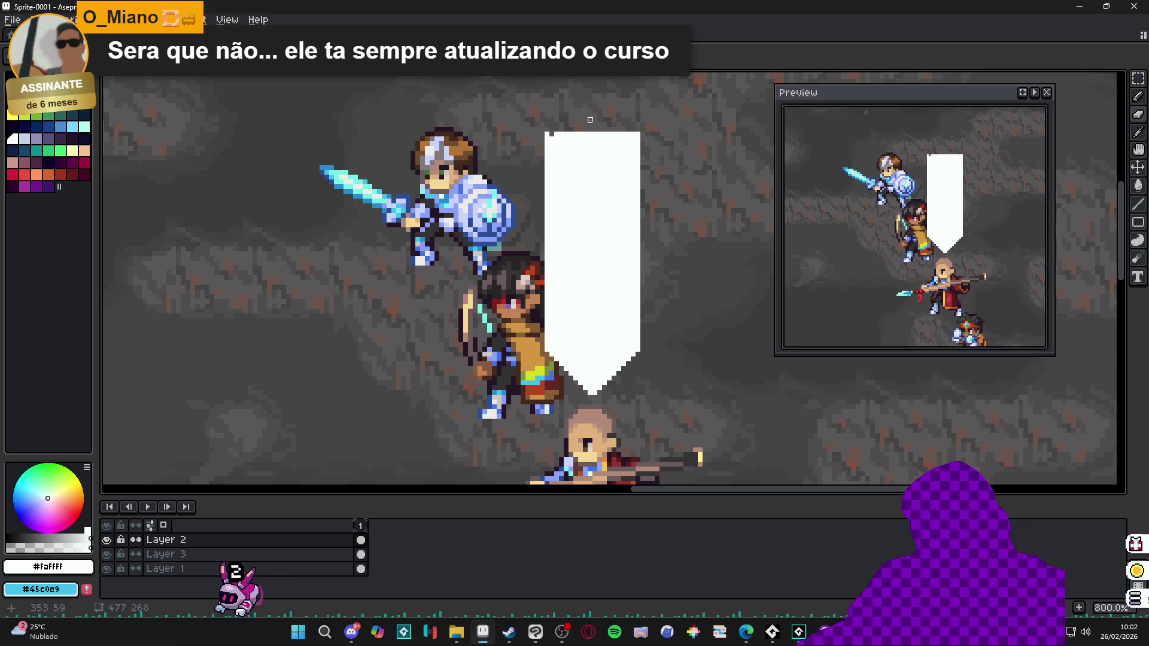
scroll(547, 136, "up", 1)
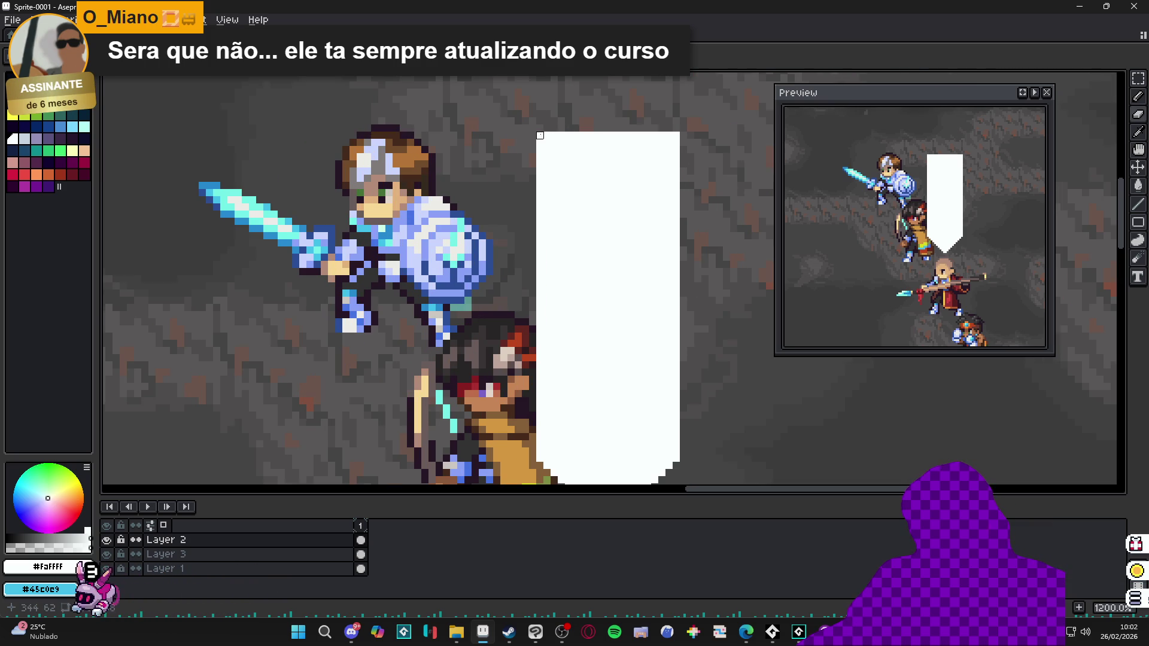
Step: Draw a V of two diagonals at the banner's top and delete the triangle above it
left_click(604, 200, "shift")
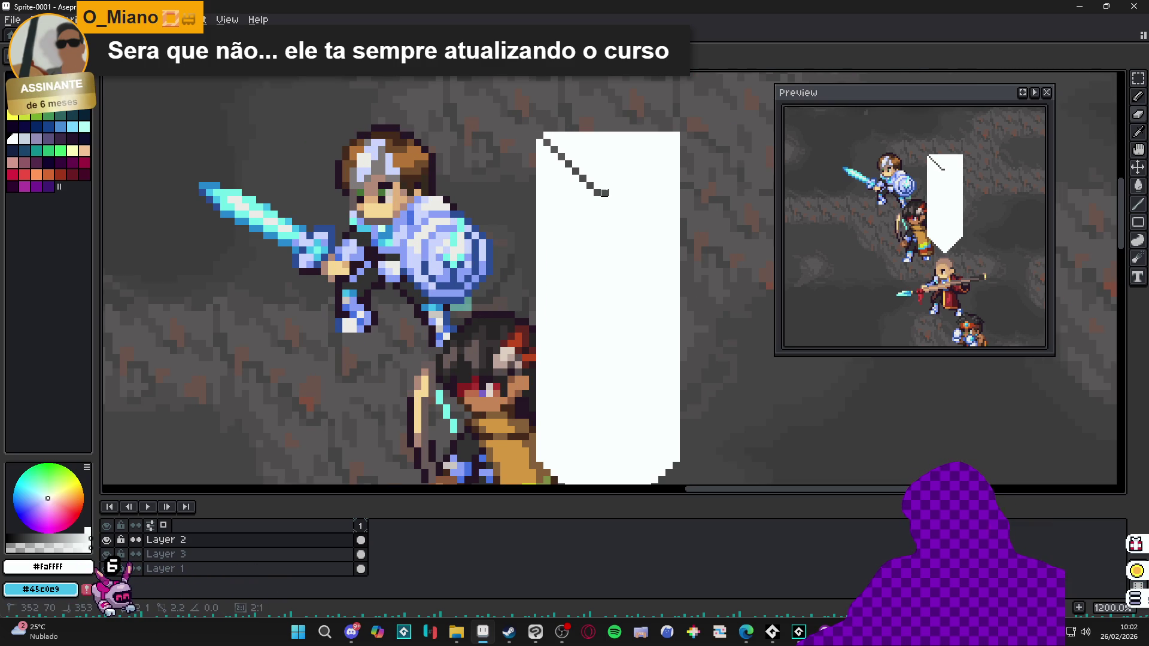
left_click(673, 140, "shift")
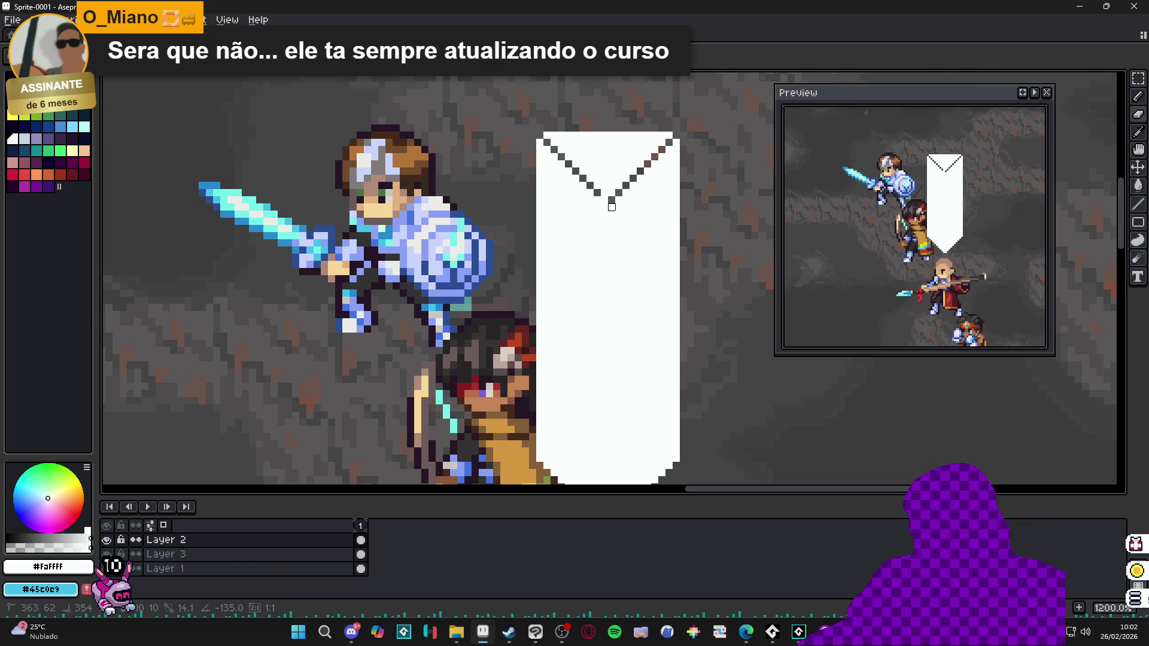
key("w")
left_click(611, 183)
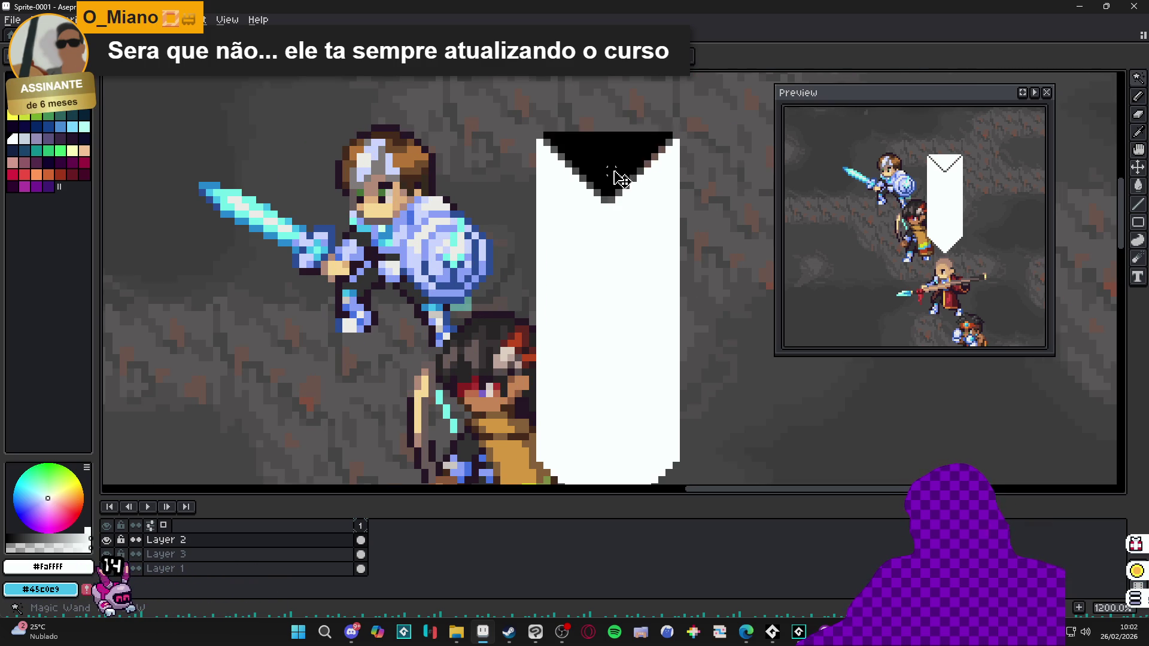
key("Delete")
scroll(611, 183, "down", 4)
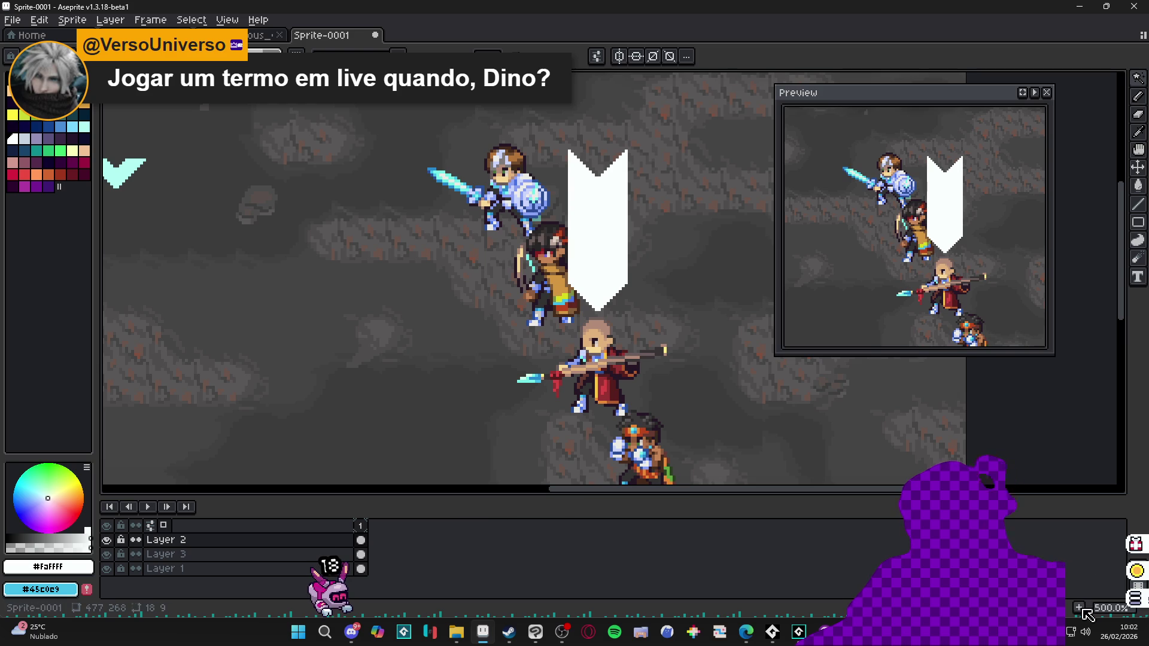
key("alt+n")
Step: On frame 2, raise the white banner one pixel, narrow it to 18 pixels, and preview
scroll(600, 295, "down", 1)
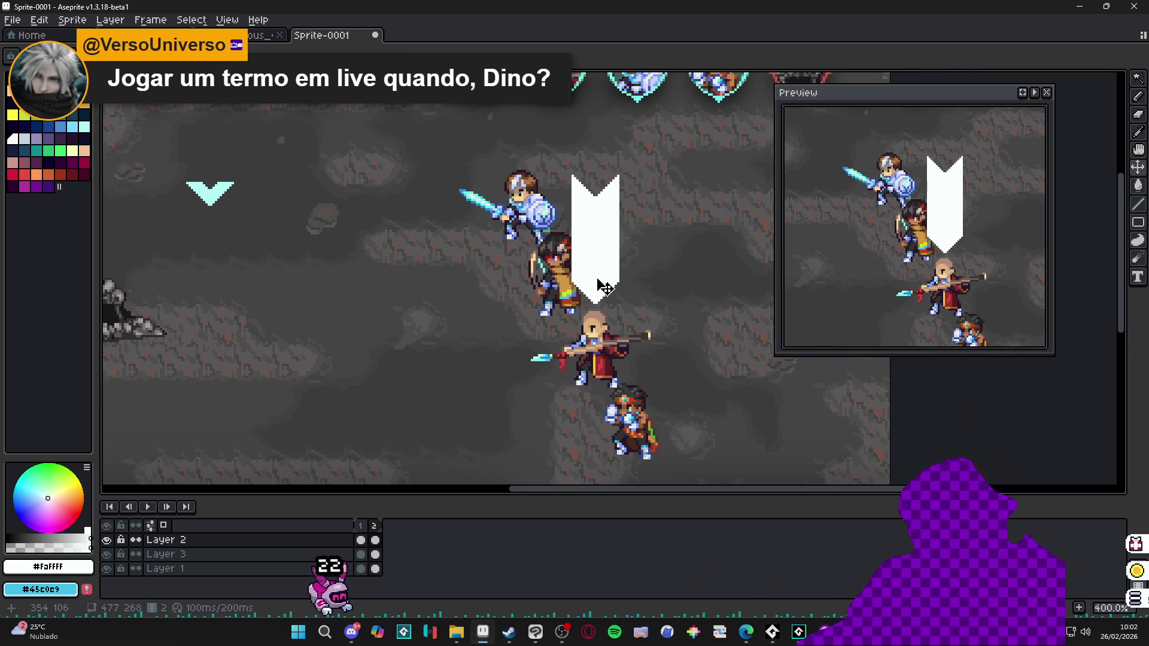
key("m")
left_click_drag(658, 147, 557, 318)
scroll(571, 166, "up", 2)
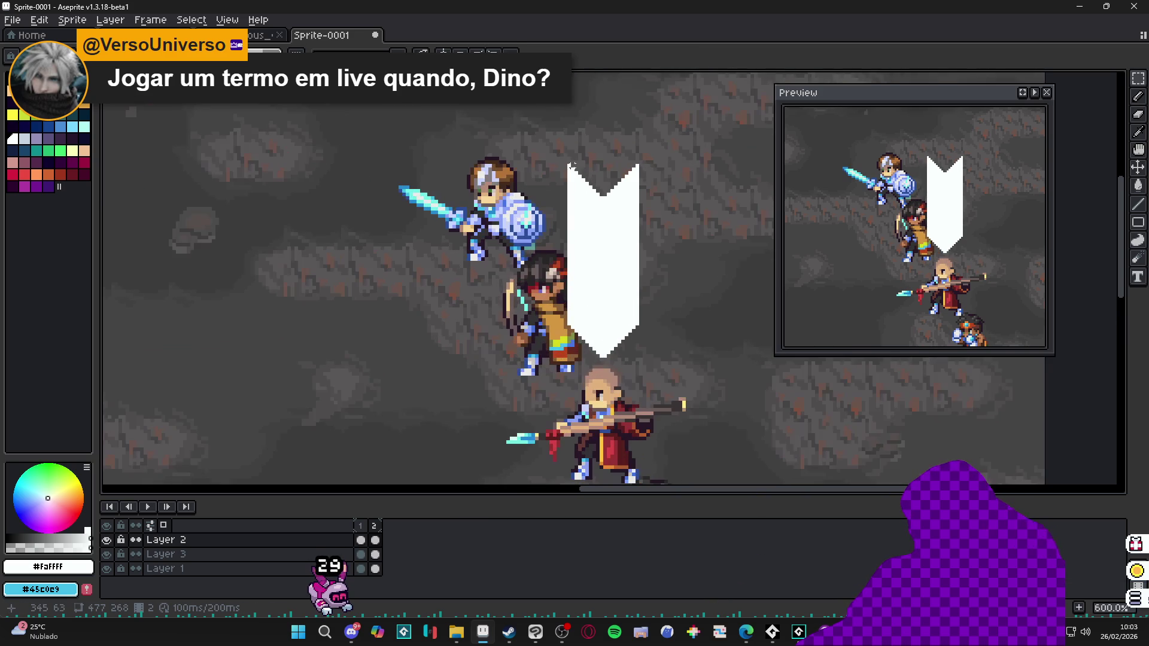
left_click_drag(568, 167, 637, 358)
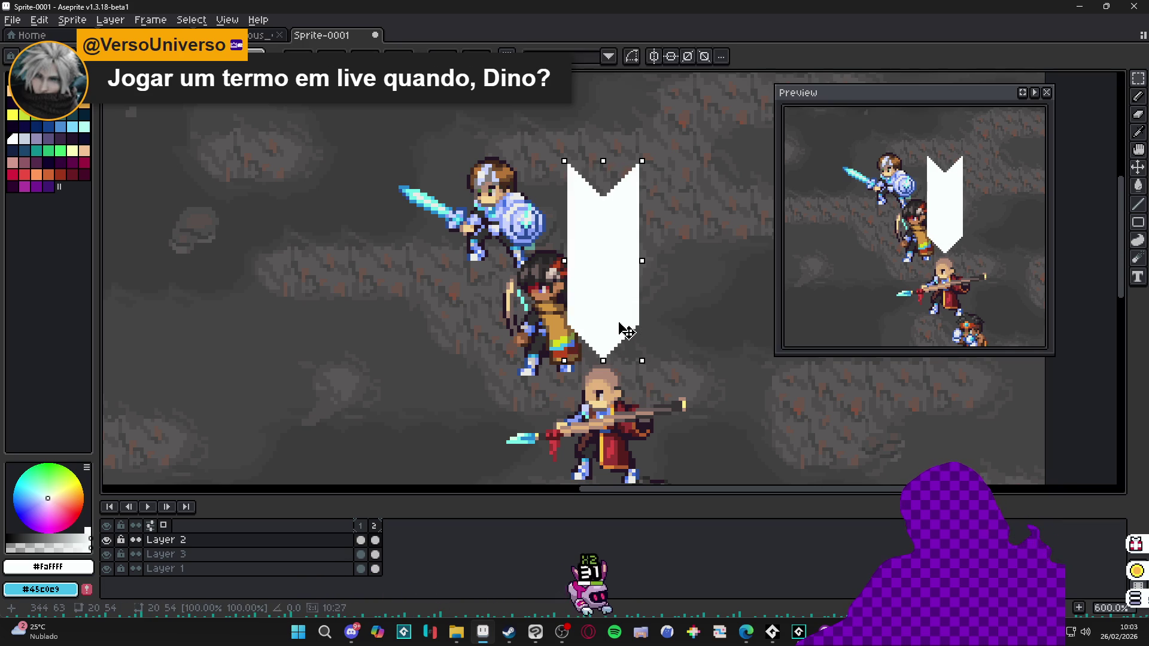
left_click_drag(626, 331, 626, 326)
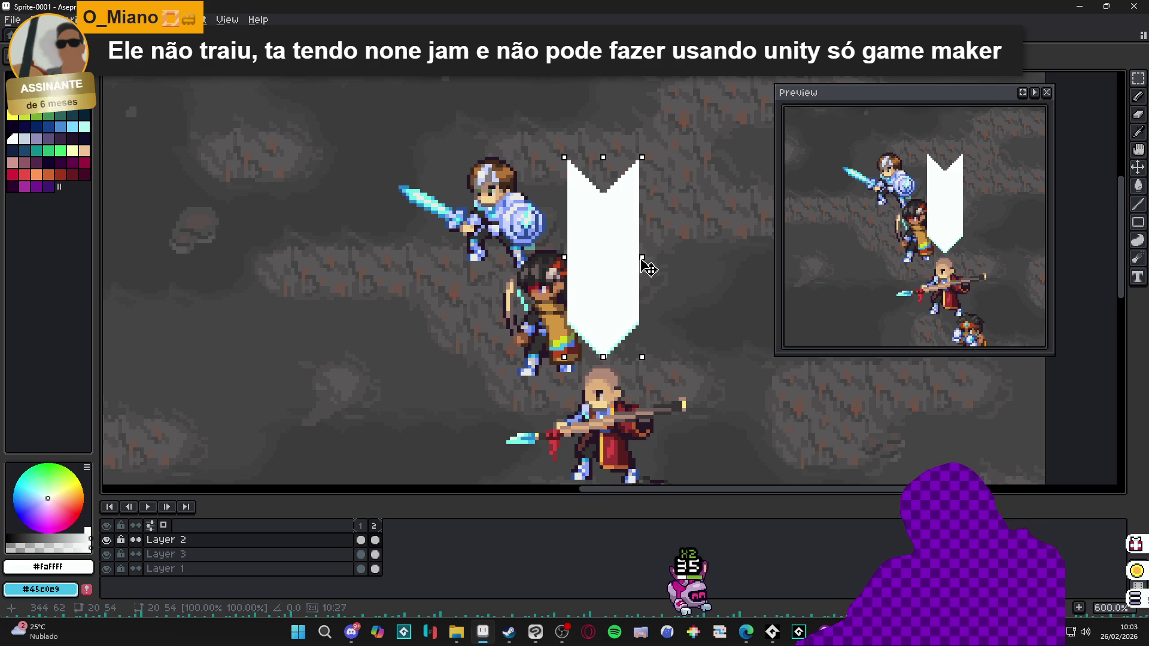
left_click_drag(643, 259, 639, 259)
key("Return")
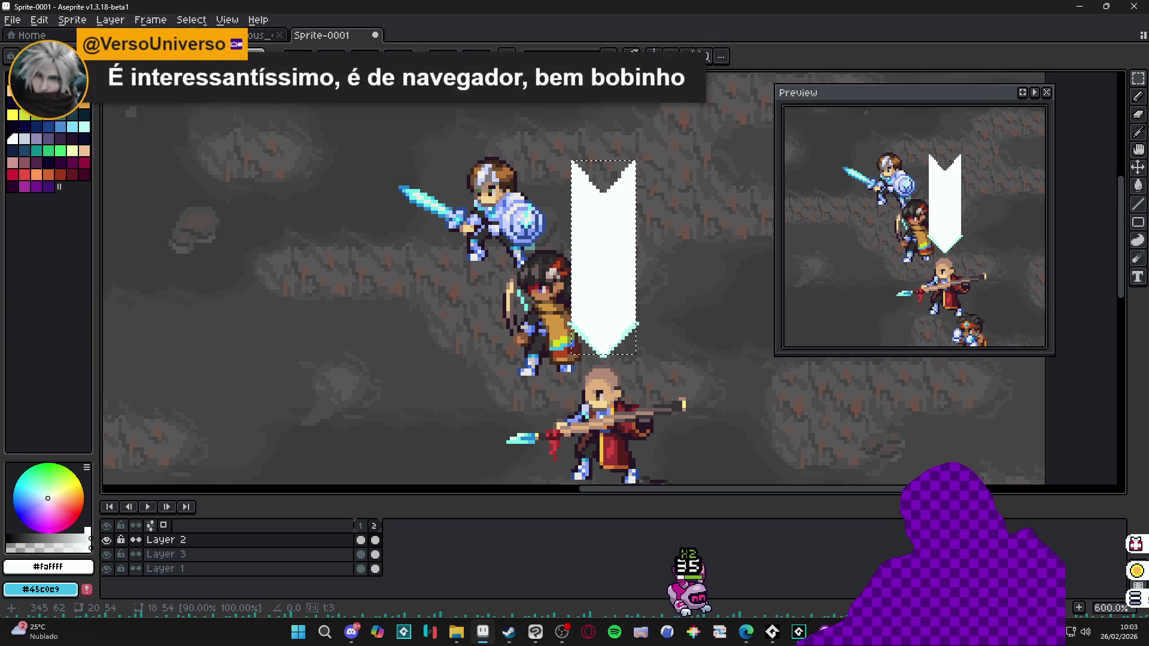
left_click(1038, 94)
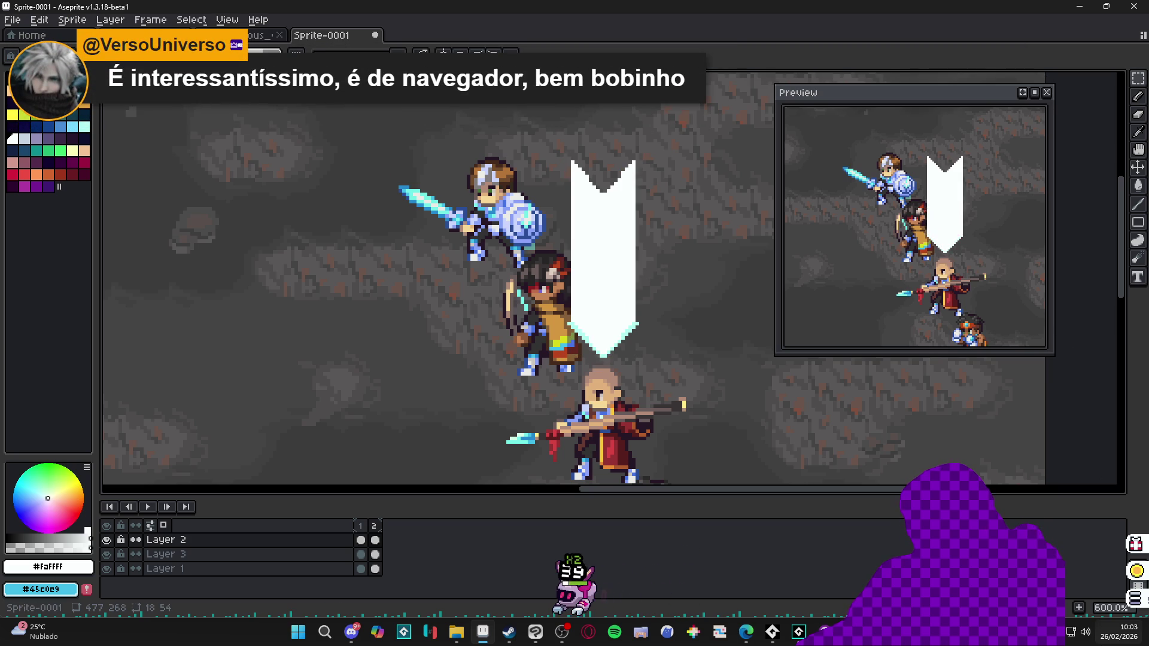
Step: Add frame 3 and squeeze its white banner narrower, raised a few pixels
key("alt+n")
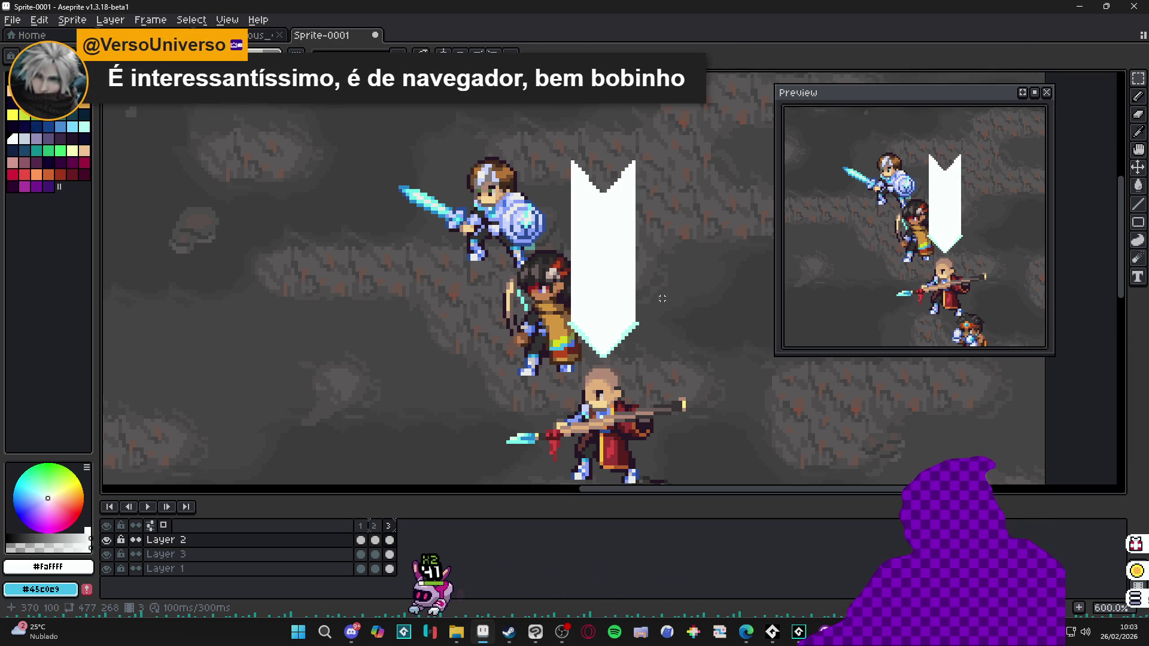
scroll(578, 172, "up", 1)
left_click_drag(569, 157, 652, 414)
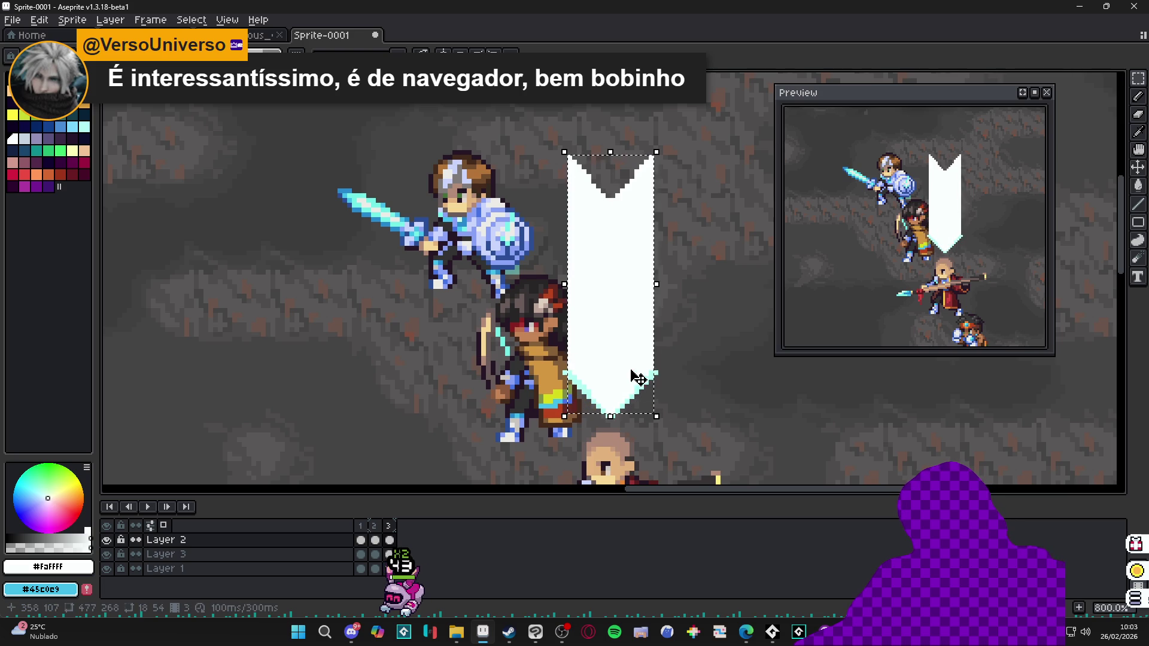
left_click_drag(624, 357, 627, 340)
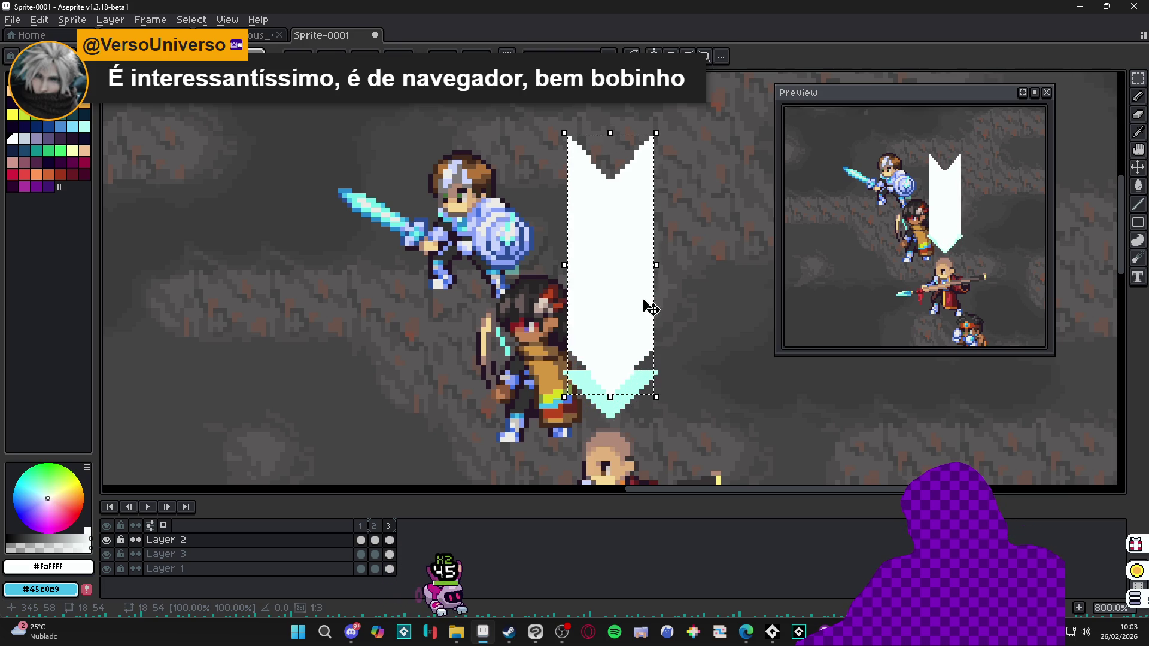
mouse_move(657, 265)
left_mouse_down()
mouse_move(636, 270)
mouse_move(656, 282)
mouse_move(642, 276)
left_mouse_up()
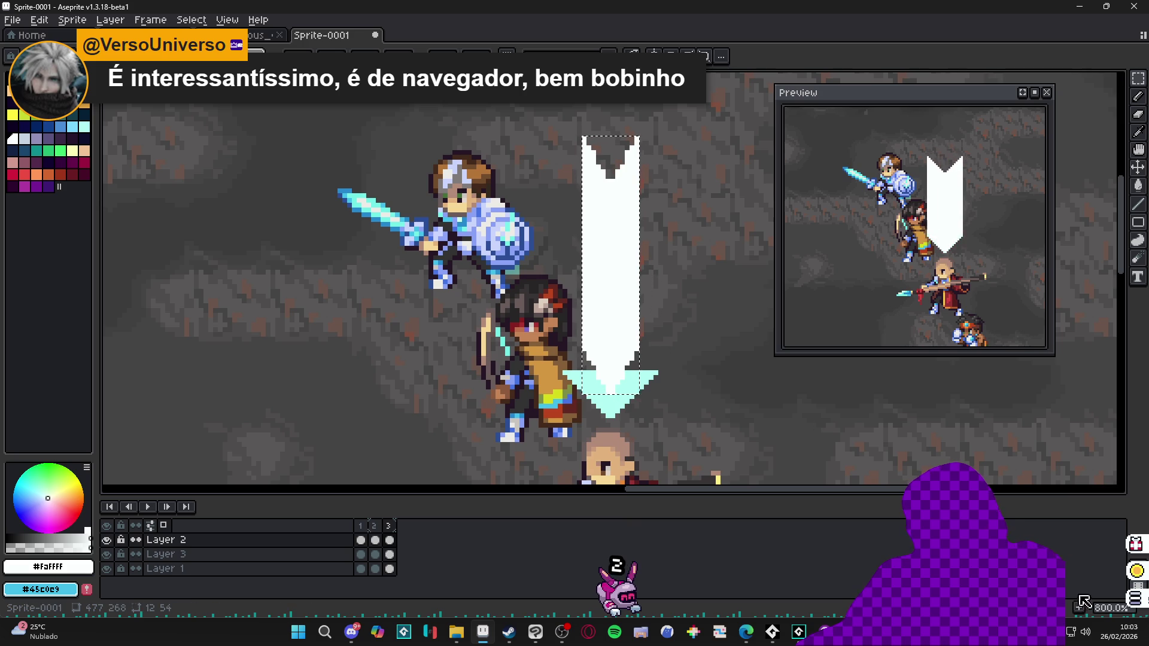
Step: Add frame 4 and shrink its banner to a thin line a third as wide
key("alt+n")
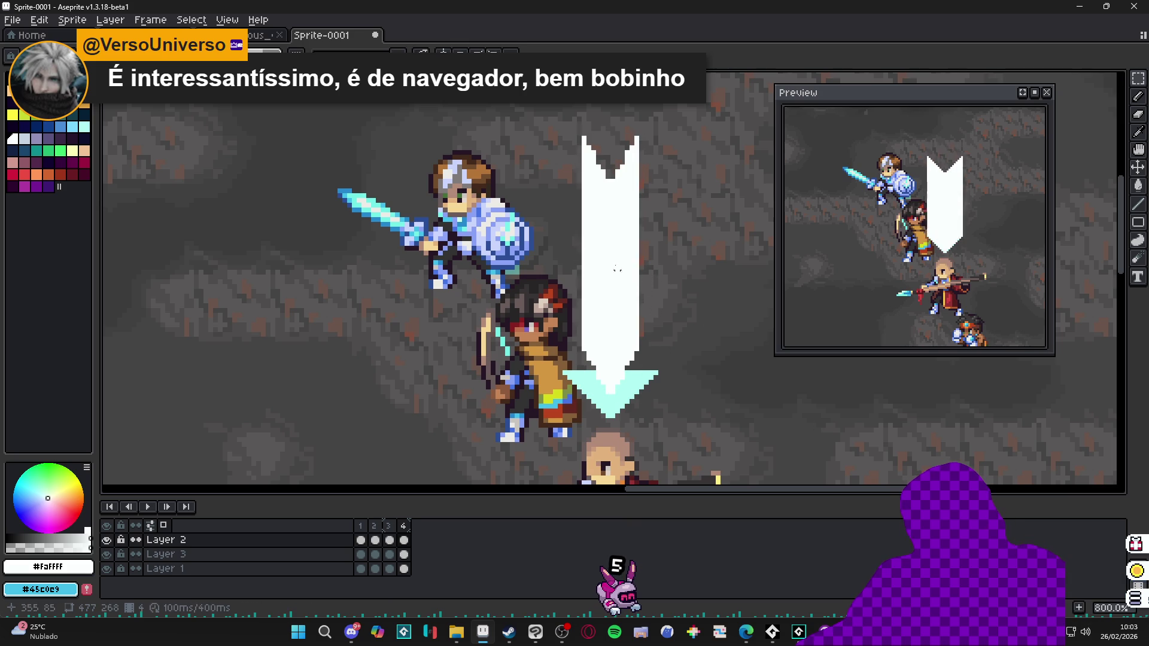
left_click_drag(584, 139, 636, 392)
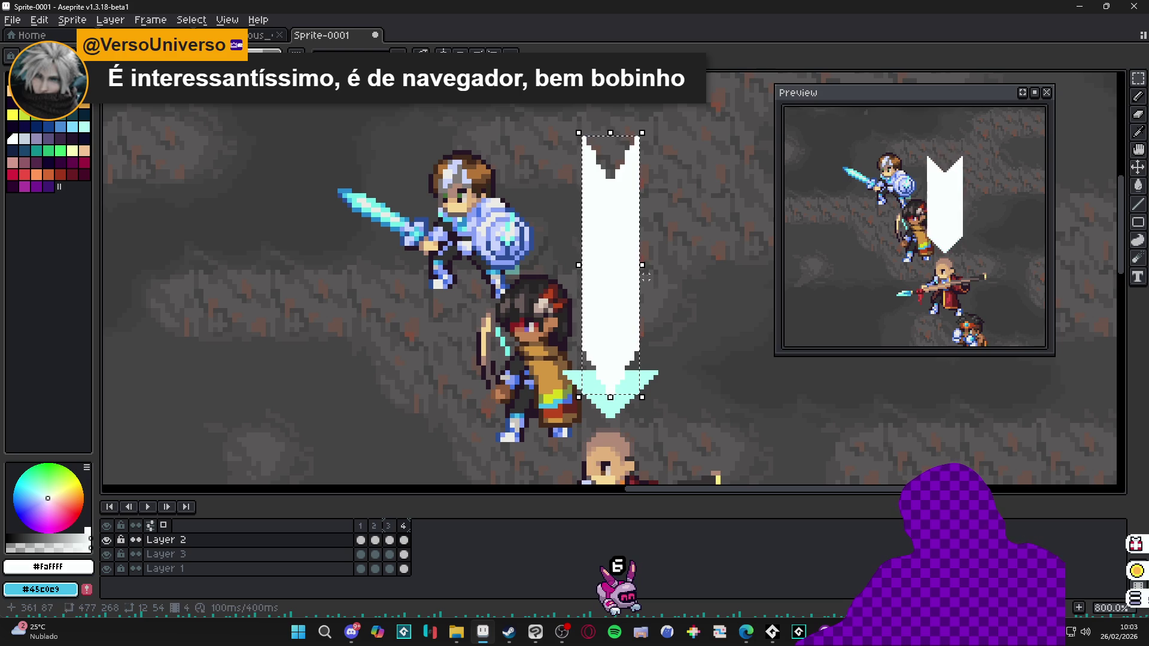
left_click_drag(628, 290, 628, 285)
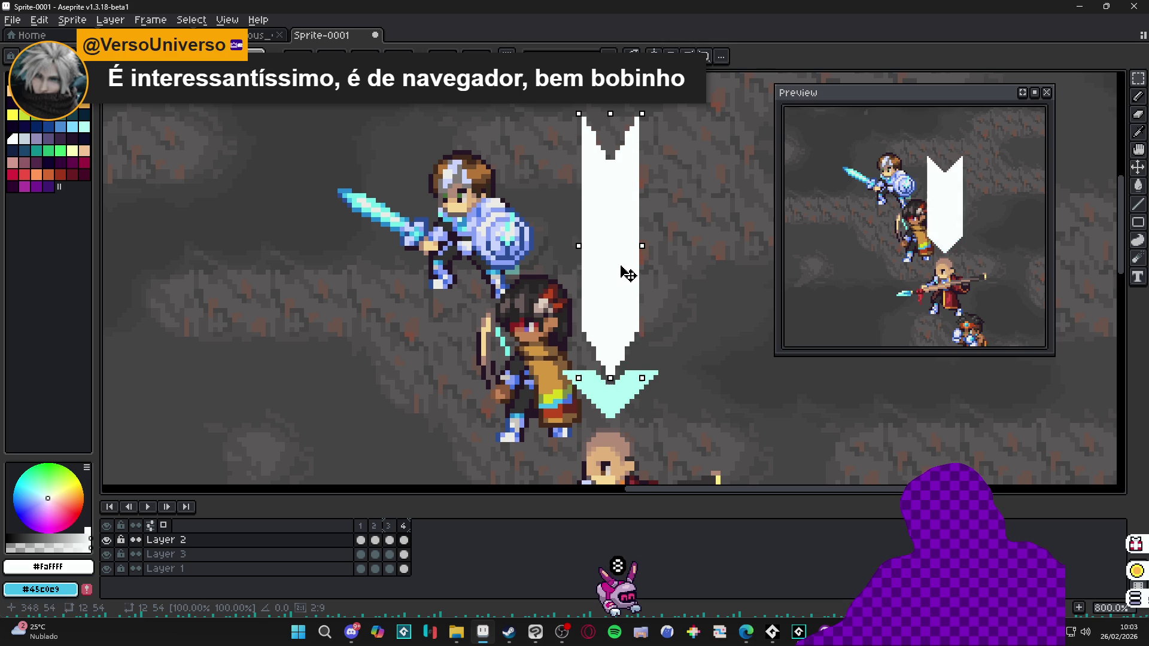
left_click_drag(645, 246, 626, 252)
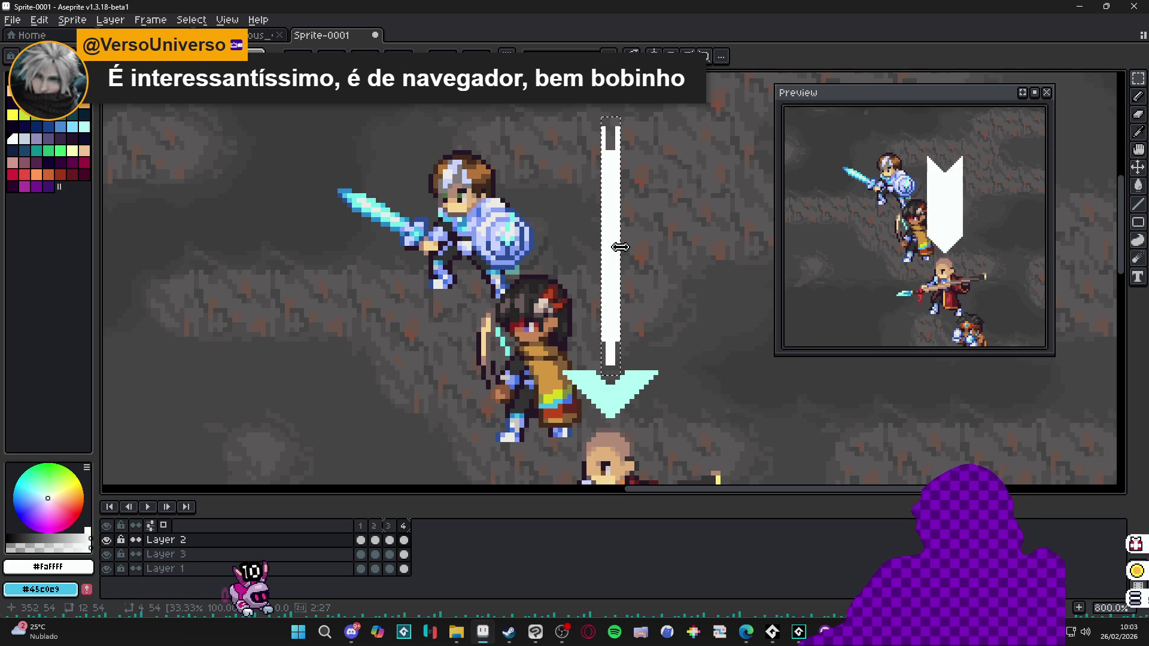
left_click(641, 225)
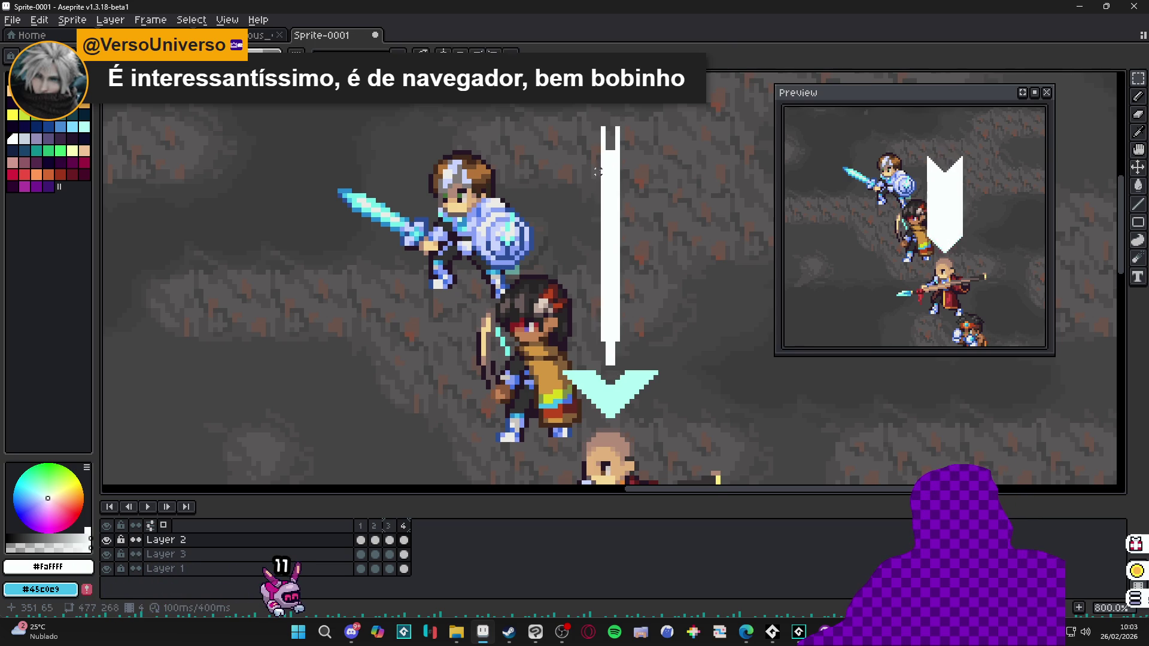
scroll(601, 146, "up", 2)
scroll(597, 146, "down", 2)
scroll(598, 145, "down", 2)
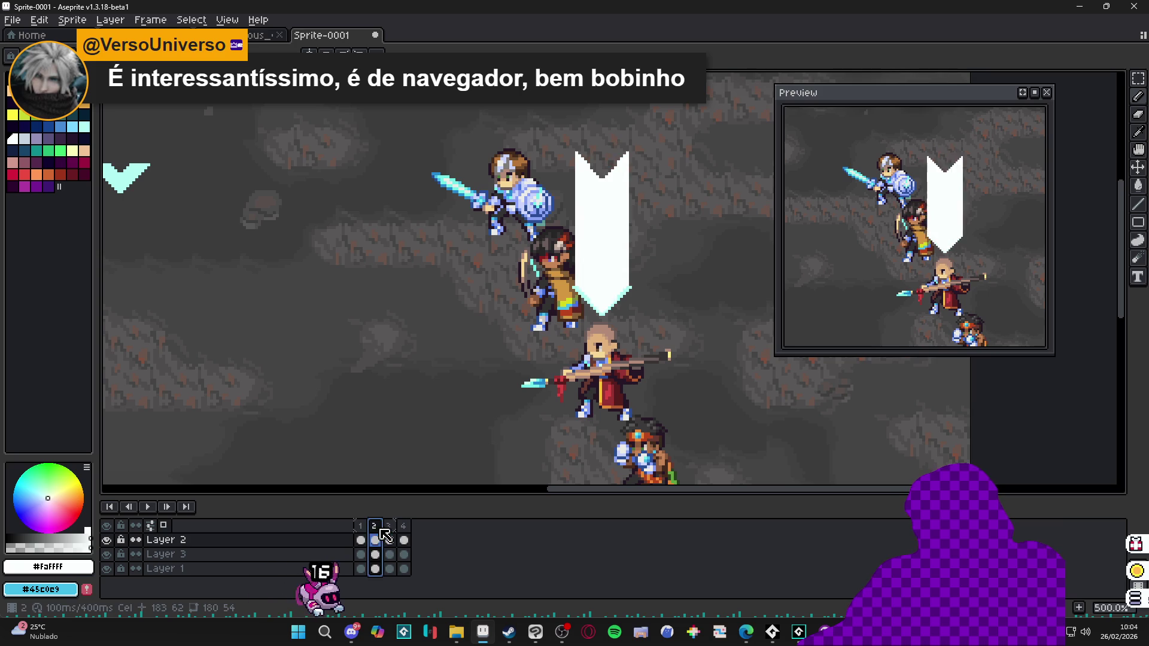
Step: Review the four-frame banner, panning to see its notched top and the cyan arrow over the characters
scroll(588, 270, "up", 4)
scroll(588, 270, "up", 3)
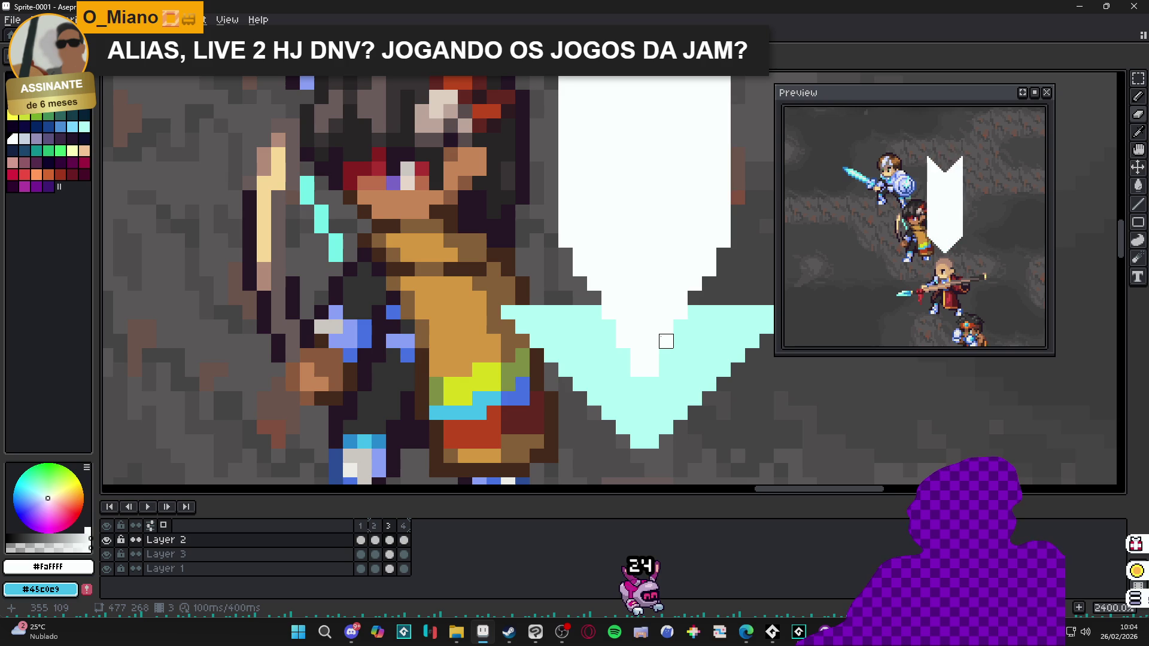
scroll(652, 341, "down", 4)
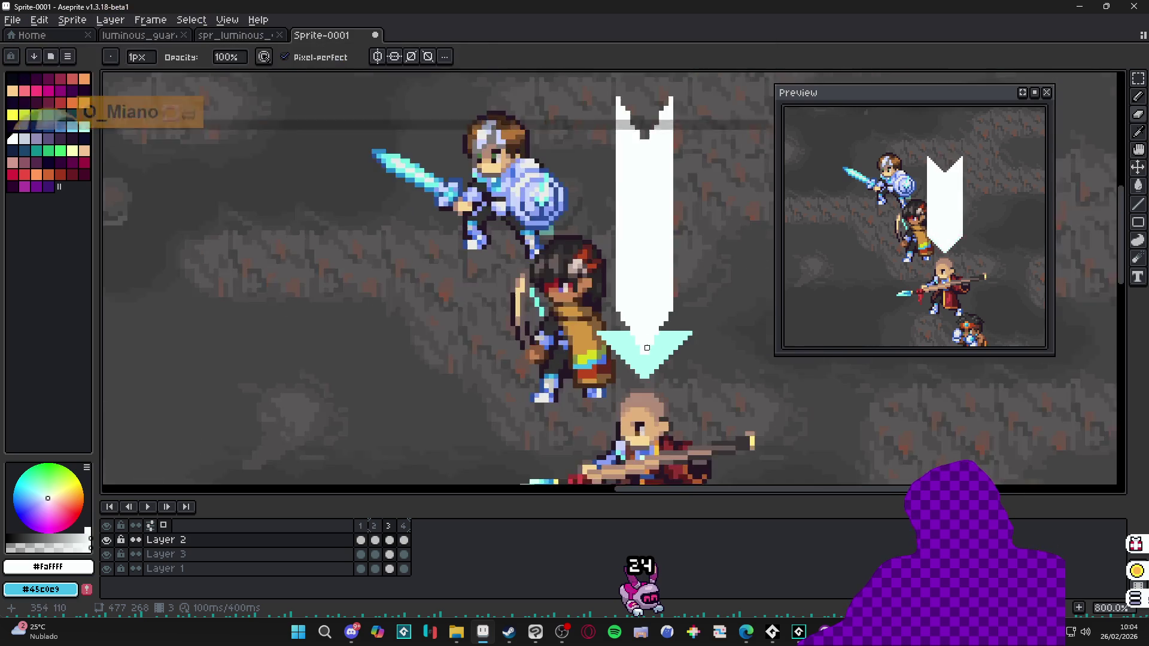
scroll(621, 187, "up", 4)
key("v")
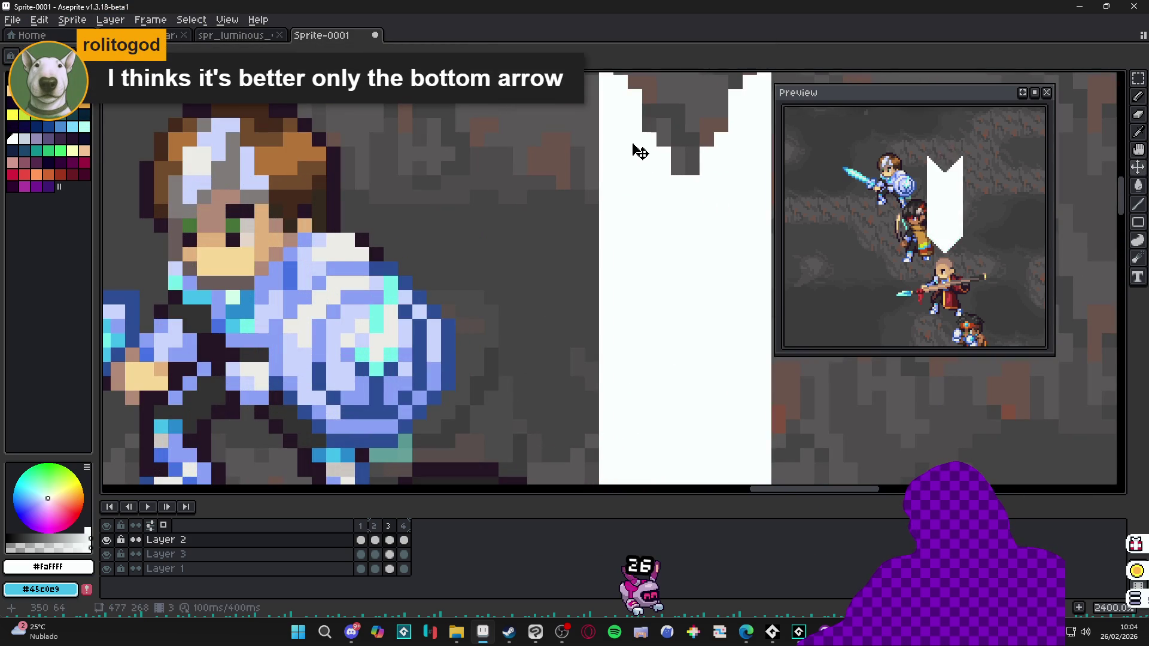
left_click_drag(626, 161, 616, 186)
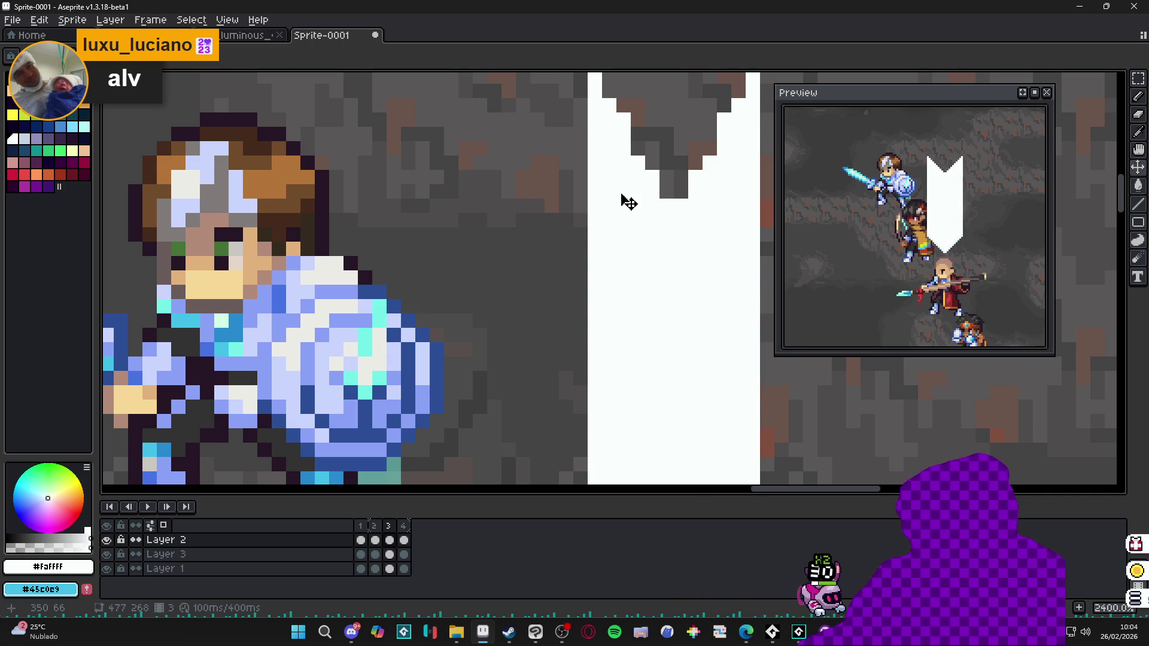
scroll(625, 203, "down", 6)
scroll(624, 266, "up", 2)
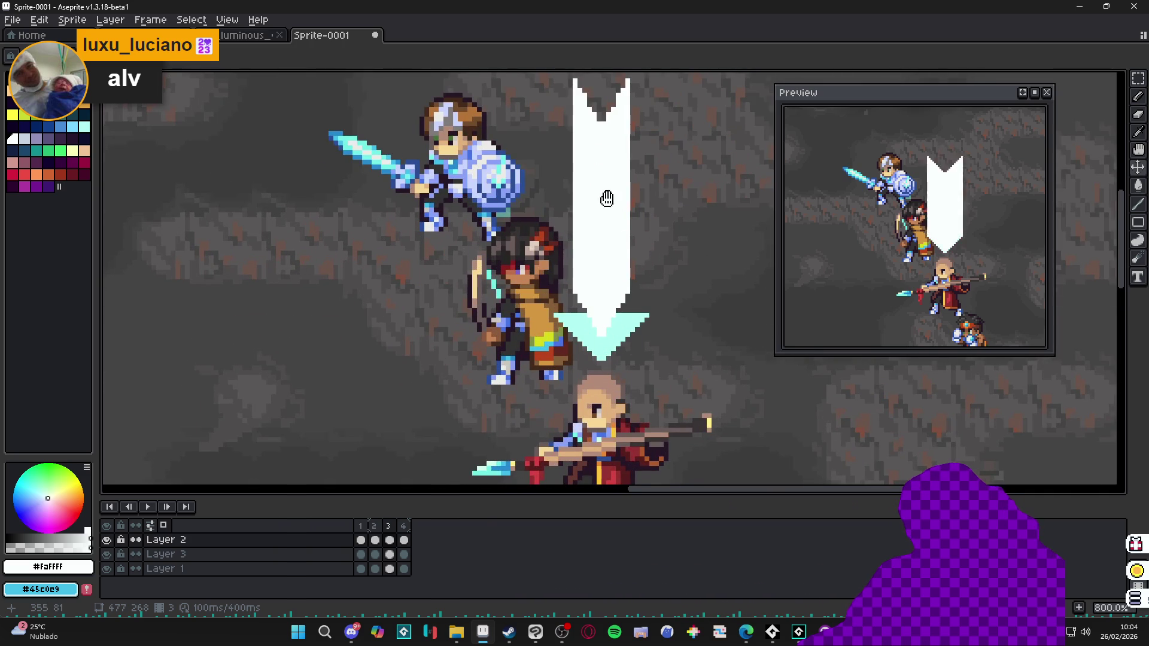
scroll(601, 210, "up", 5)
key("e")
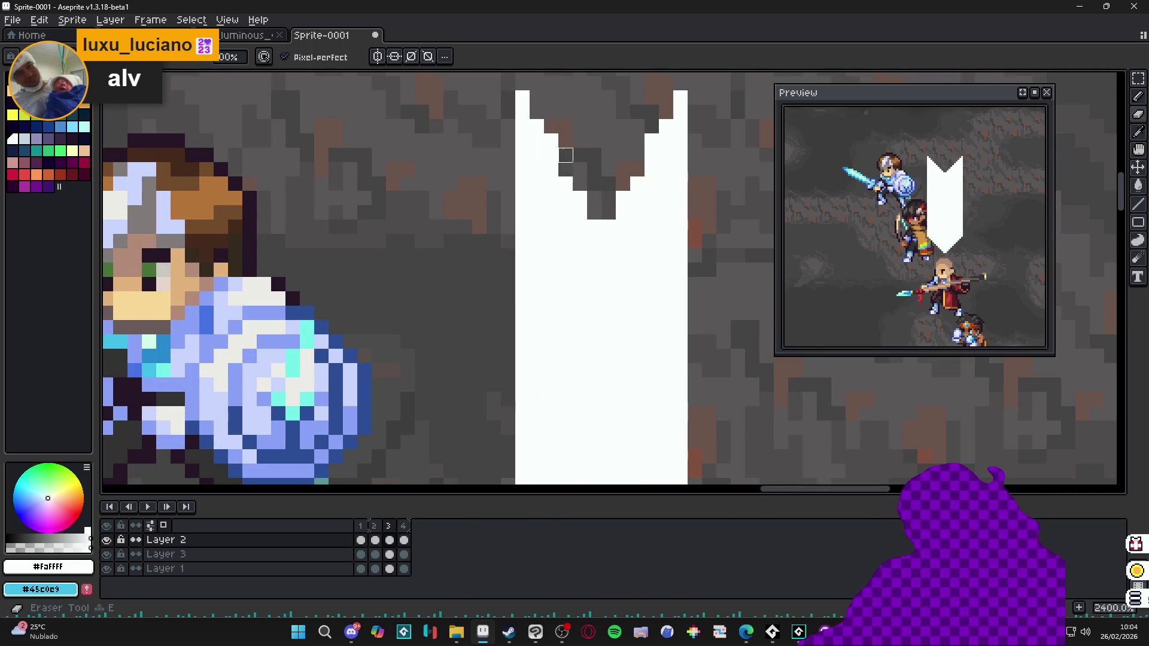
scroll(552, 141, "down", 5)
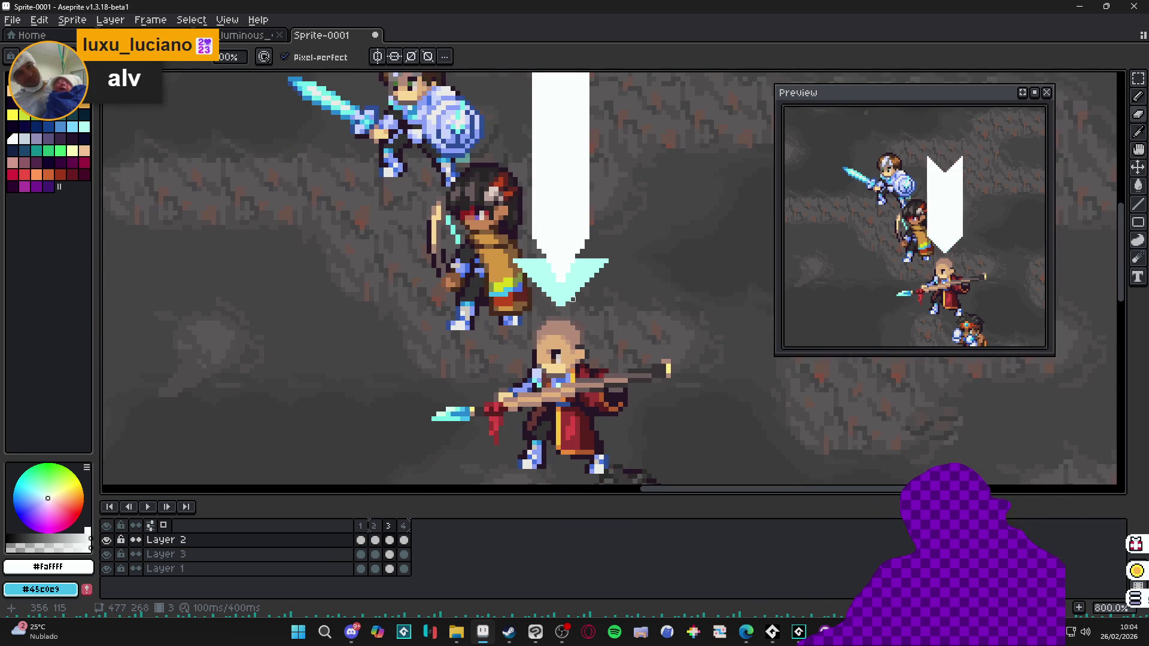
mouse_move(558, 223)
left_mouse_down()
mouse_move(577, 290)
mouse_move(580, 261)
mouse_move(573, 308)
left_mouse_up()
key("v")
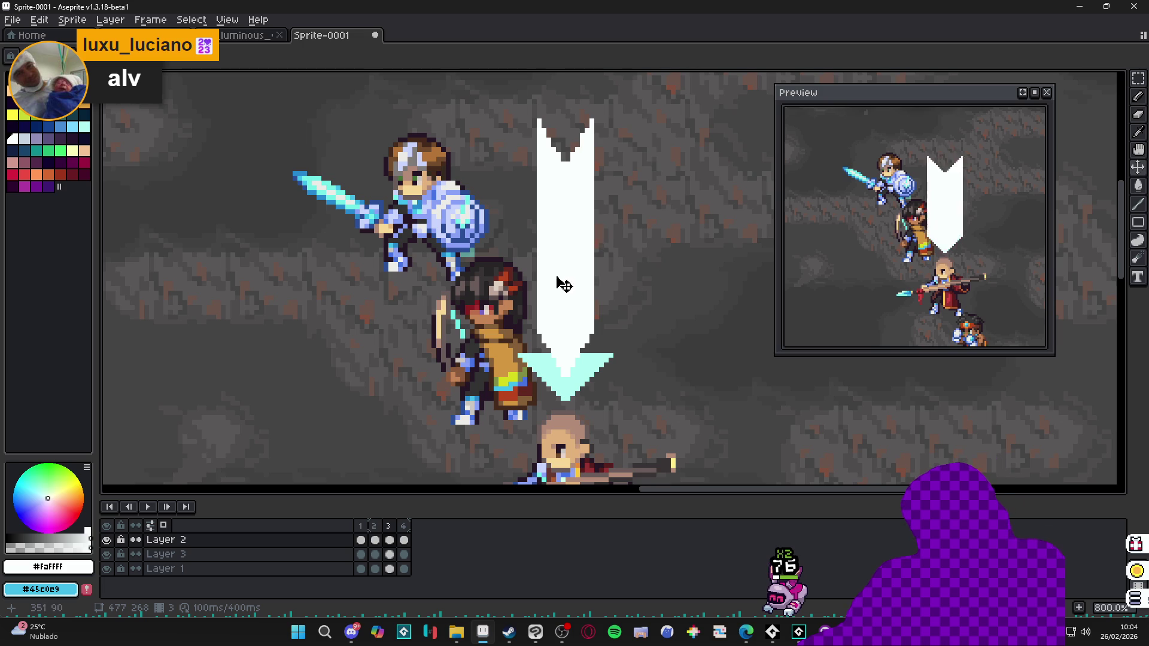
Step: From frame 4, add frame 5 and squeeze its white bar to half width
left_click(373, 526)
left_click(392, 526)
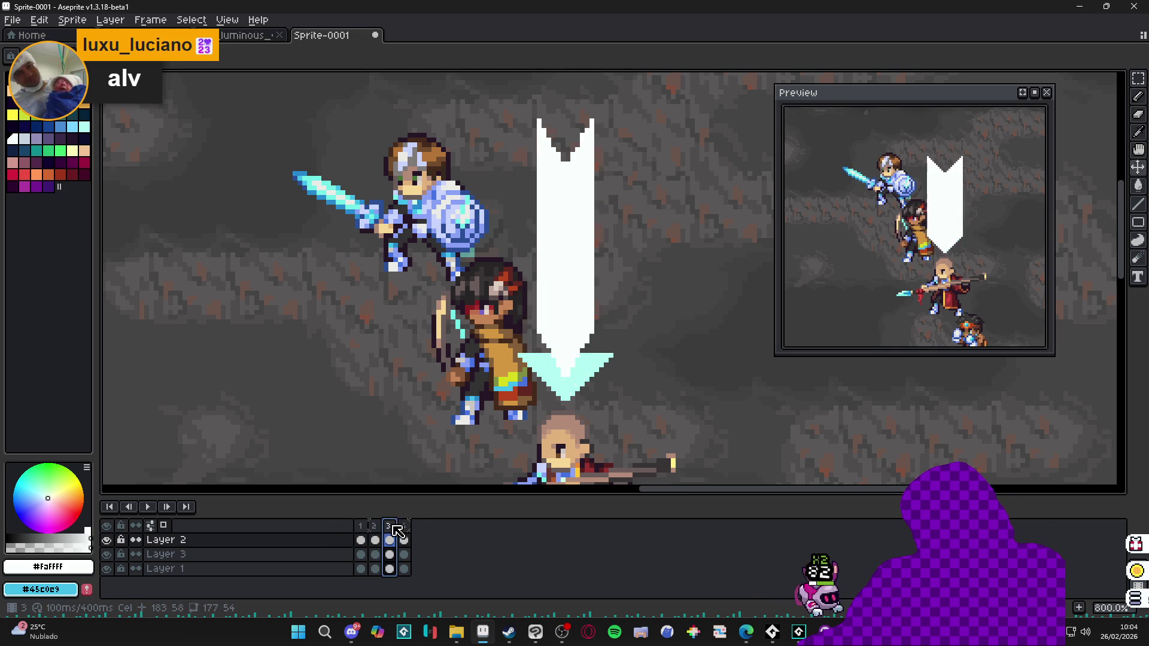
left_click(404, 526)
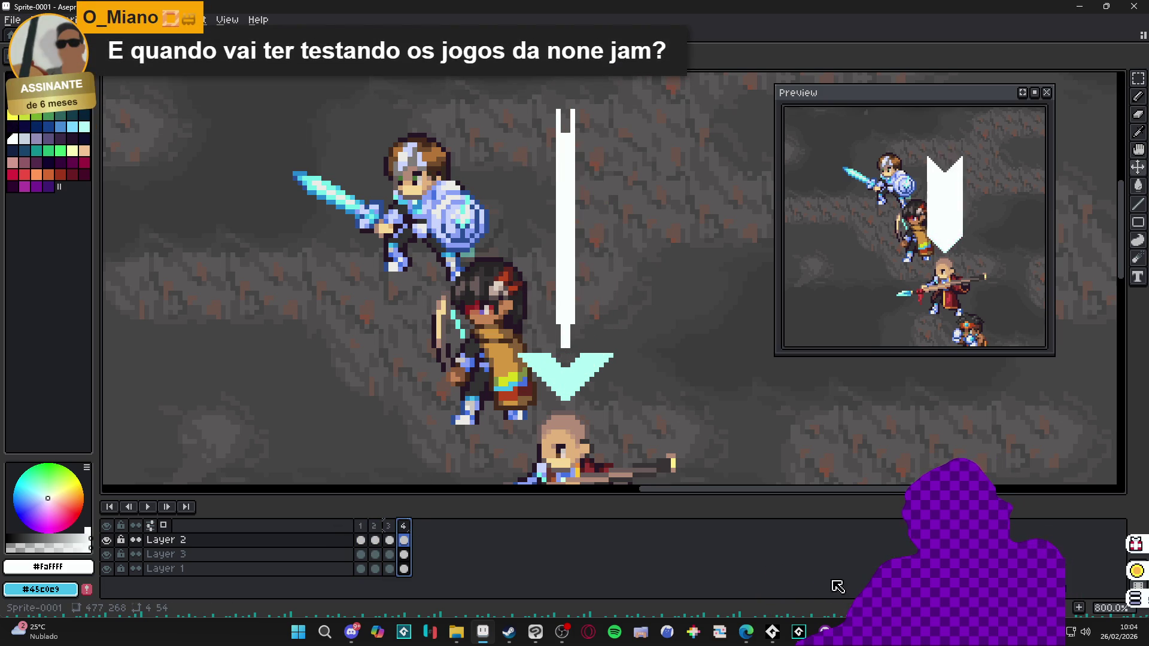
key("alt+n")
scroll(558, 112, "up", 1)
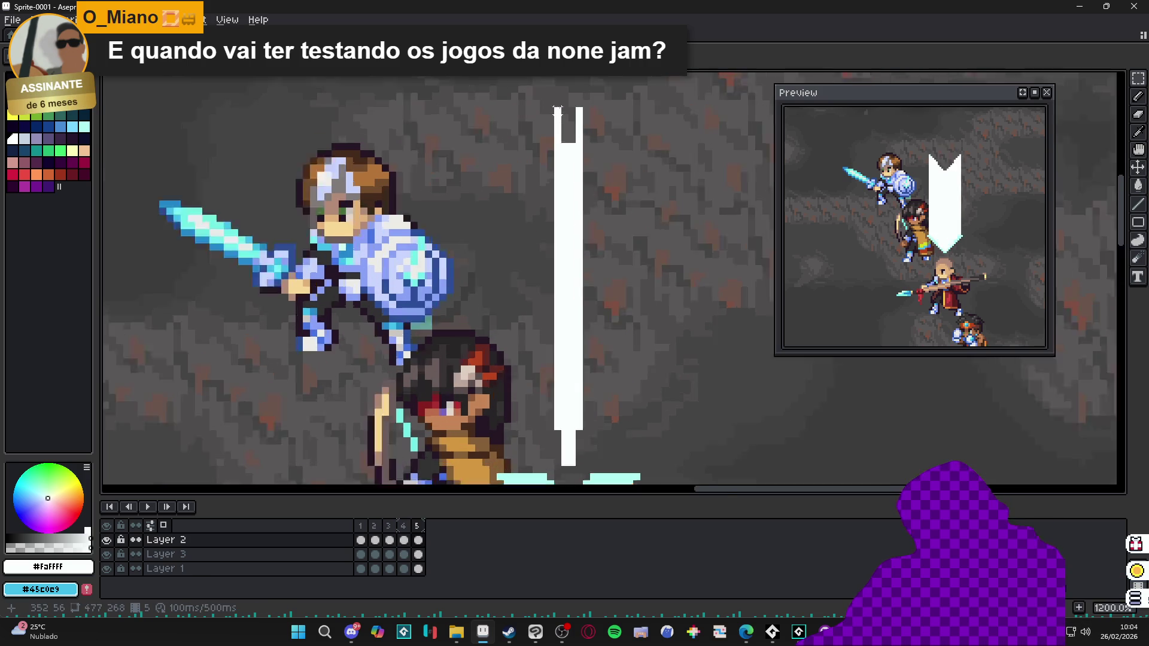
left_click(595, 381)
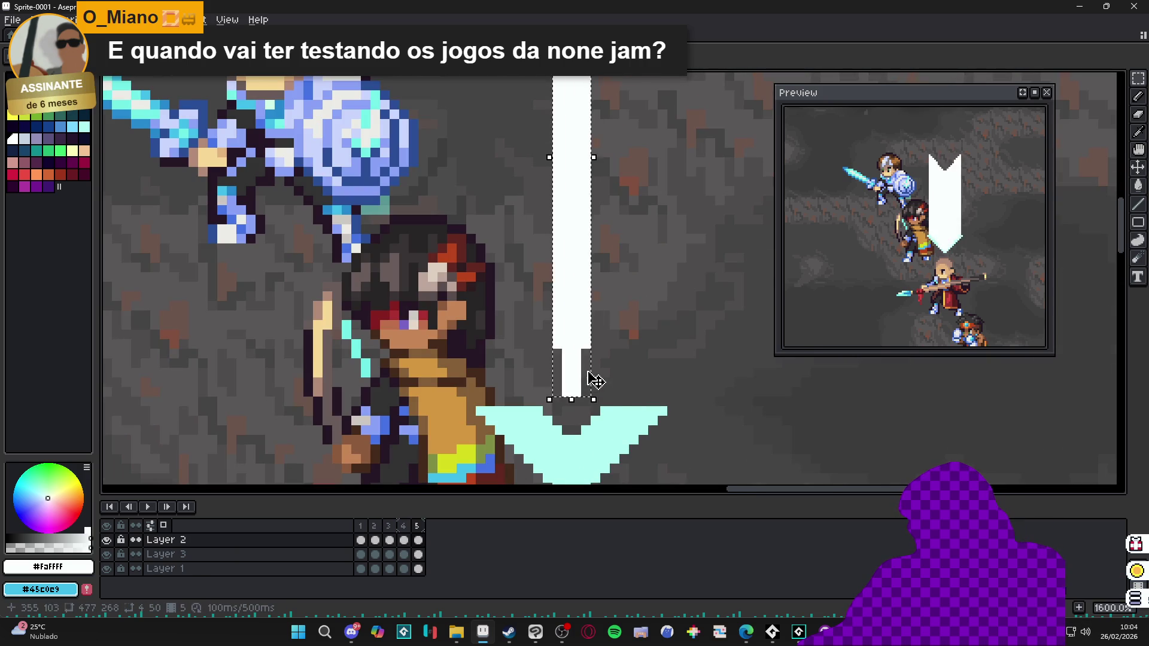
scroll(594, 381, "down", 2)
scroll(598, 282, "up", 1)
left_click_drag(588, 260, 586, 265)
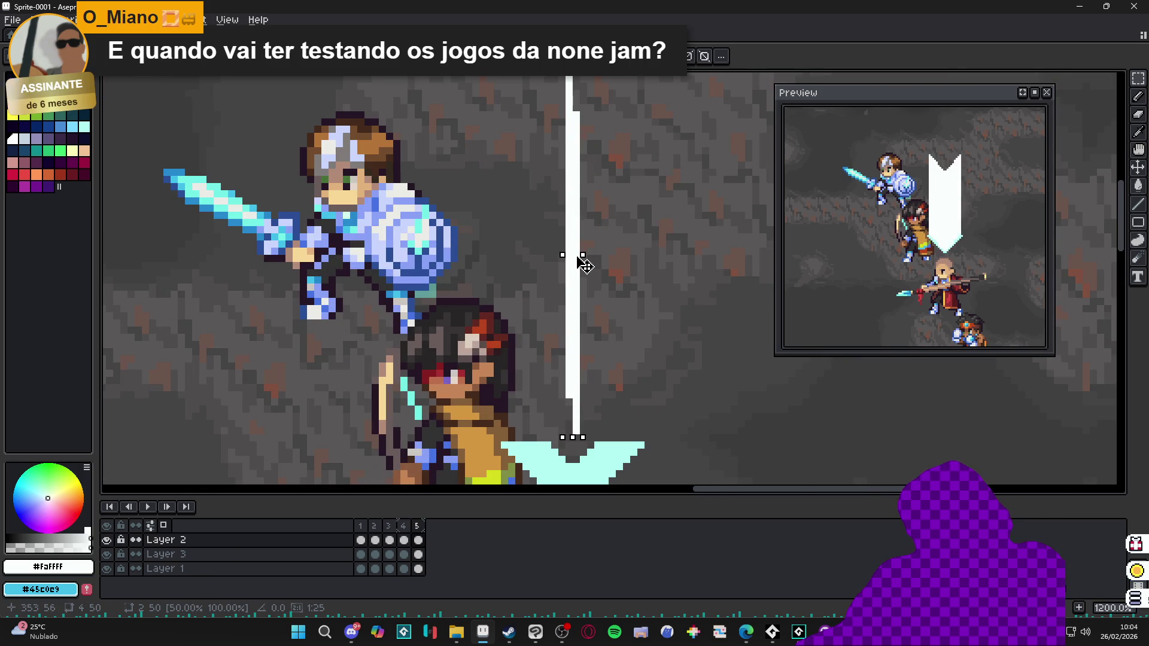
scroll(582, 299, "down", 3)
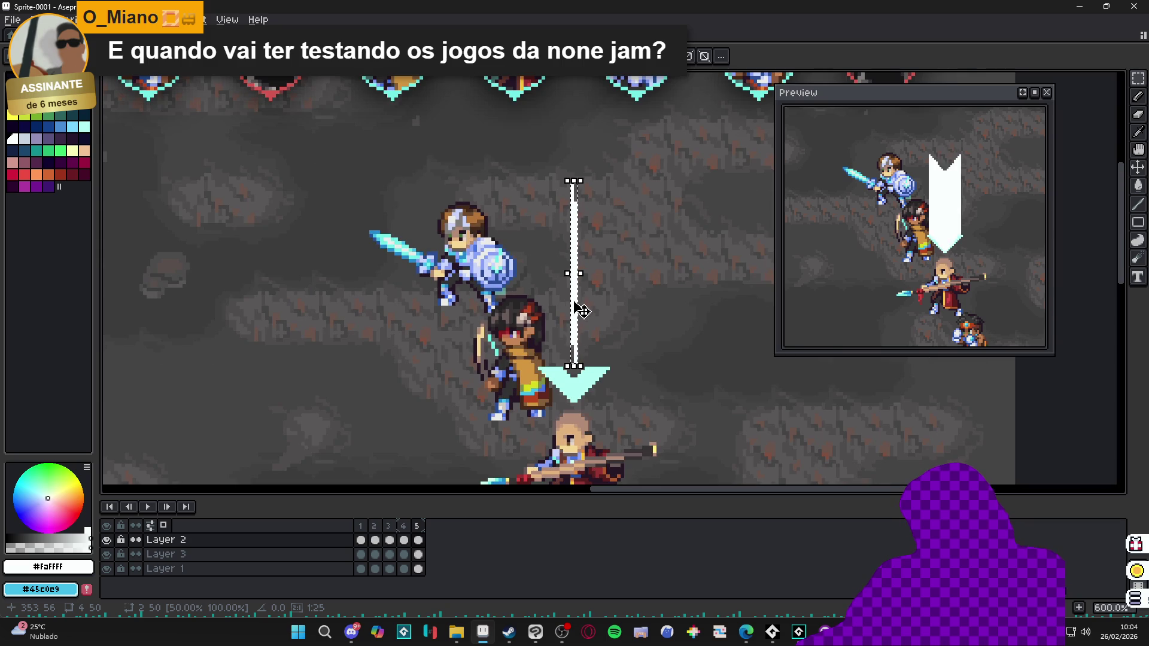
key("Return")
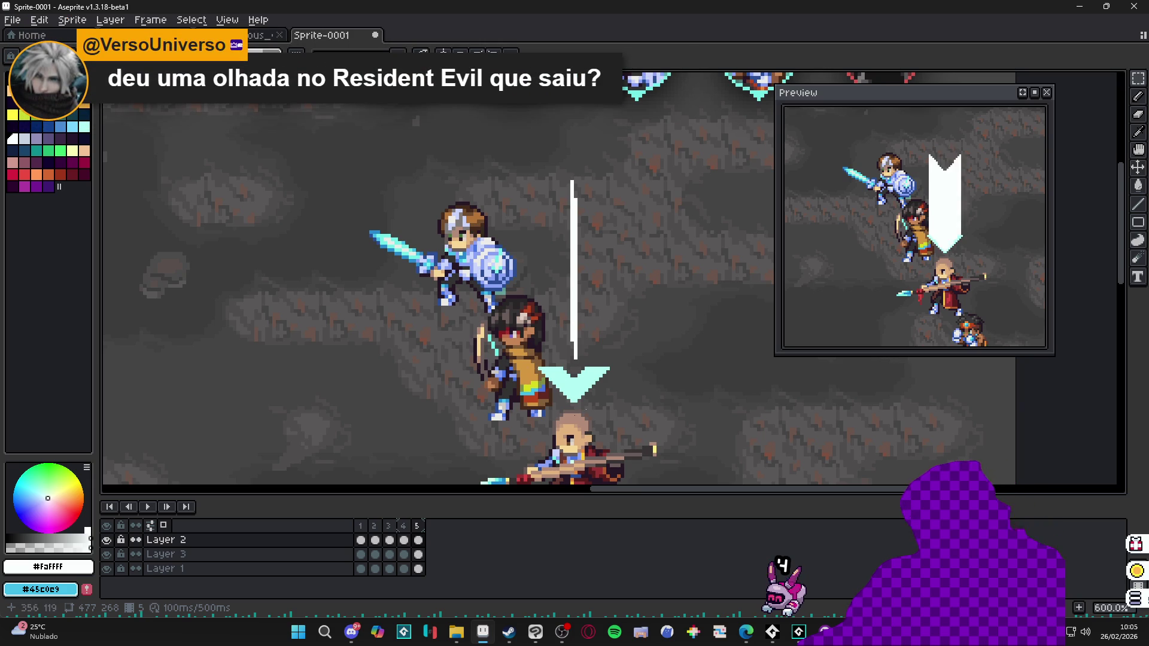
left_click(564, 407, "ctrl")
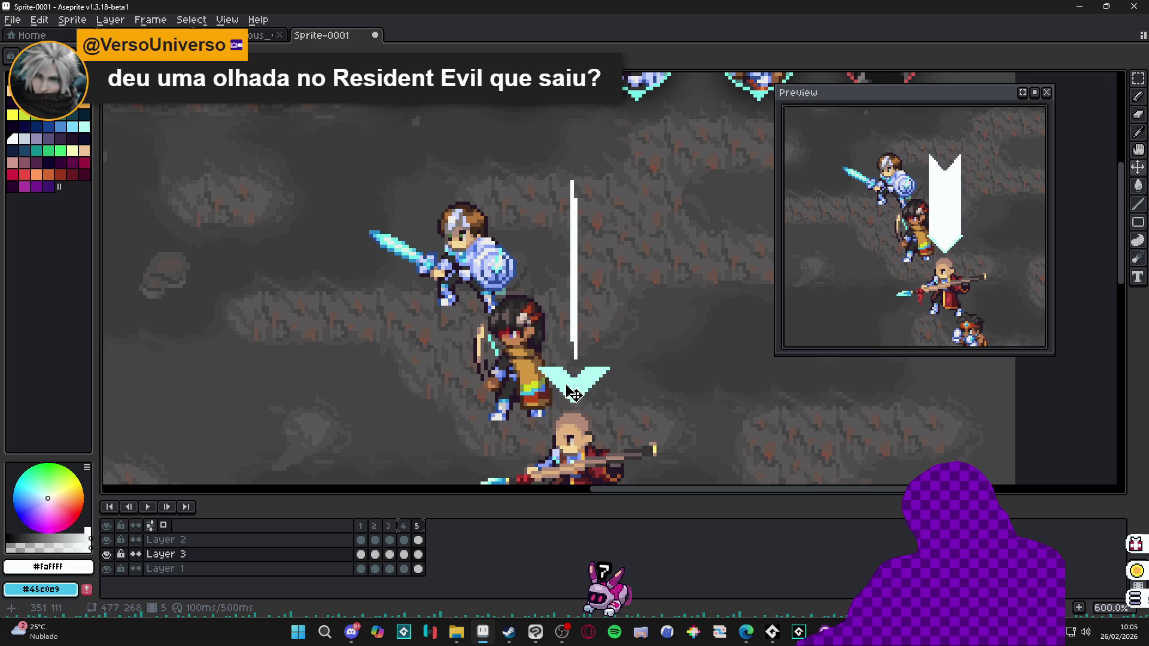
Step: Shift Layer 3's content down slightly and set frames 2–5 to 50 ms duration
scroll(573, 414, "down", 2)
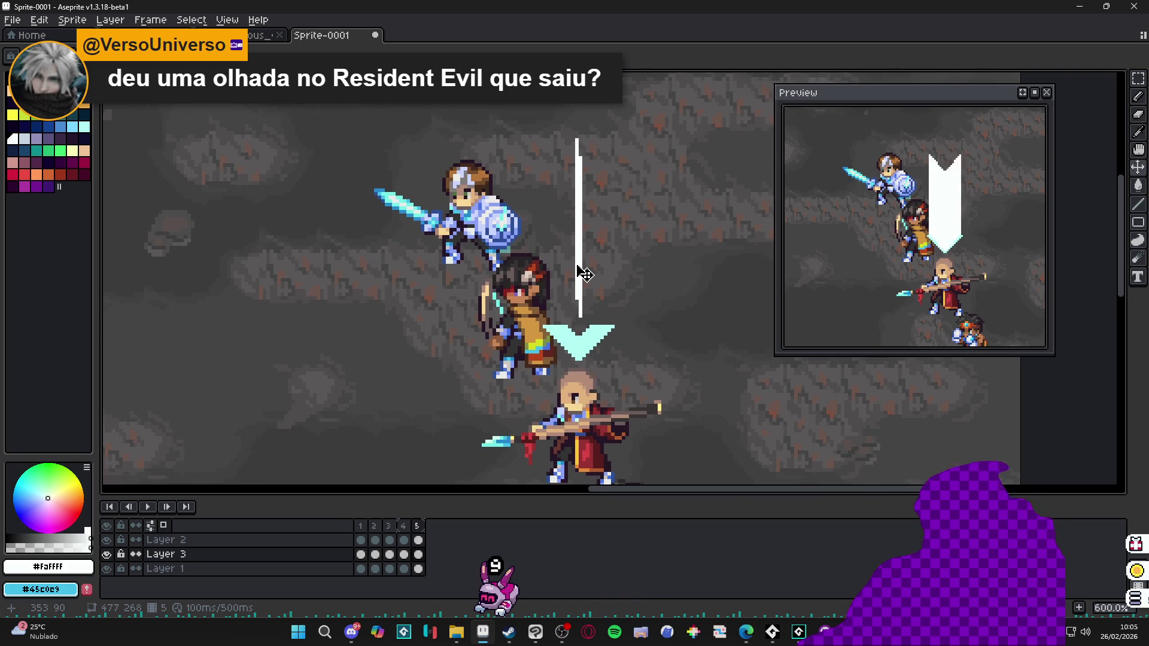
left_click_drag(582, 271, 583, 284)
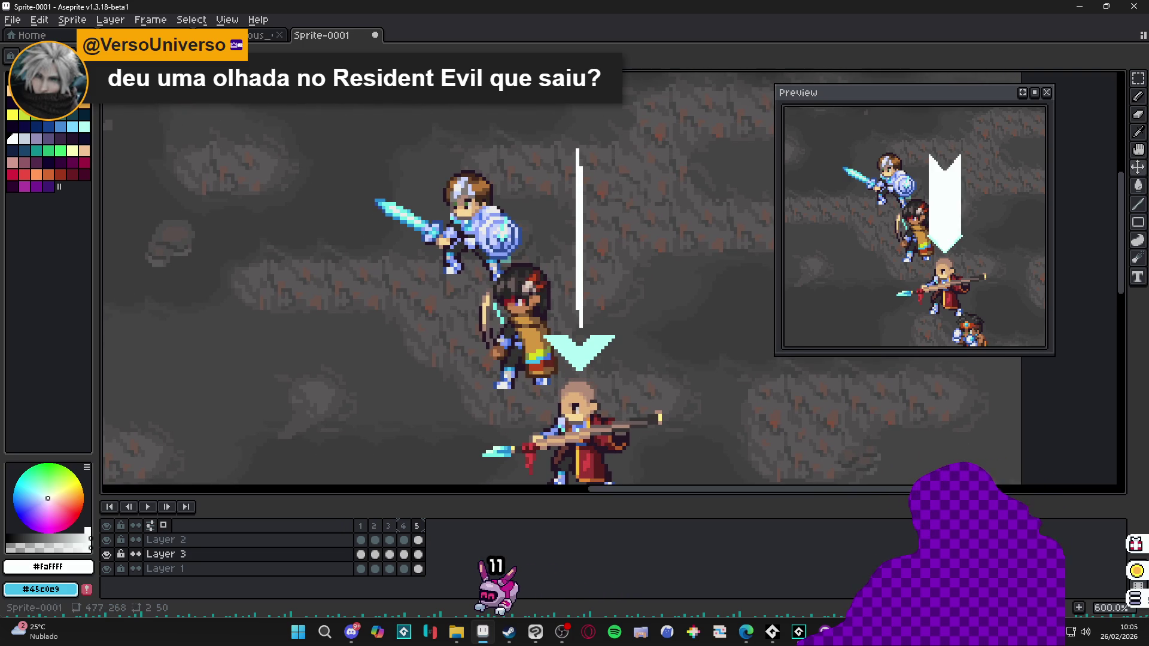
left_click_drag(374, 525, 417, 526)
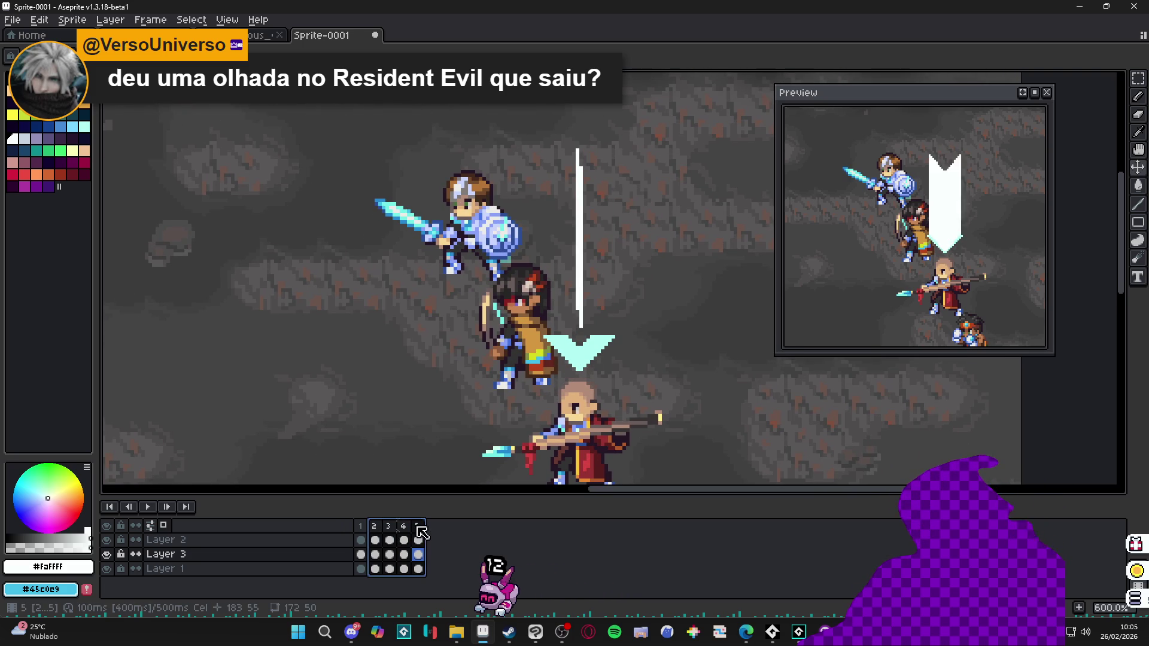
left_click(150, 20)
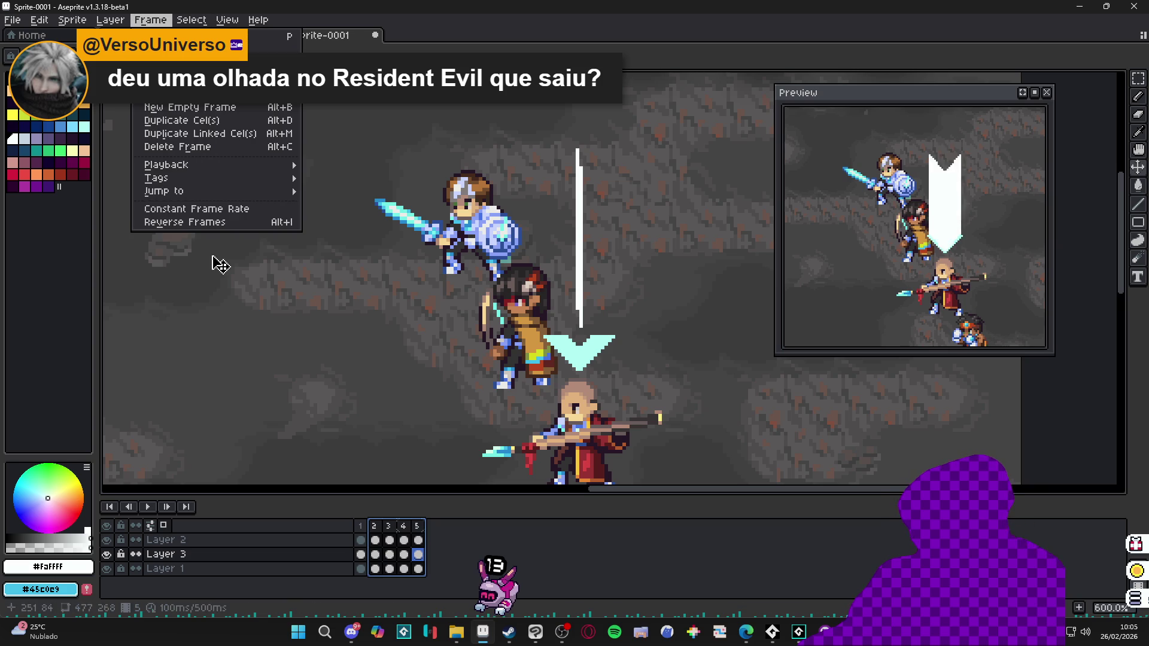
left_click(236, 213)
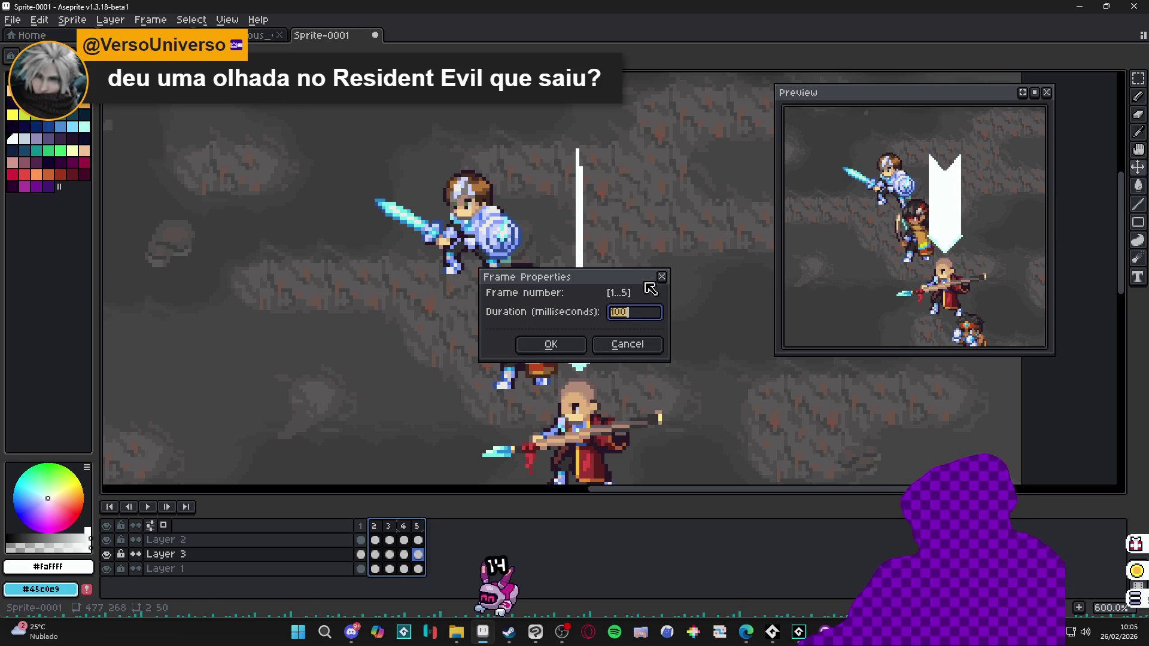
mouse_move(619, 283)
left_mouse_down()
mouse_move(875, 399)
mouse_move(948, 418)
left_mouse_up()
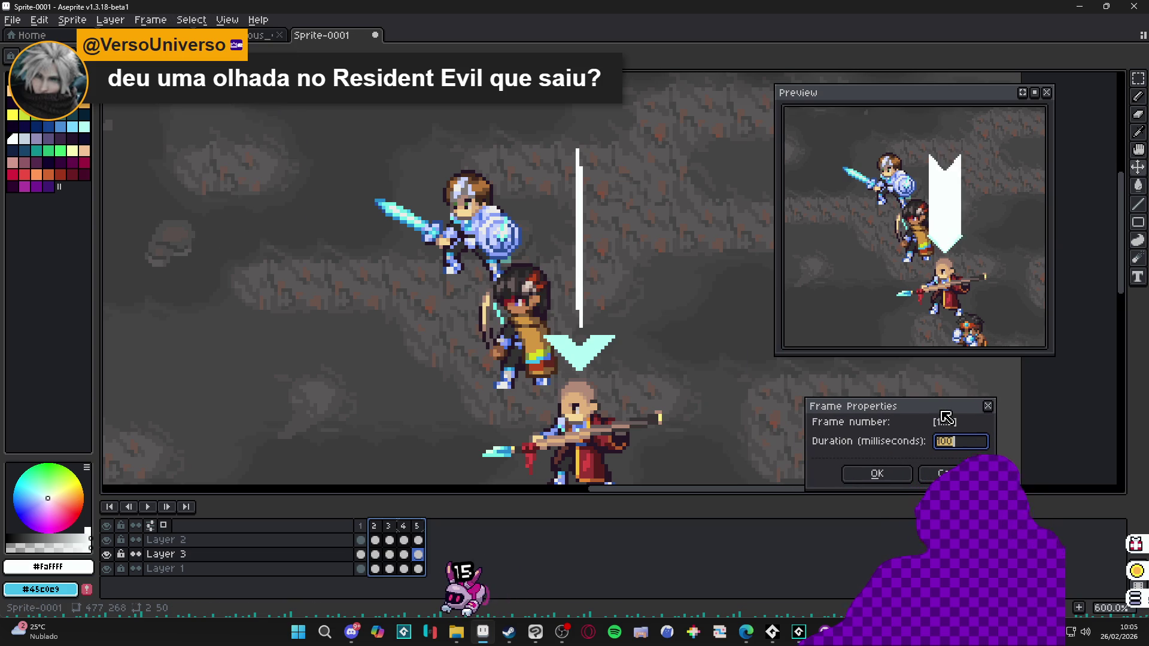
type("50")
key("Return")
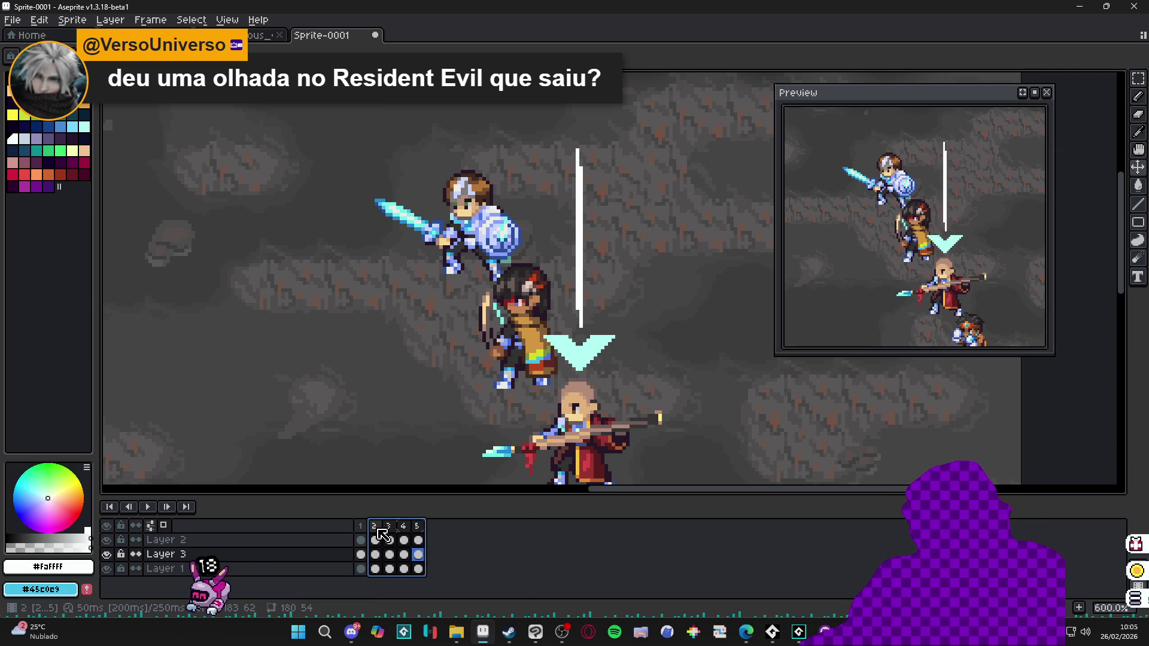
Step: Create a tag named 'Tag' over frames 2–5, then check frames 4 and 5
right_click(381, 532)
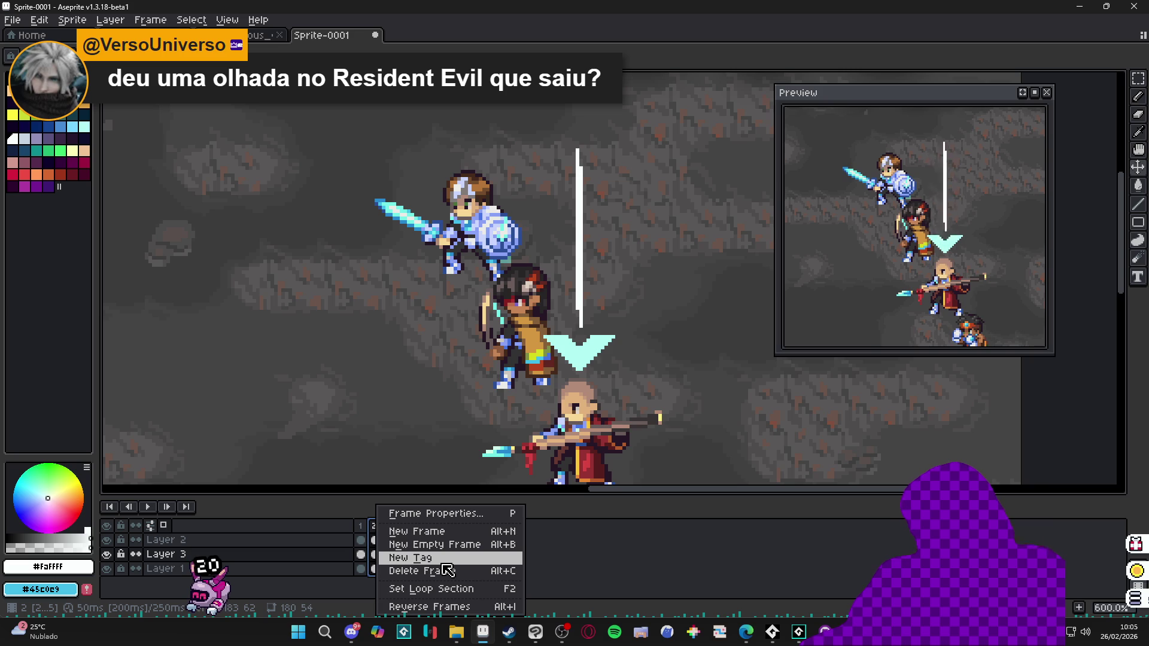
left_click(413, 558)
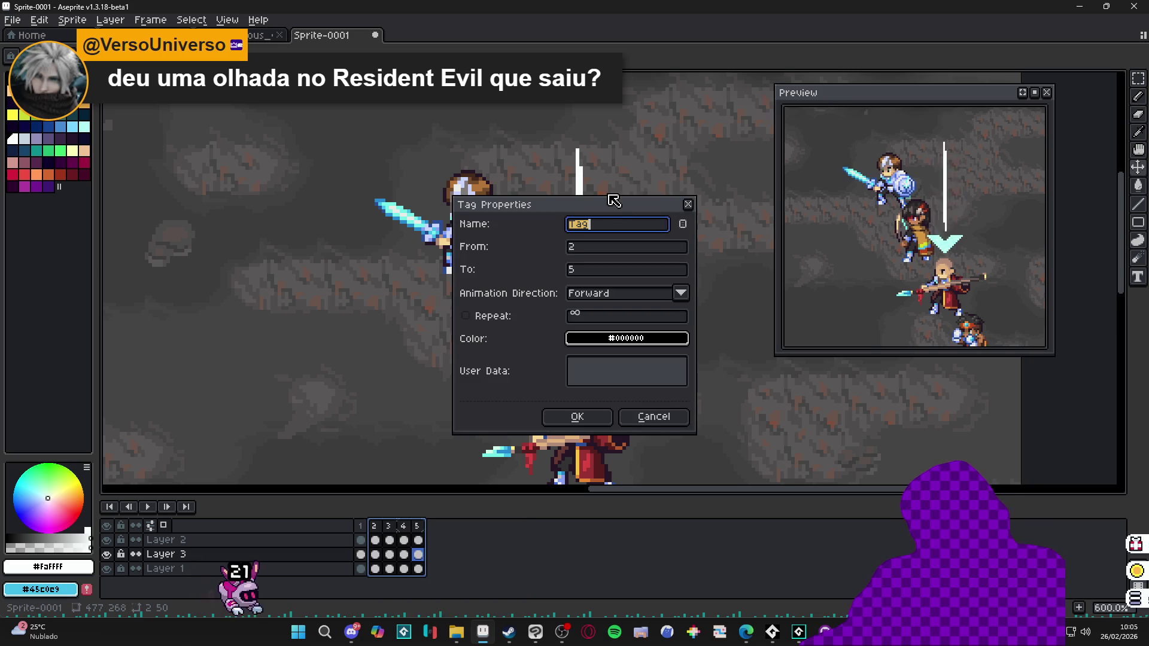
mouse_move(615, 205)
left_mouse_down()
mouse_move(921, 276)
mouse_move(939, 256)
left_mouse_up()
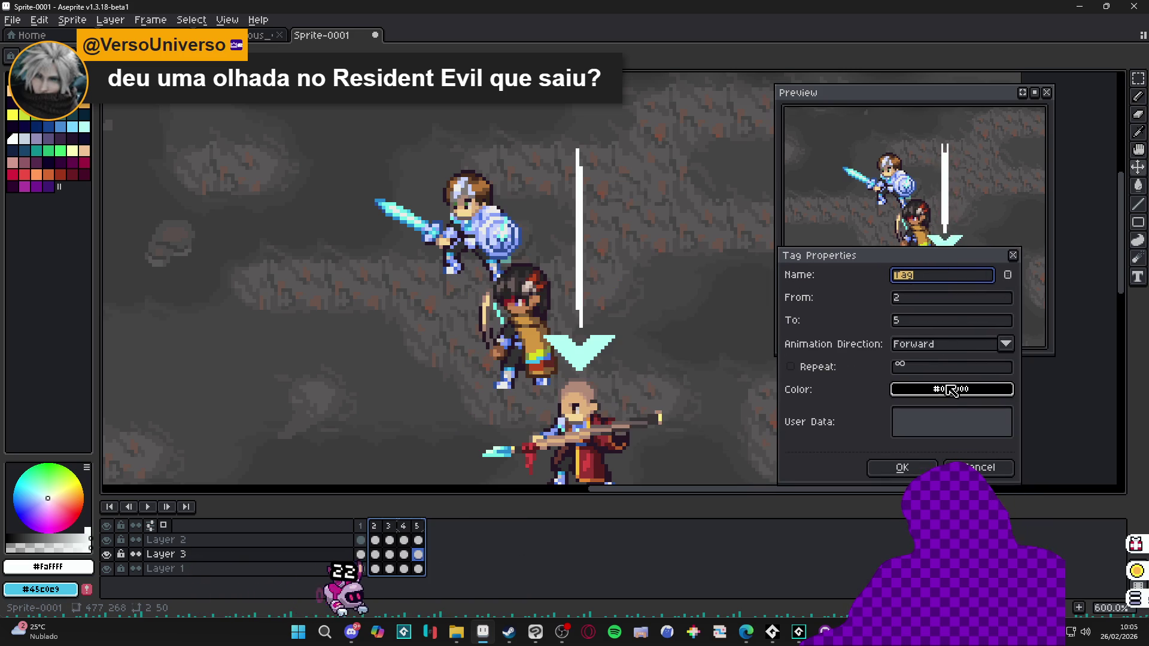
left_click(898, 471)
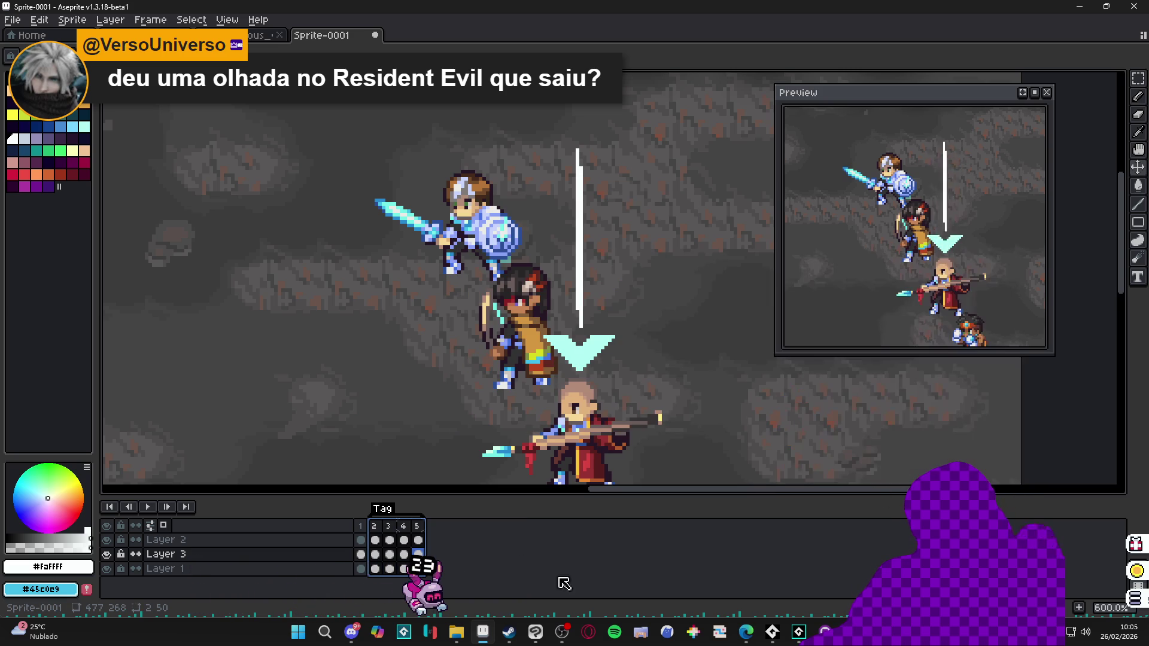
left_click(389, 526)
left_click(410, 531)
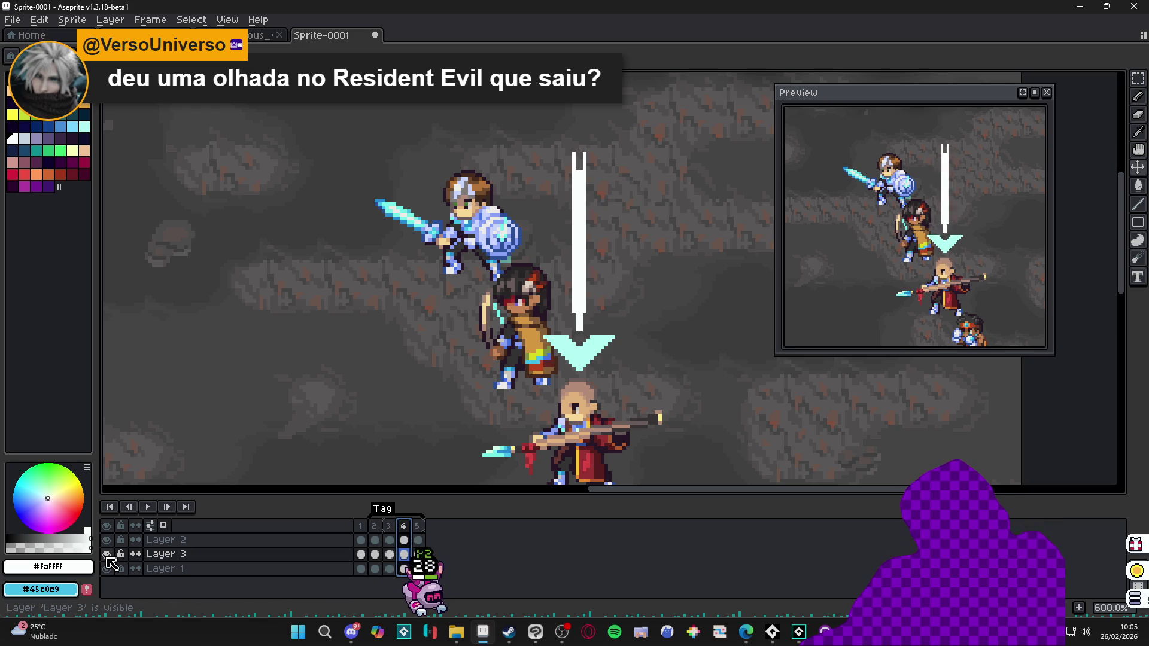
left_click(418, 540)
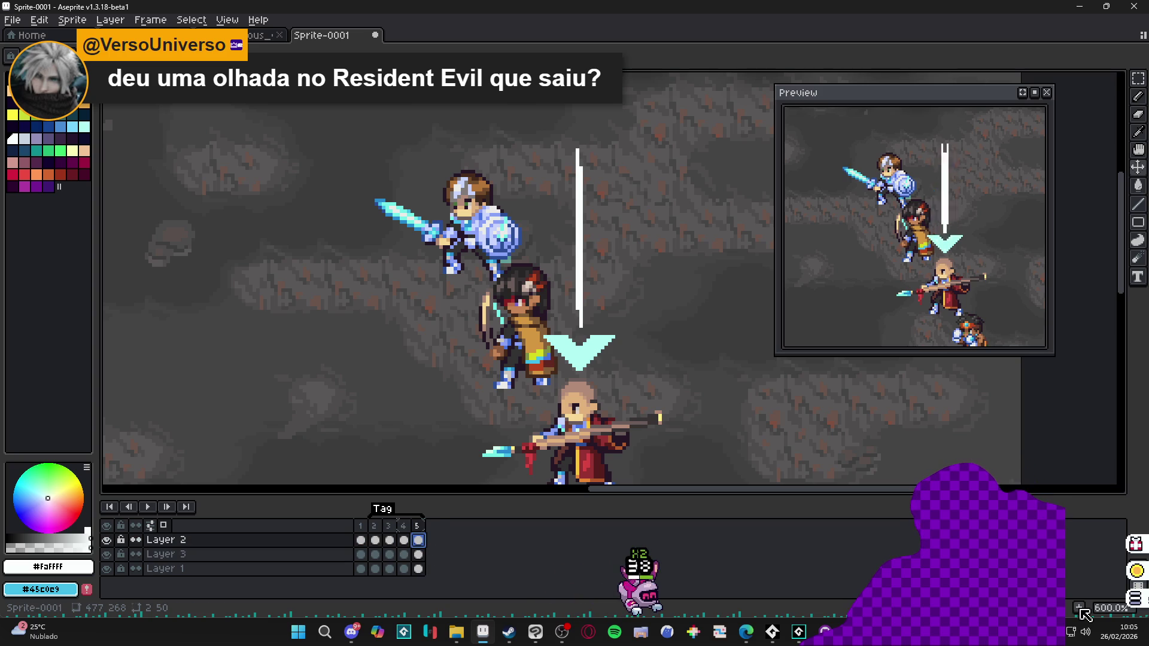
Step: Add frame 6 with Alt+N, carrying over the thin white line above the arrowhead
key("alt+n")
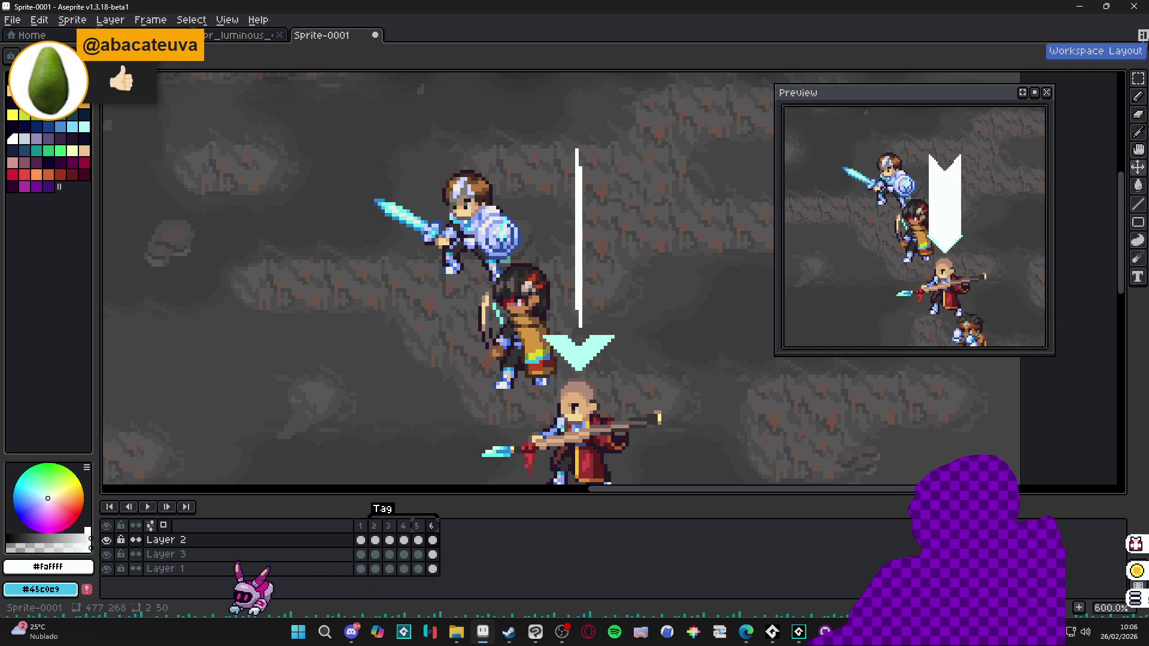
Step: Select all of frame 6's content and delete the white line, leaving the cyan arrowhead
scroll(616, 213, "up", 3)
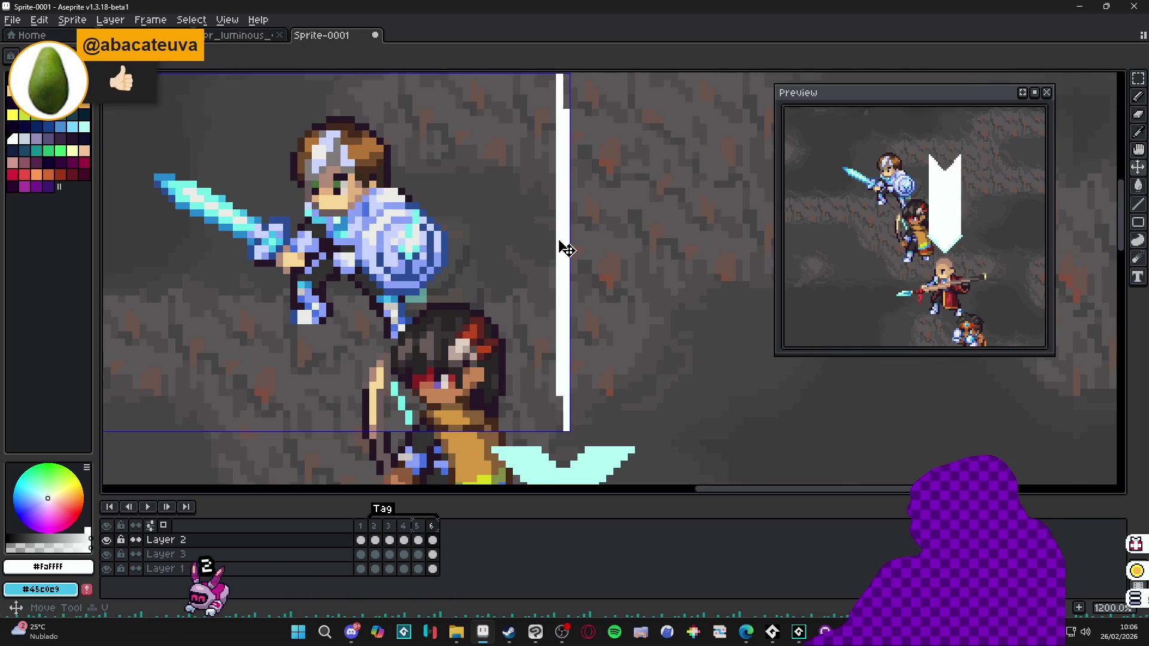
scroll(566, 248, "down", 5)
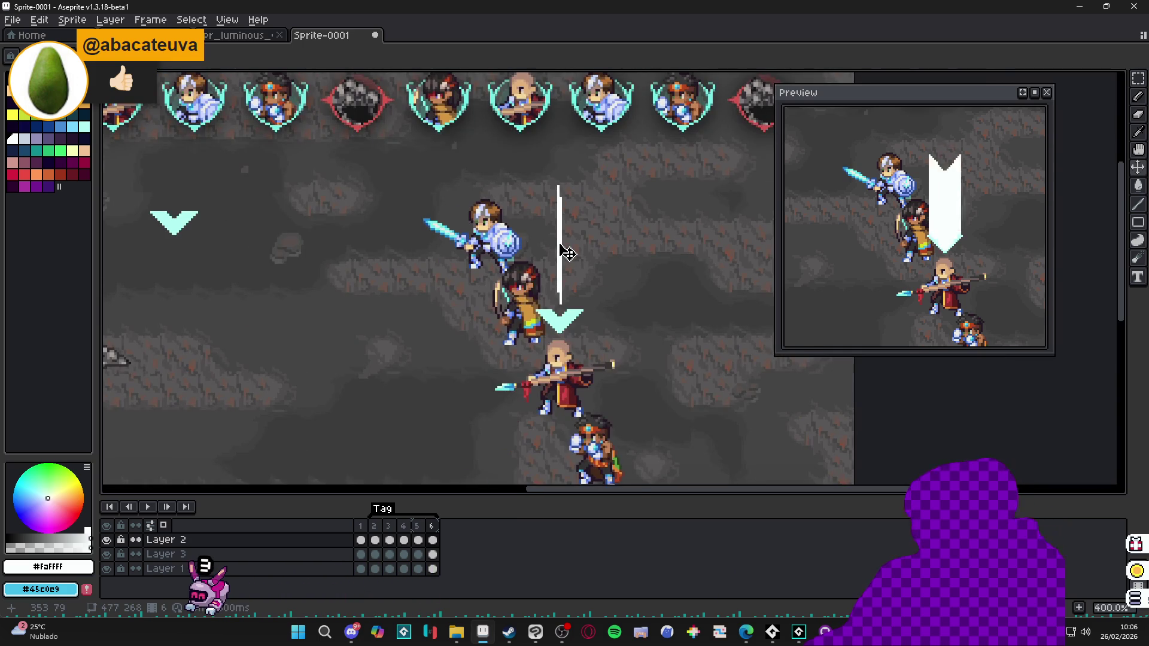
scroll(566, 251, "up", 3)
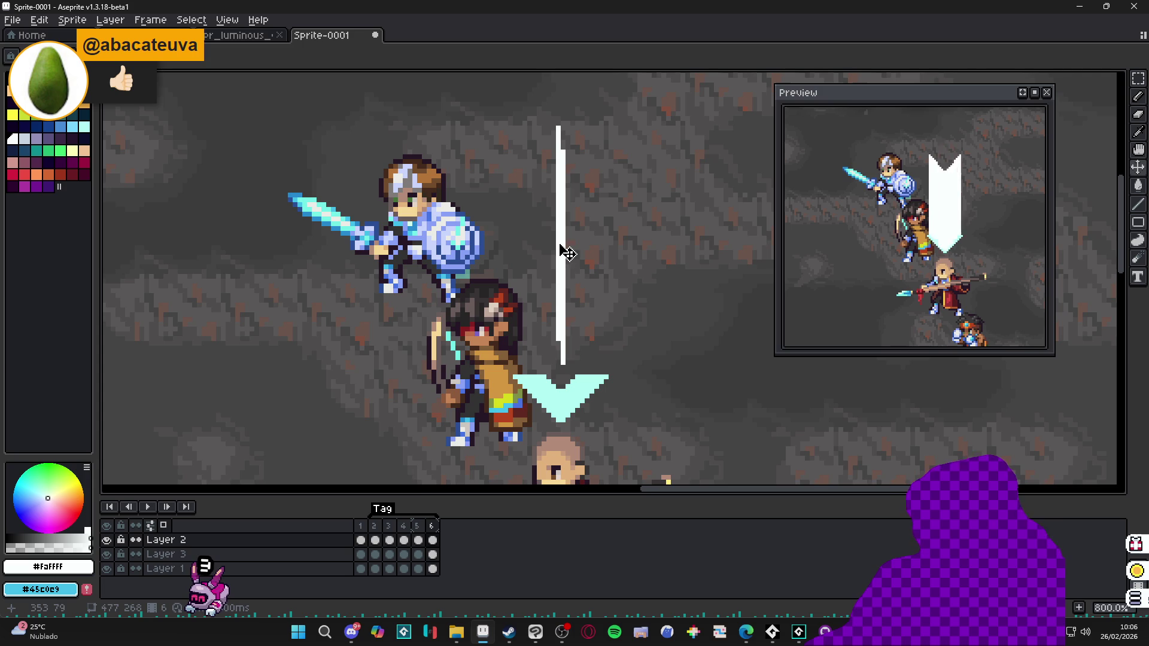
key("v")
key("ctrl+a")
scroll(566, 360, "up", 2)
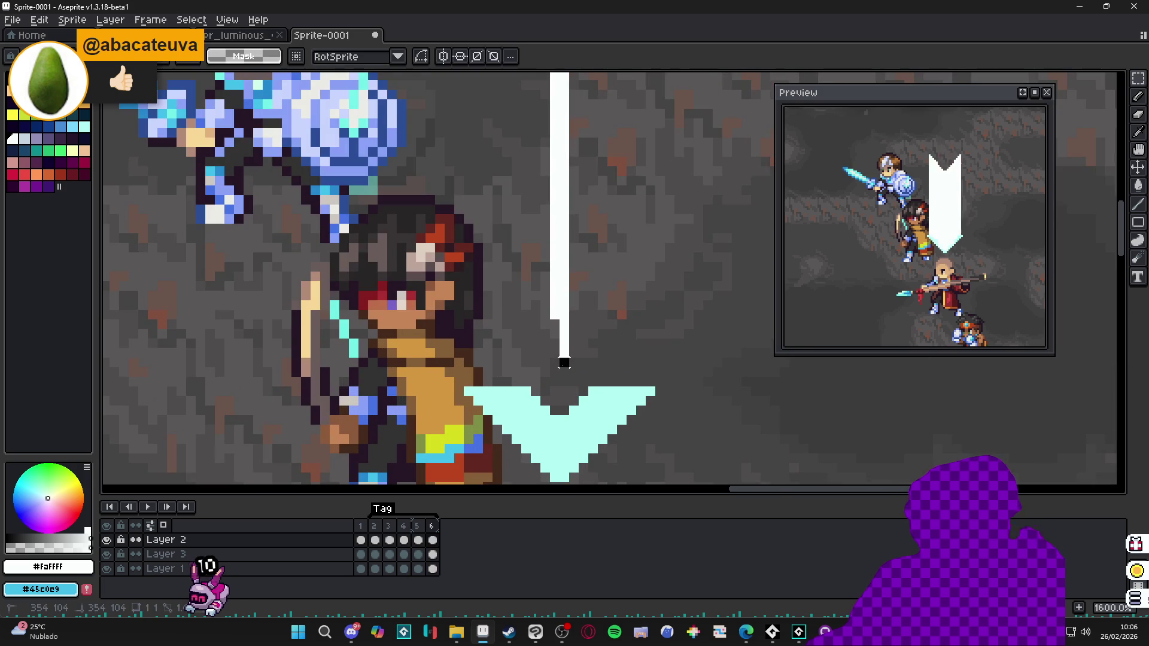
scroll(561, 368, "down", 4)
key("Delete")
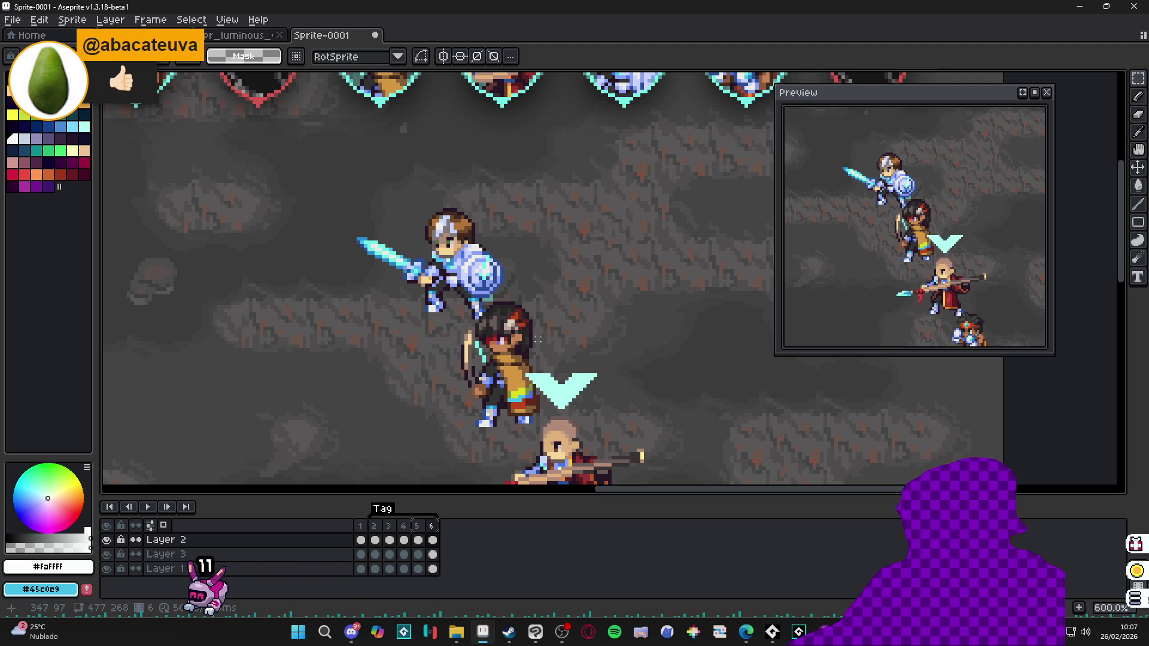
Step: Set frame 6's duration to 1000 ms
left_click(427, 527)
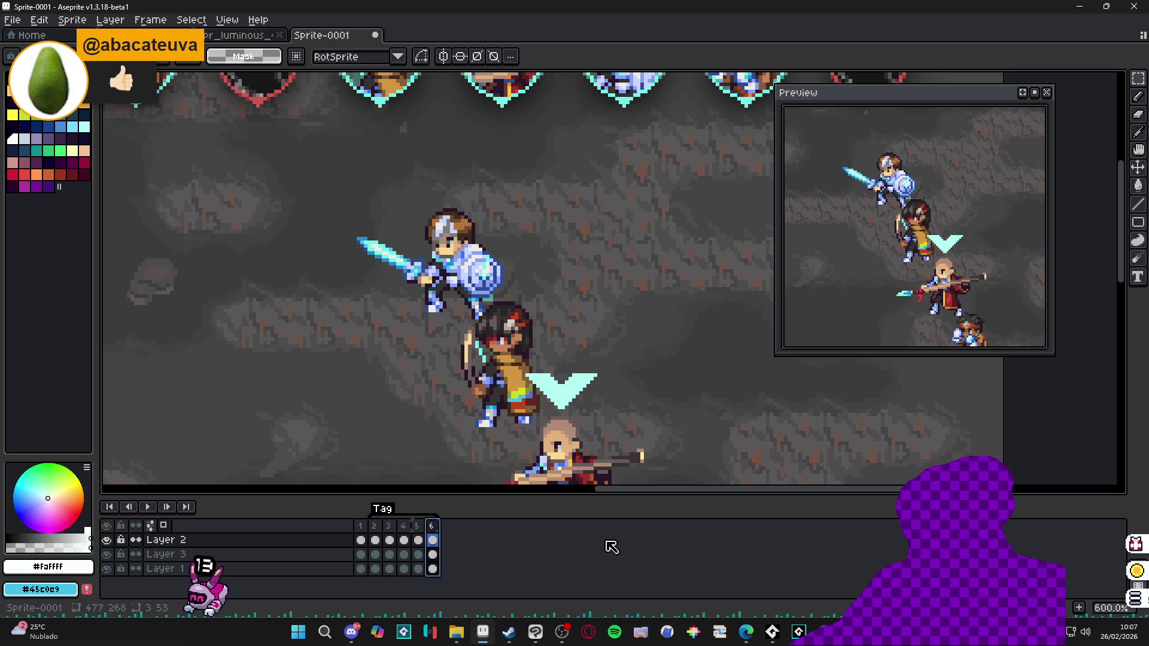
double_click(434, 529)
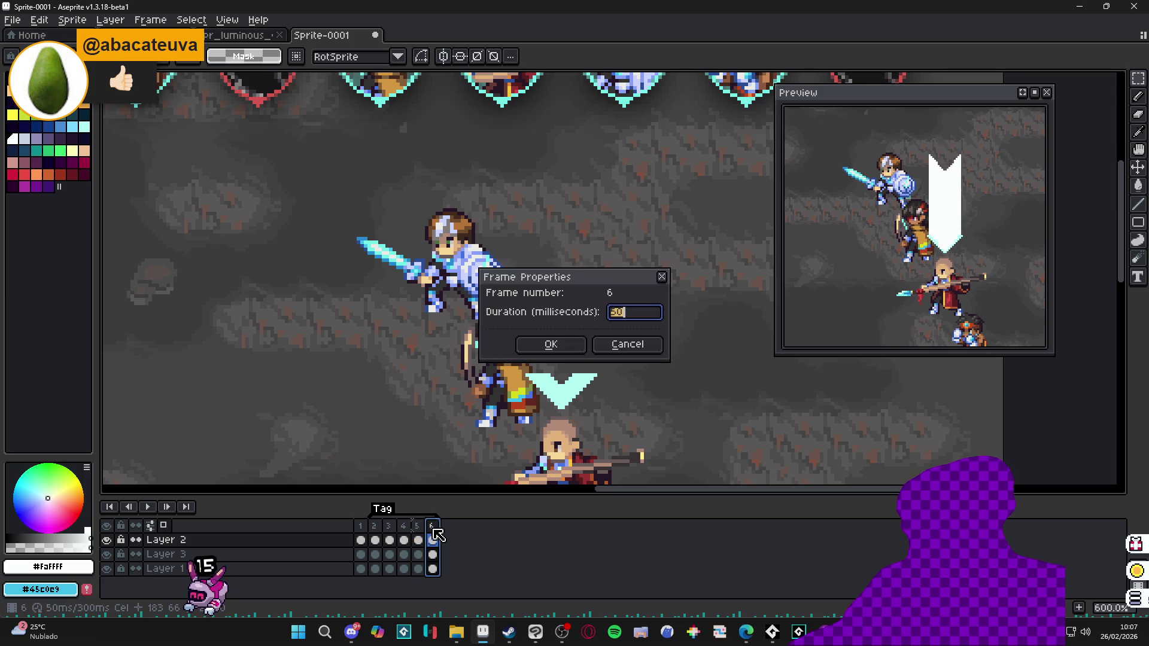
type("1000")
key("Return")
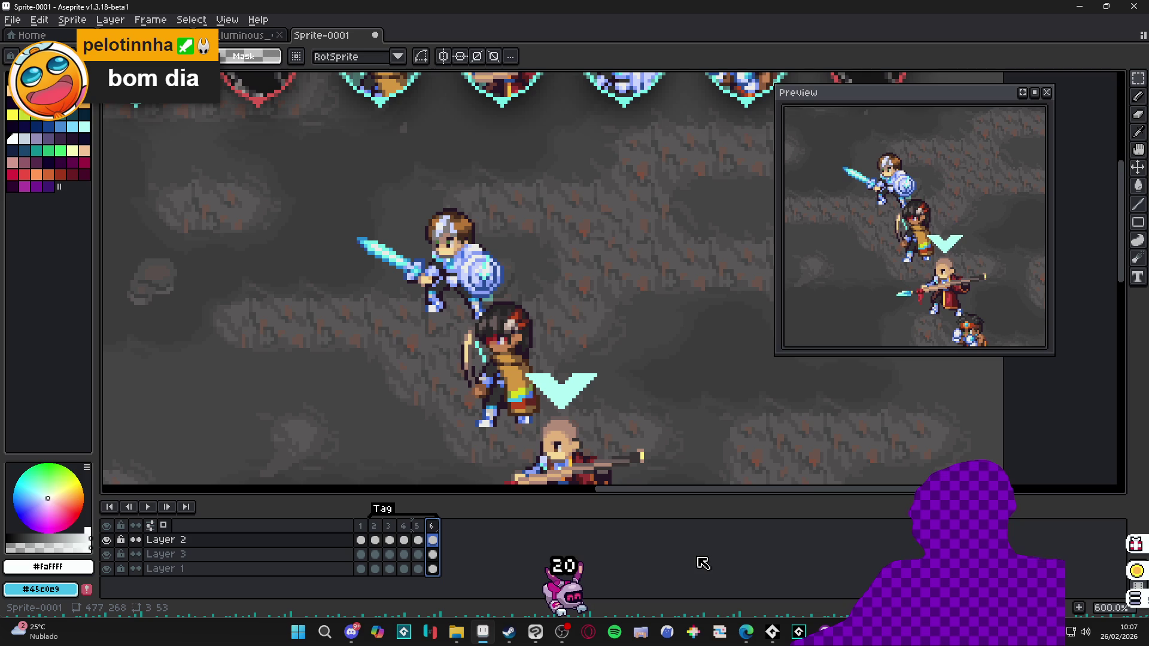
Step: Check frames 5 and 6 on Layer 3, then open the Save dialog for Sprite-0001
left_click(419, 540)
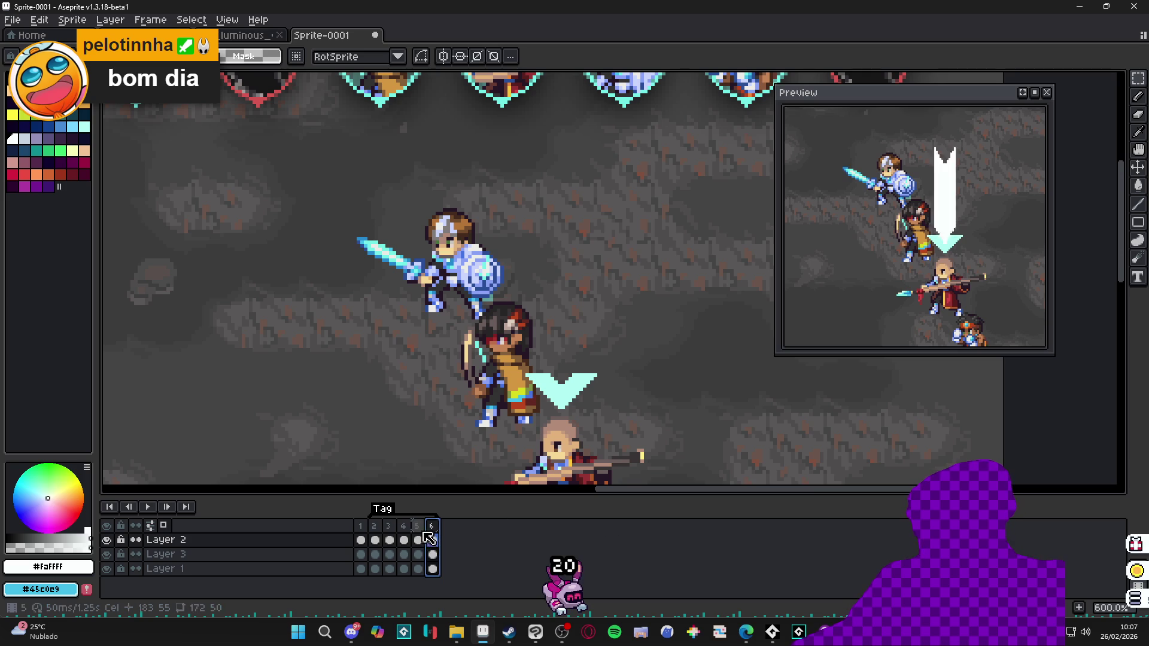
left_click(432, 540)
left_click(166, 553)
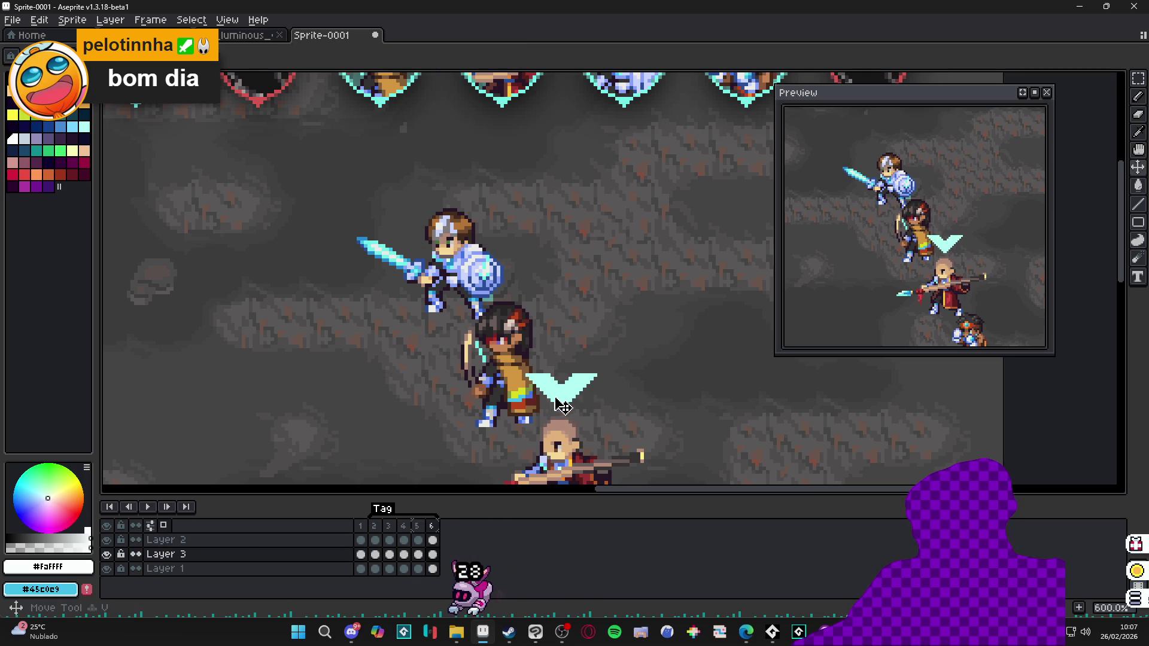
key("ctrl+s")
type("u")
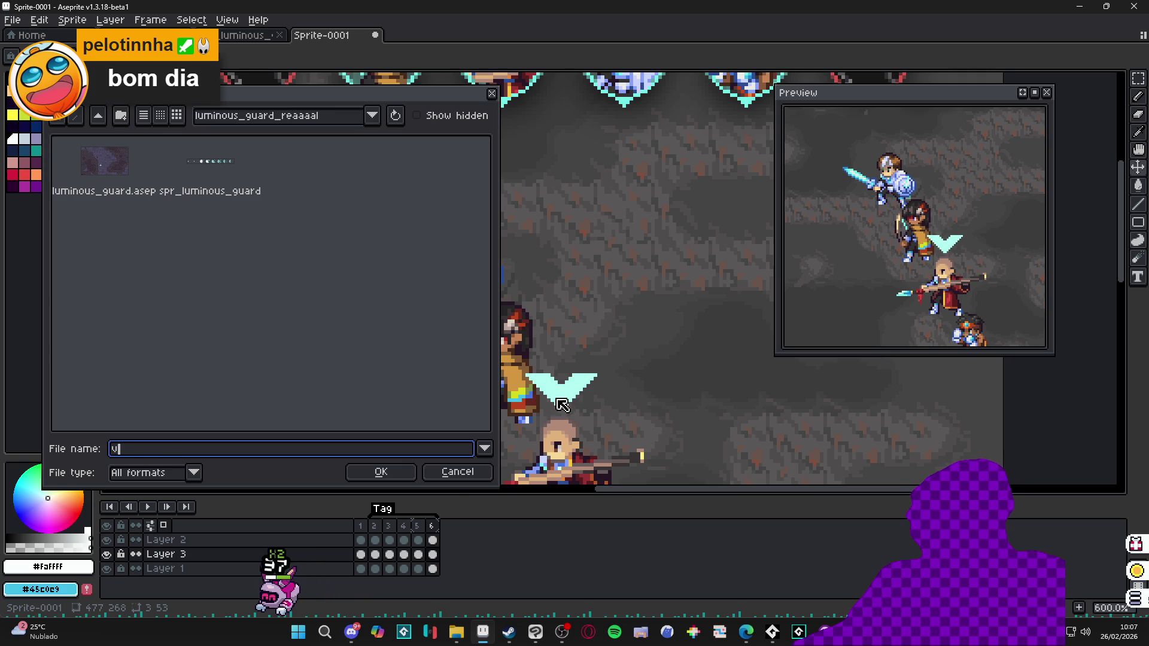
Step: Reopen the Save dialog, go up to RPGENEROUS, and enter the vfx folder
left_click(473, 472)
key("ctrl+s")
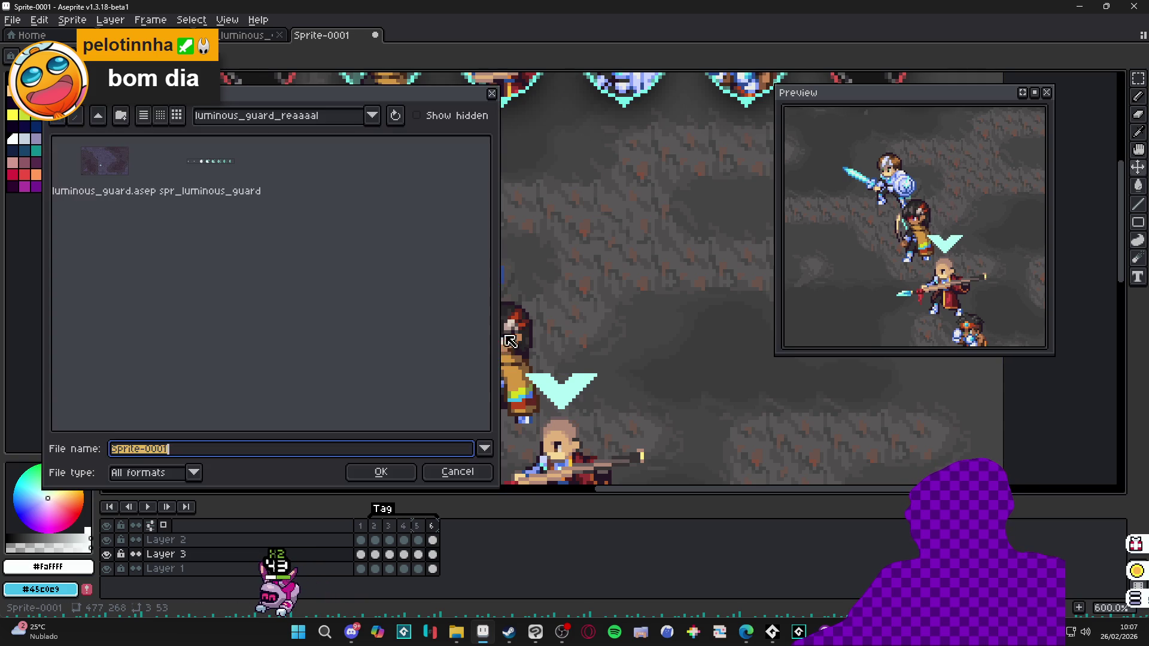
left_click(100, 120)
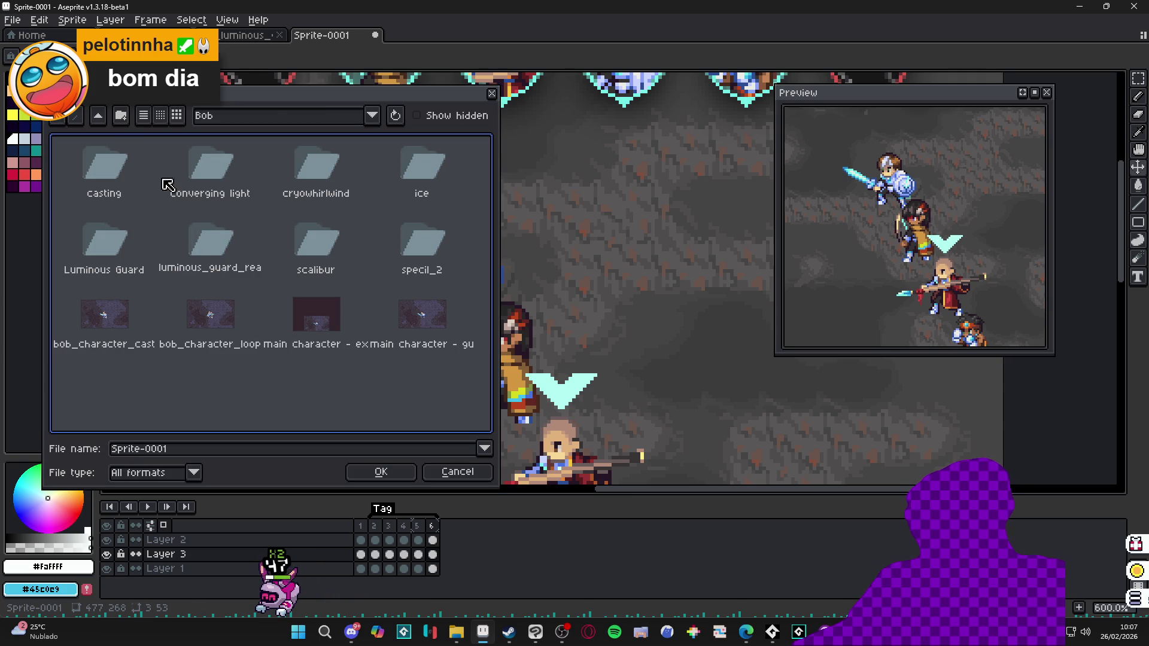
left_click(99, 116)
left_click(97, 121)
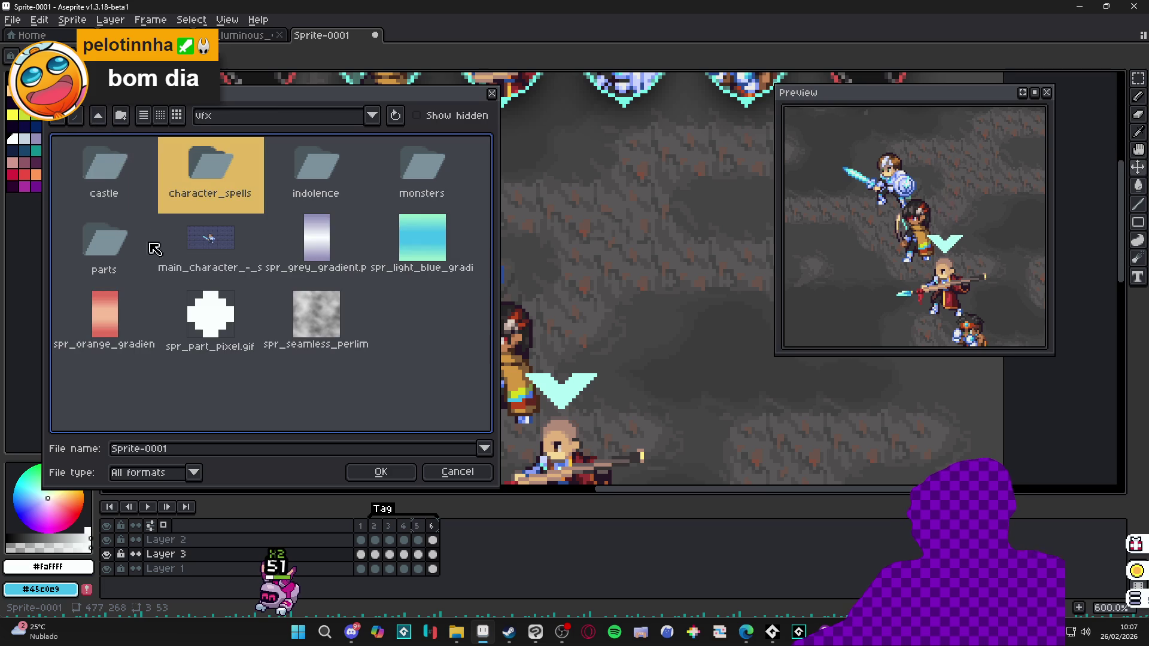
left_click(98, 119)
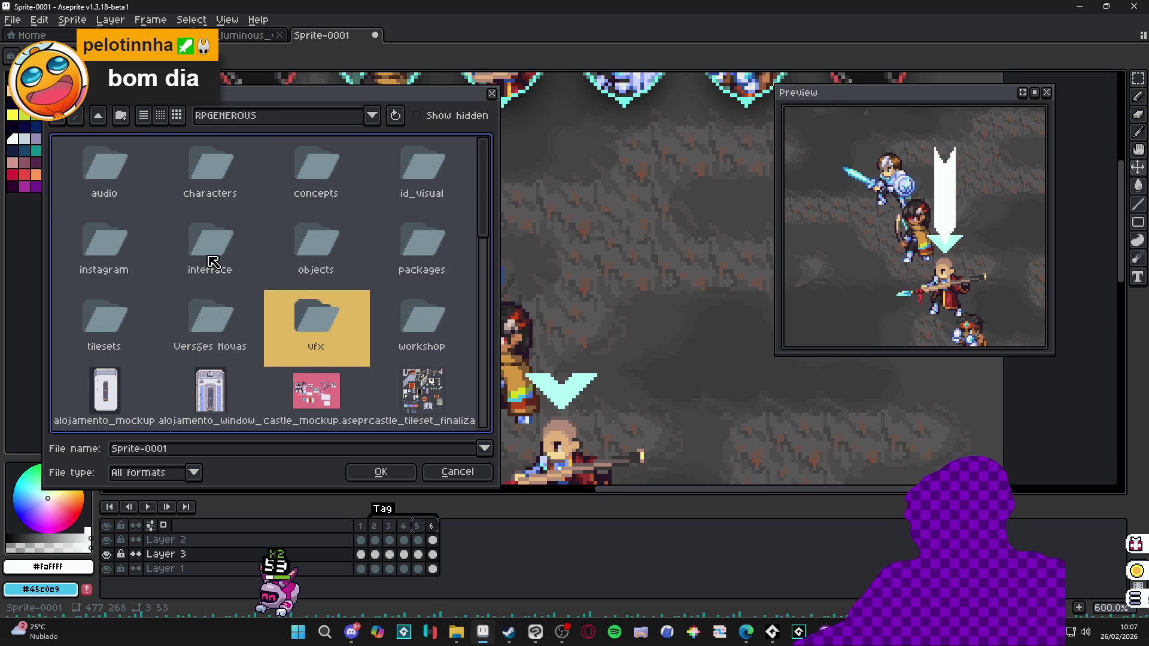
double_click(334, 337)
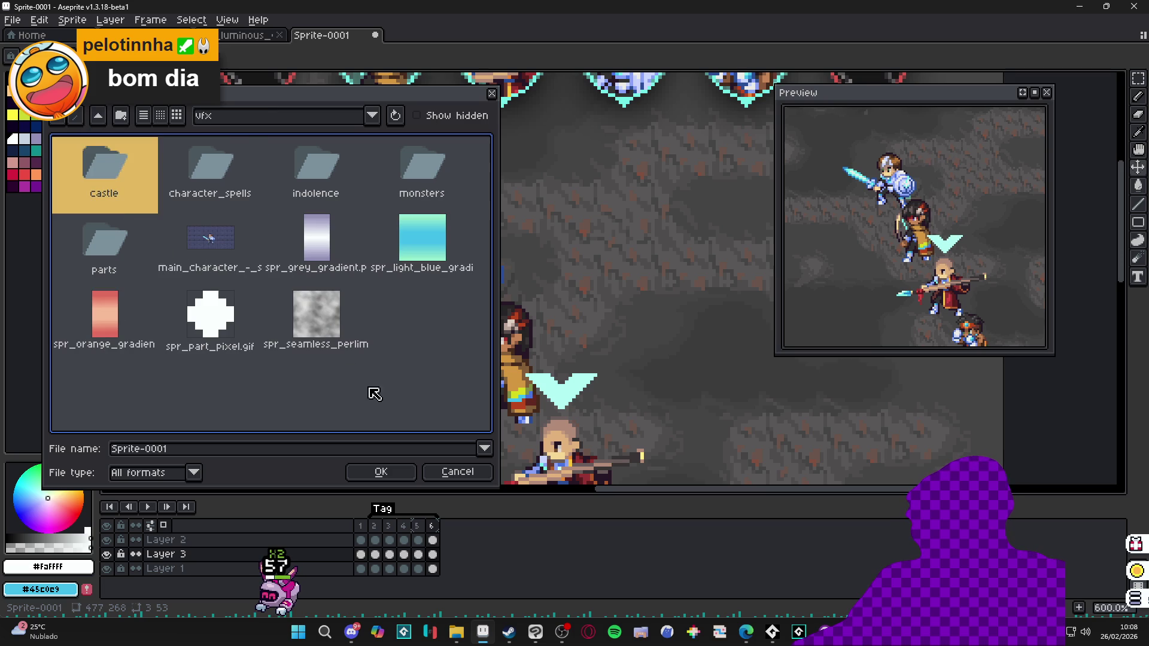
Step: Create a turn_start folder inside vfx and save the file there as turn_start
left_click(127, 113)
type("turn")
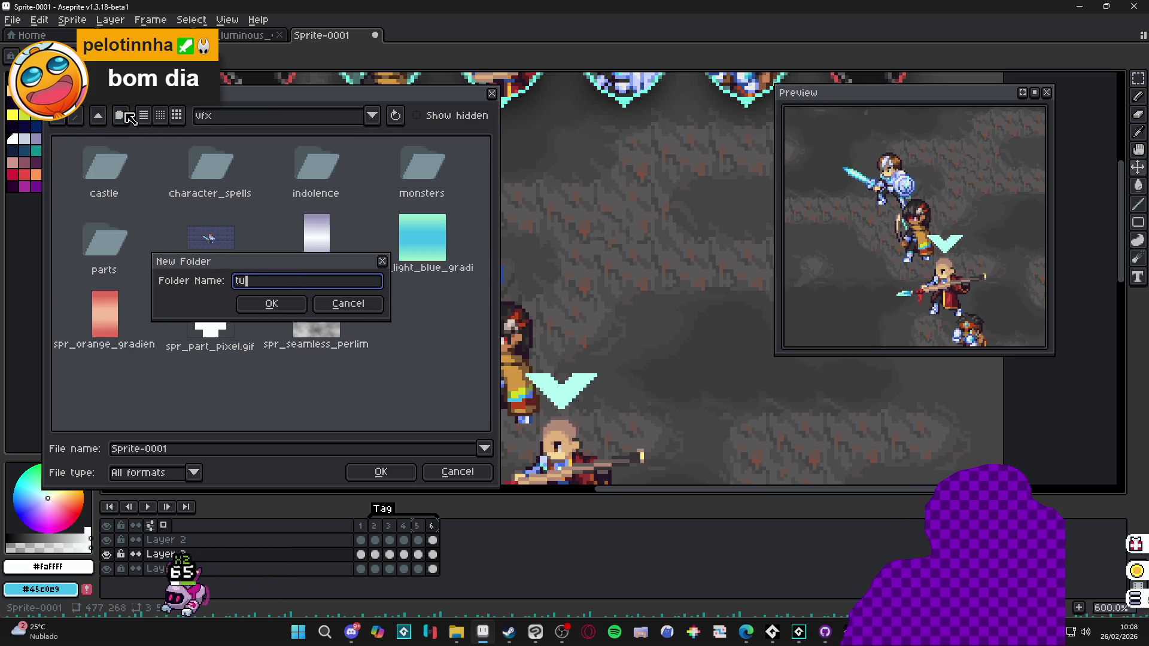
type("_")
key("ctrl+a")
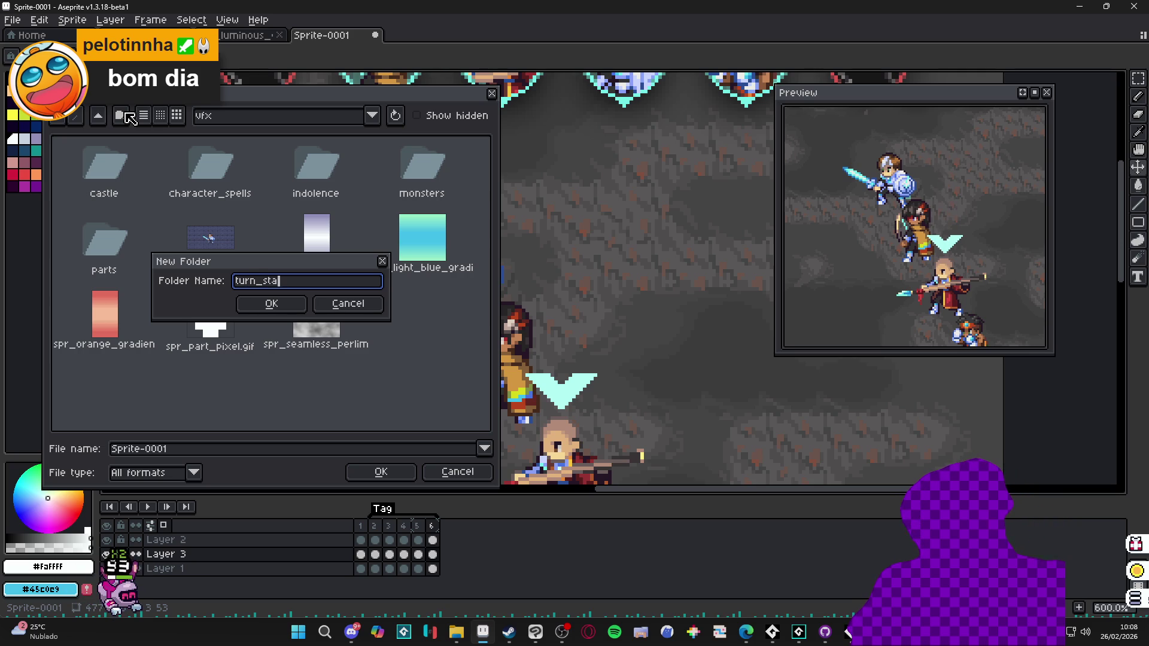
key("BackSpace")
key("Return")
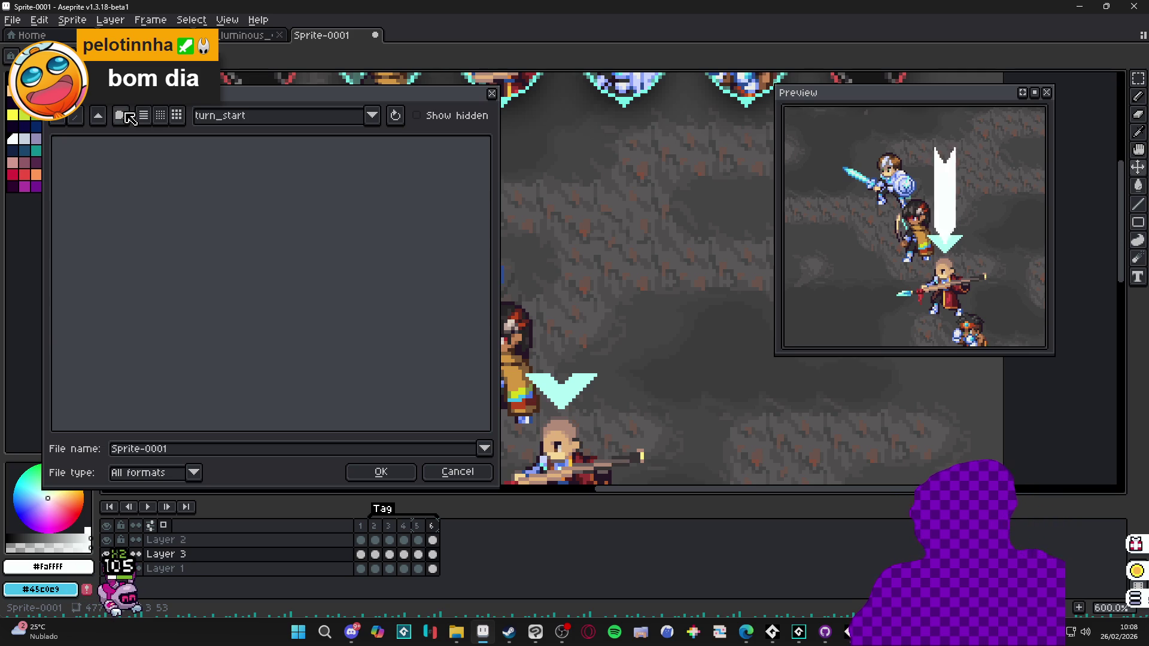
left_click(204, 454)
key("ctrl+a")
type("turn_start")
key("Return")
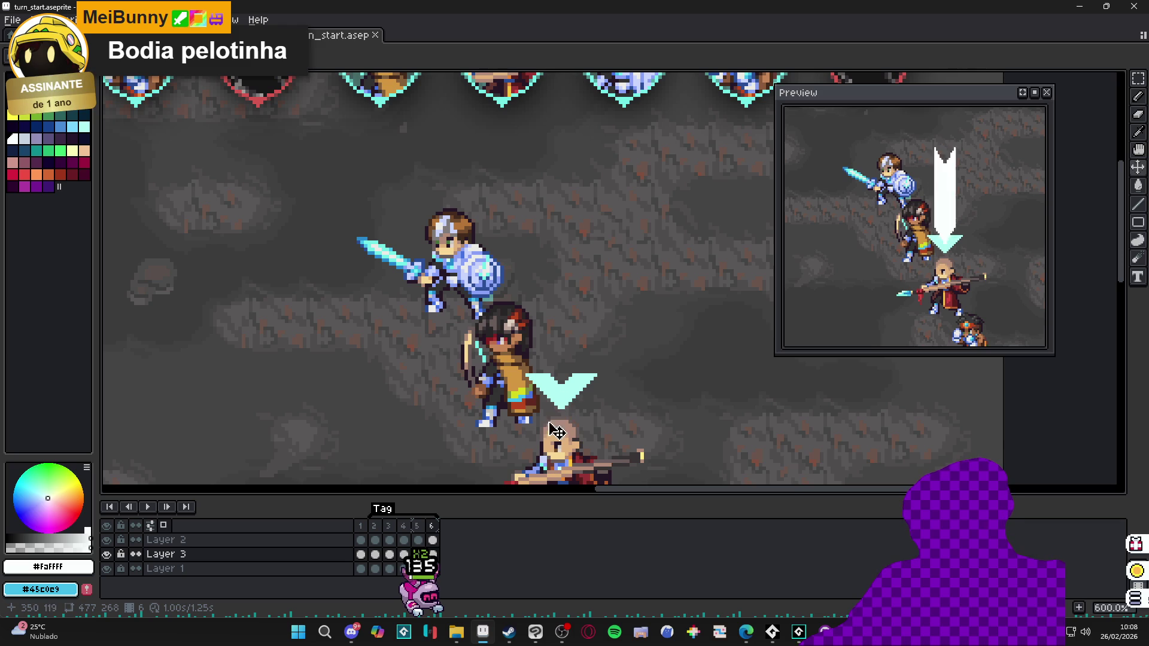
Step: Add frame 7 after frame 6 and give it an 80 ms duration
key("alt+n")
type("p")
type("10")
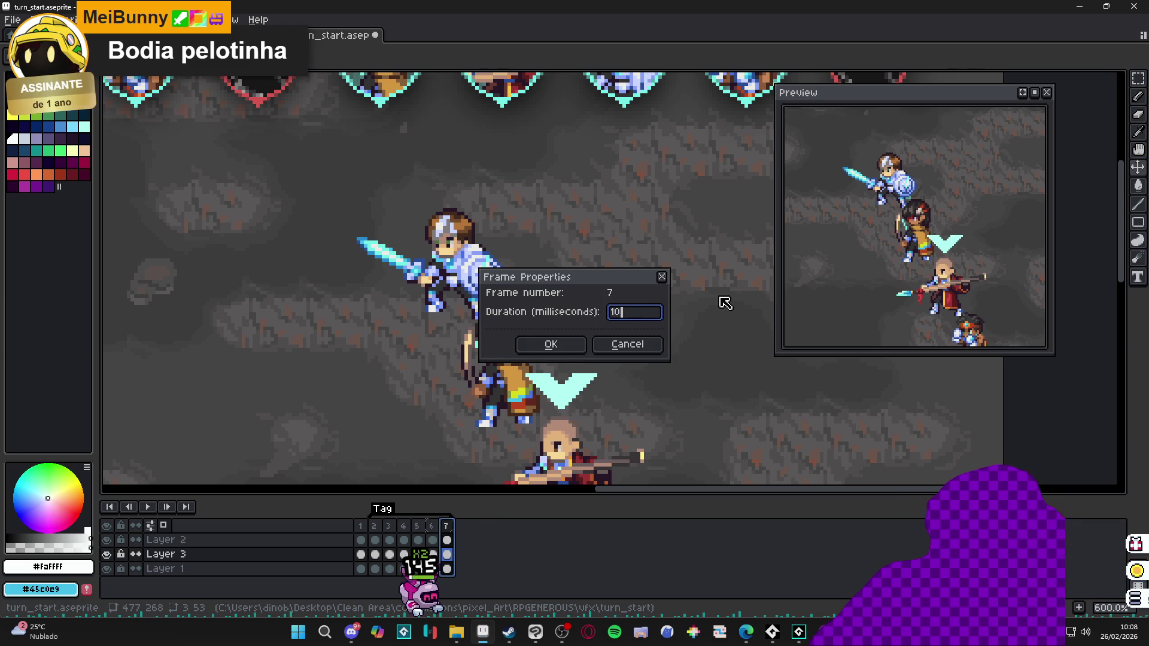
key("Return")
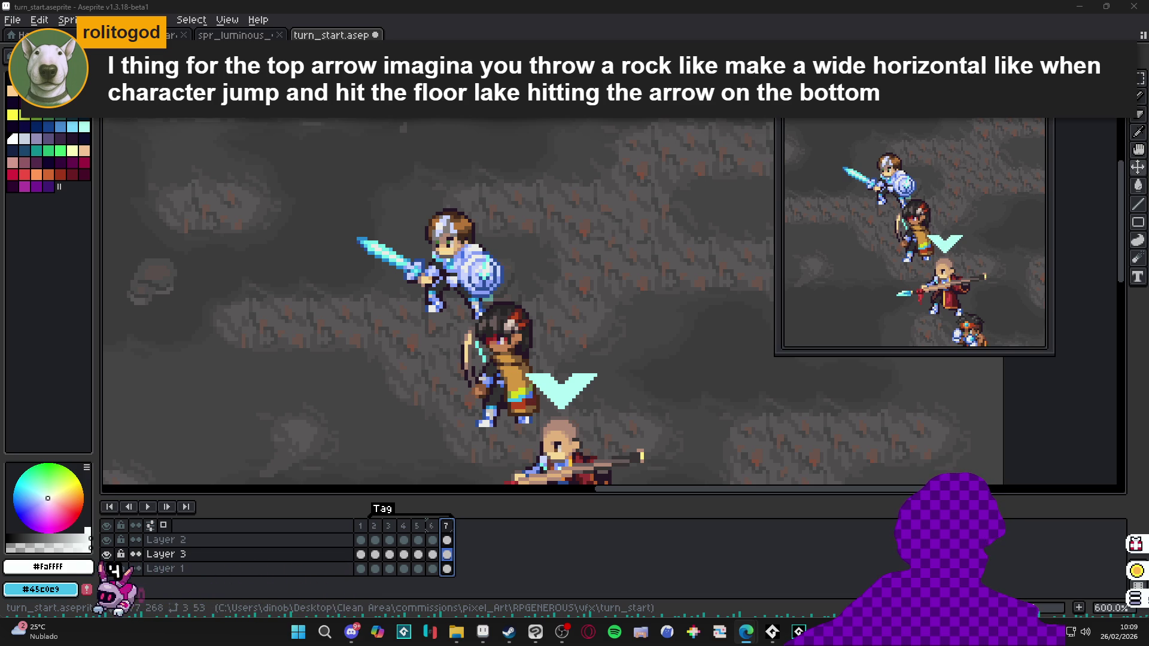
Step: Zoom out on turn_start, return to frame 6, and switch to GameMaker and back
scroll(535, 374, "down", 1)
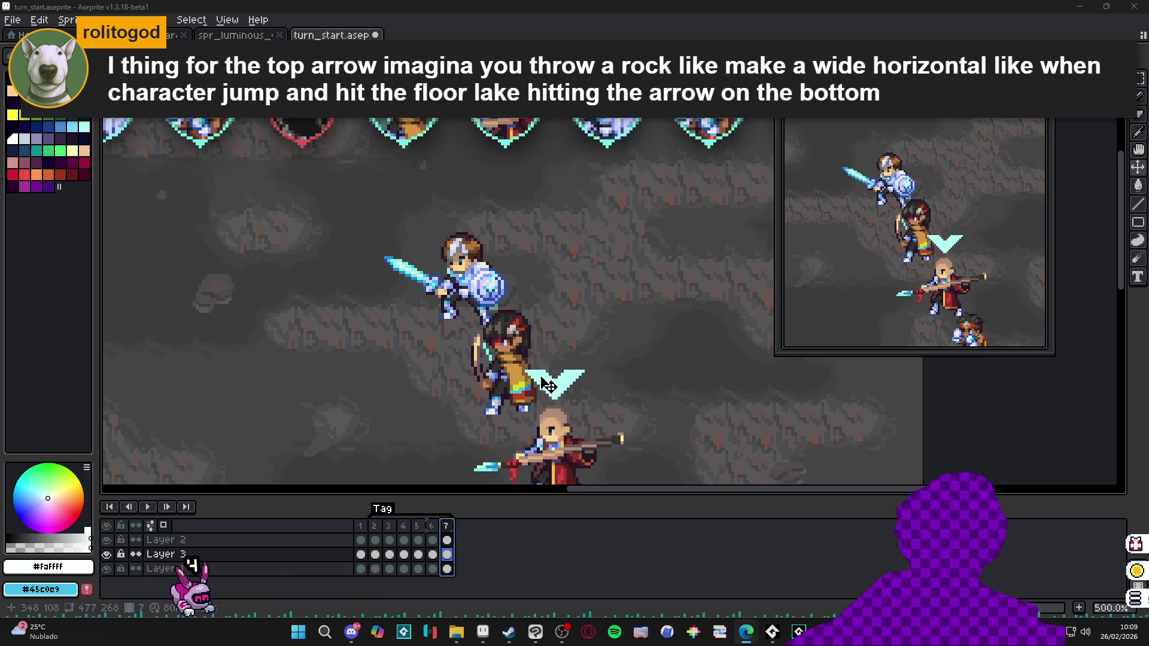
scroll(560, 437, "down", 1)
left_click(432, 527)
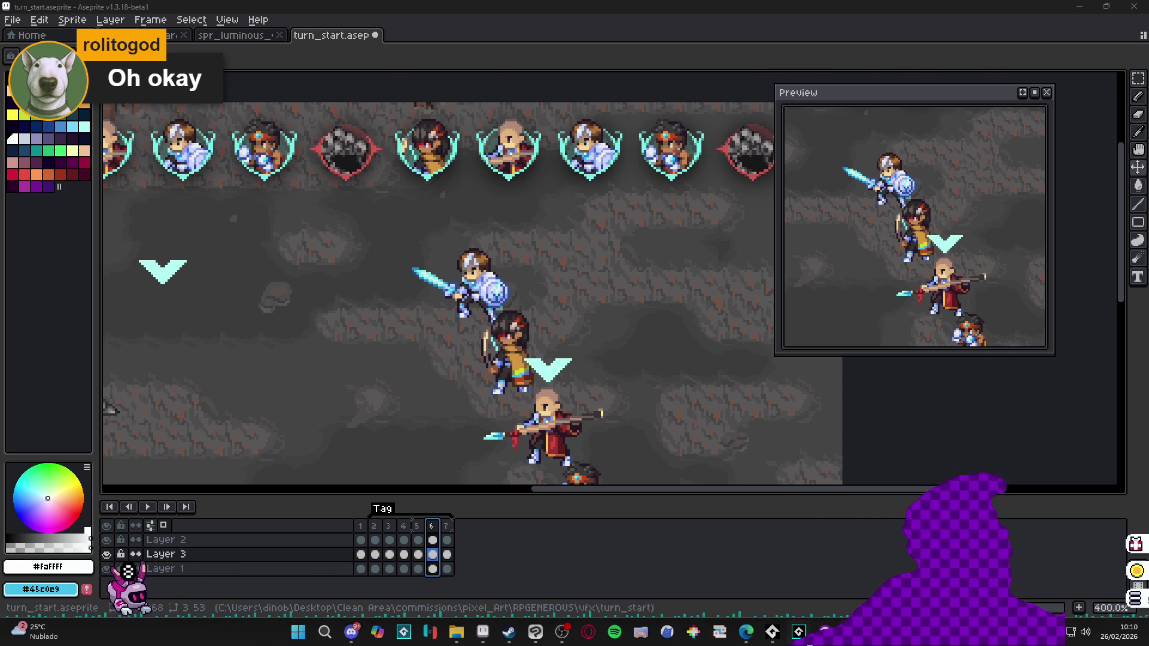
key("alt+Tab")
key("alt+Tab")
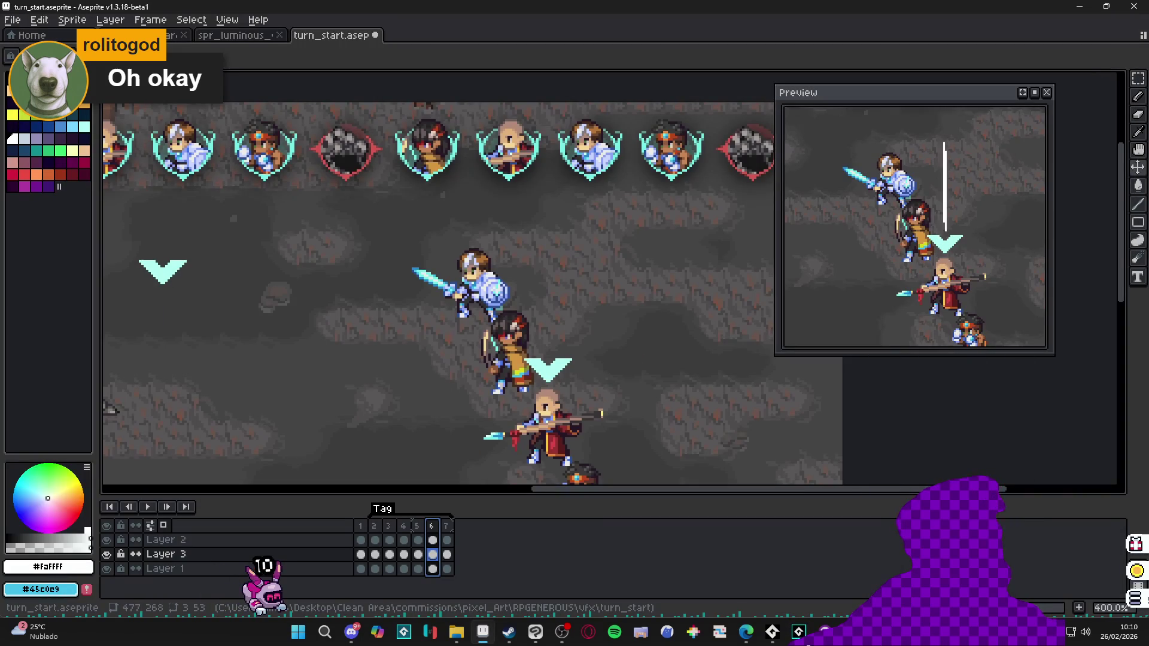
key("alt+Tab")
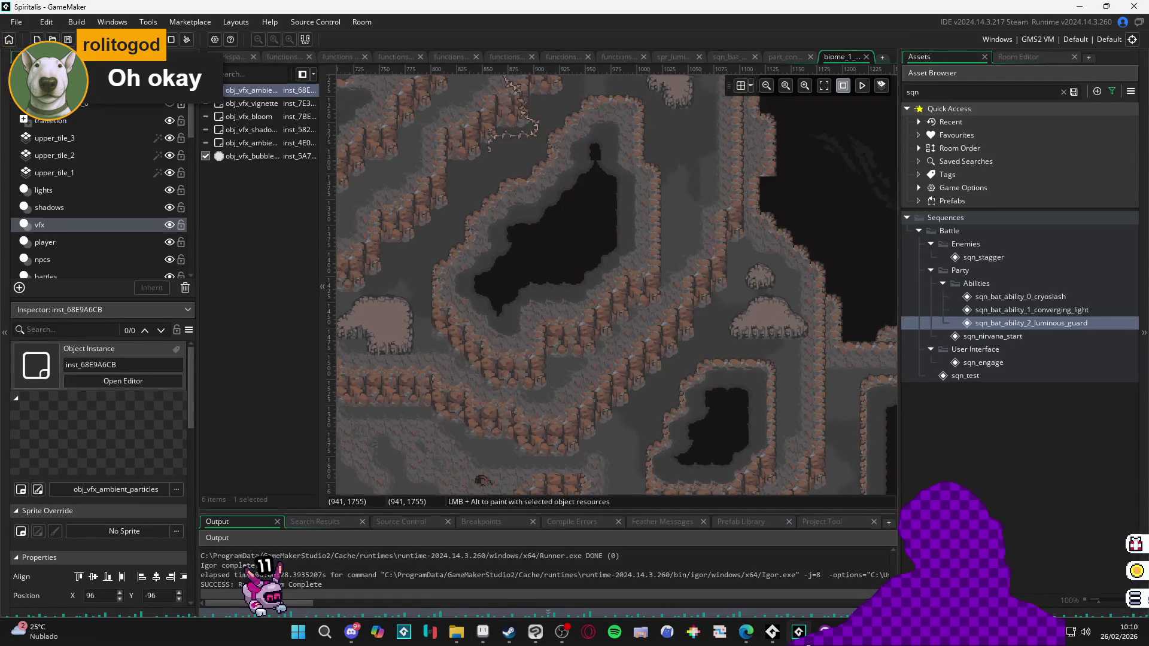
Step: Build and run the Spiritalis project with F5
key("F5")
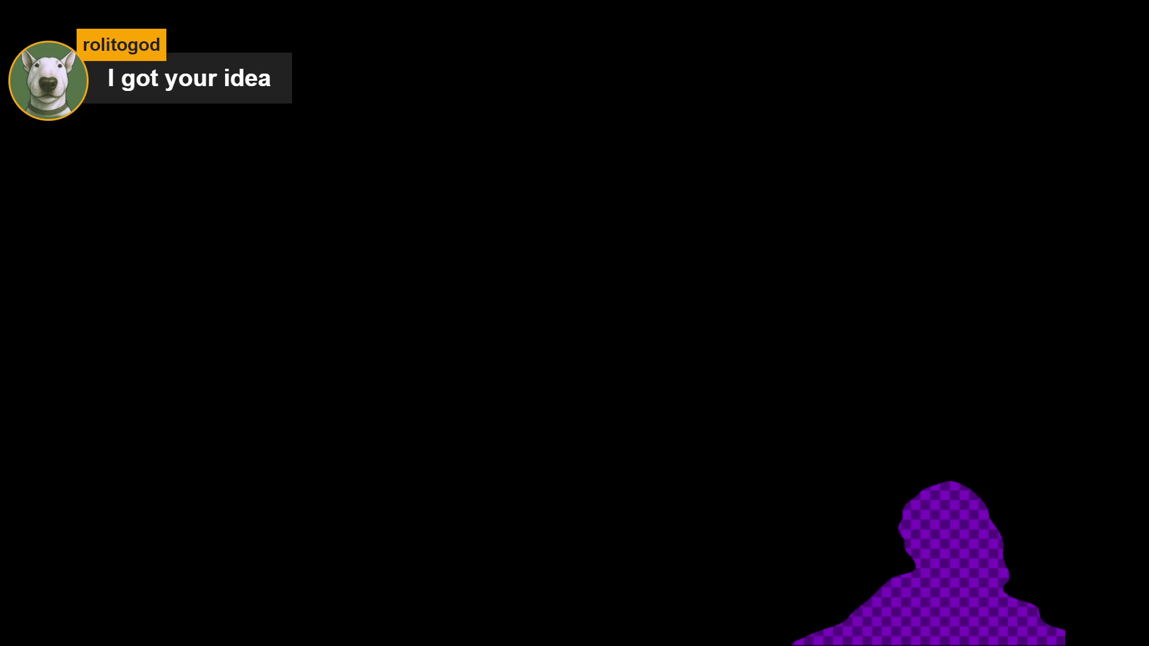
Step: Run Spiritalis again to test the turn_start effect in Yara's battle turn
key("F5")
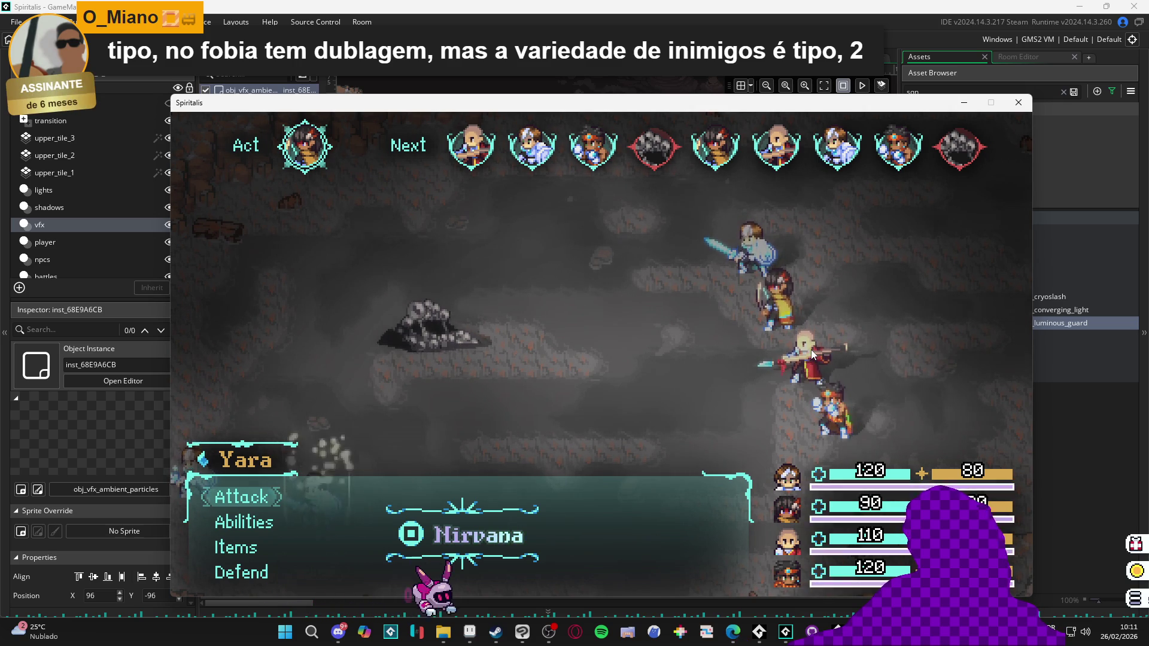
Step: Attack the enemy in the test battle, then bring the Steam library window forward
key("Return")
key("Return")
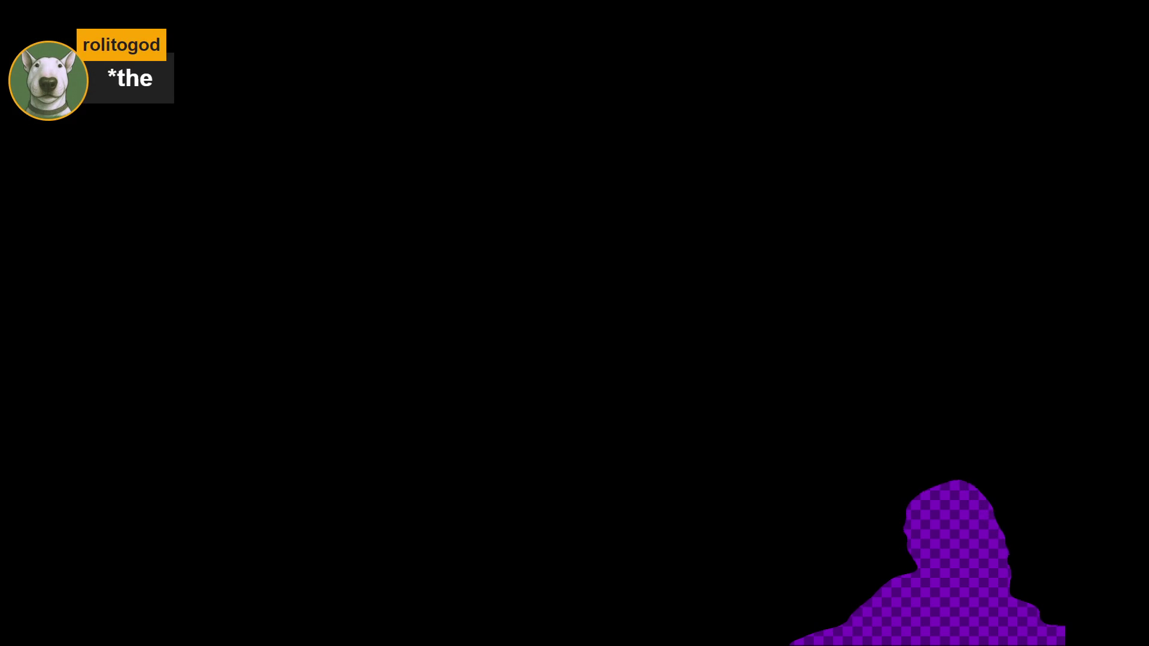
scroll(558, 350, "up", 4)
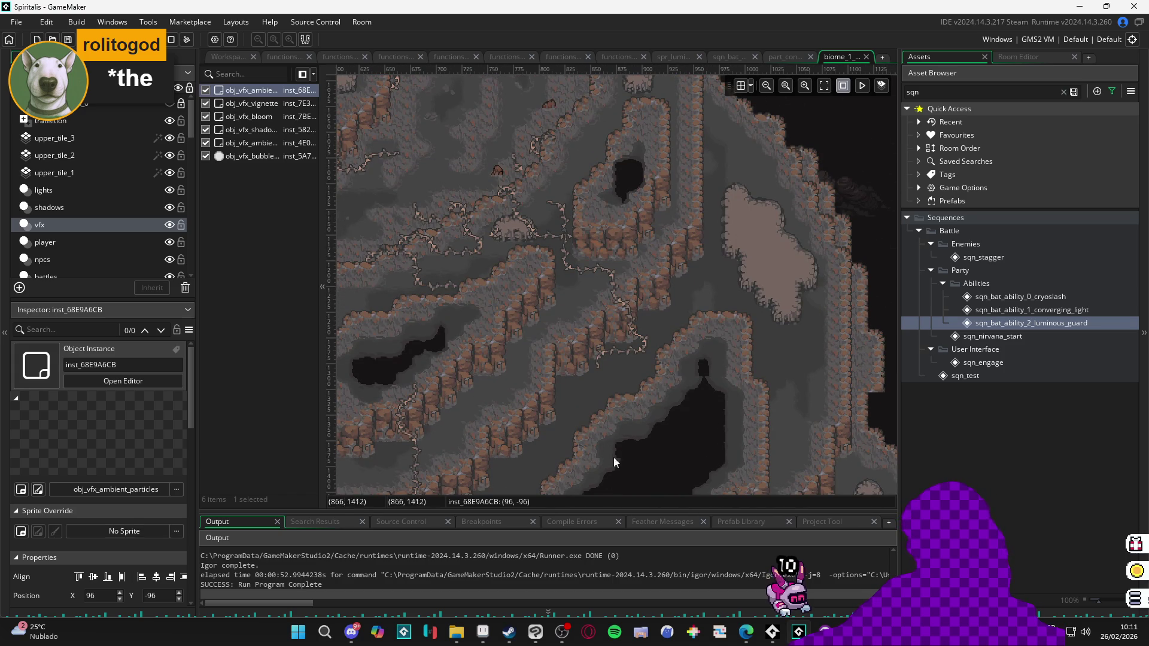
mouse_move(509, 632)
left_click(504, 556)
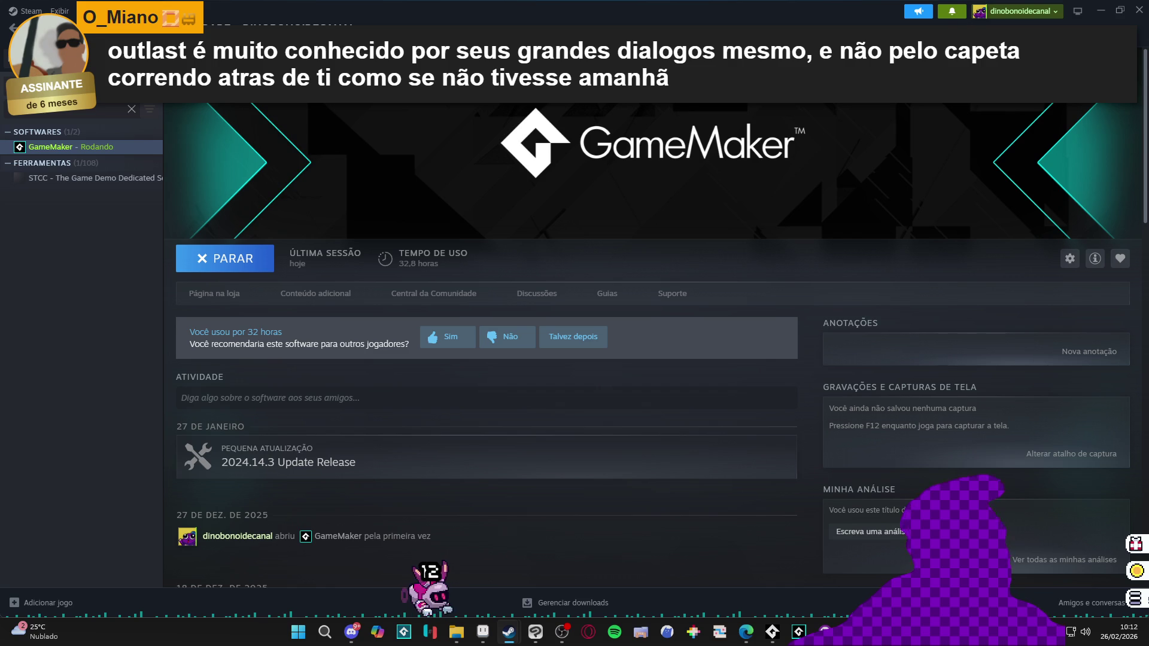
mouse_move(54, 27)
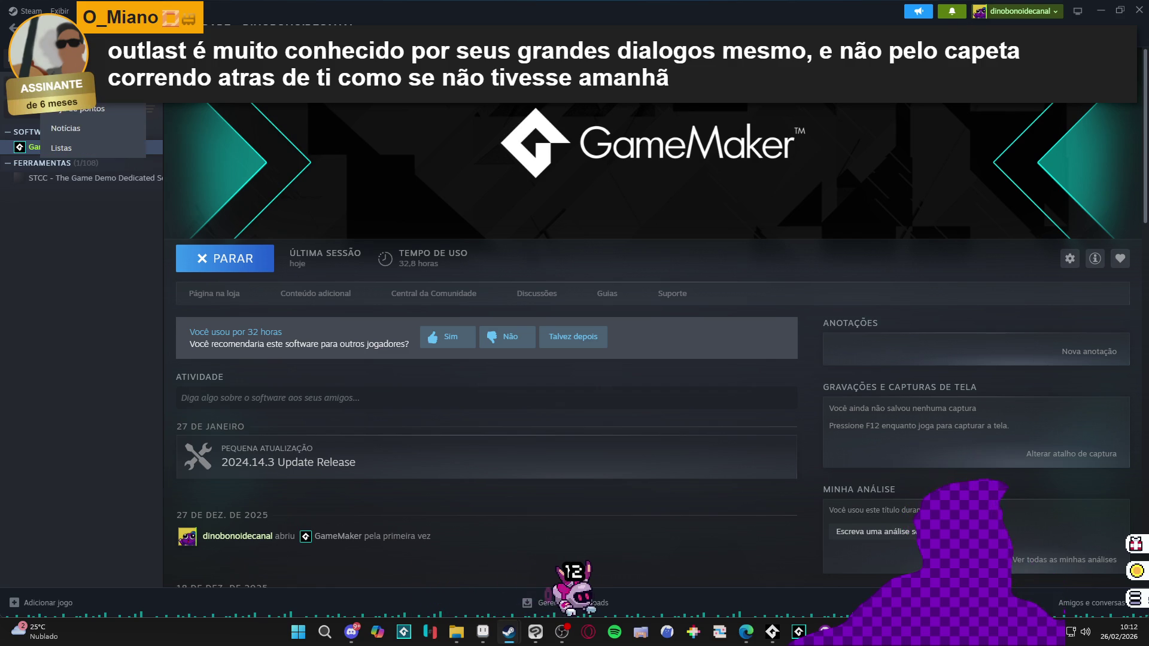